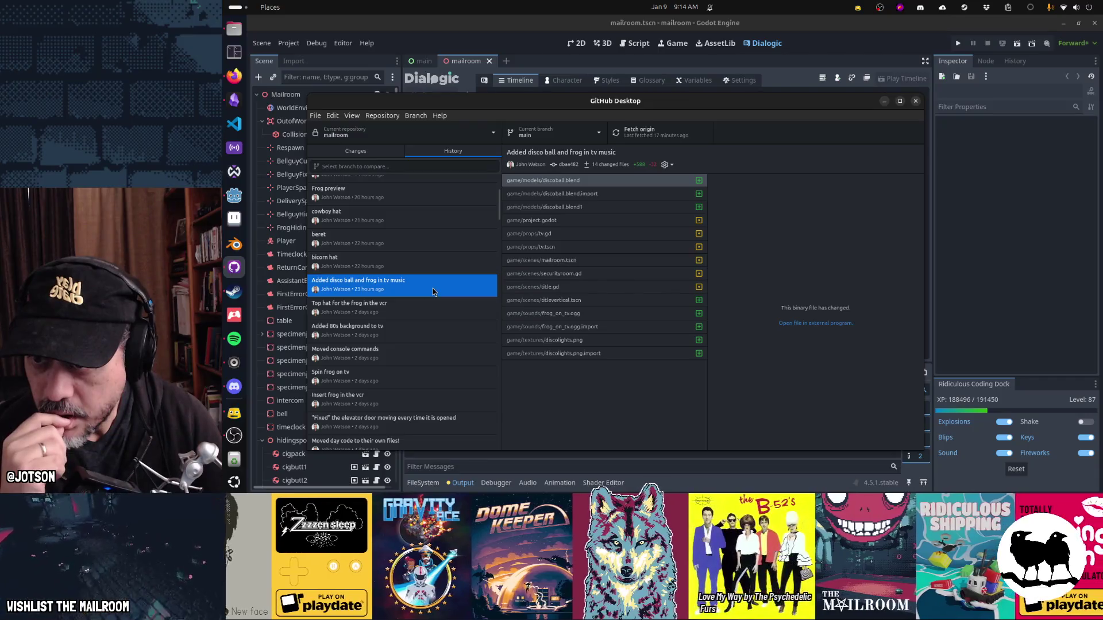
Step: Inspect project.godot changes, then the Top hat, 80s background, console commands, Spin frog and Insert frog commits
{"action": "left_click", "coordinate": [566, 222]}
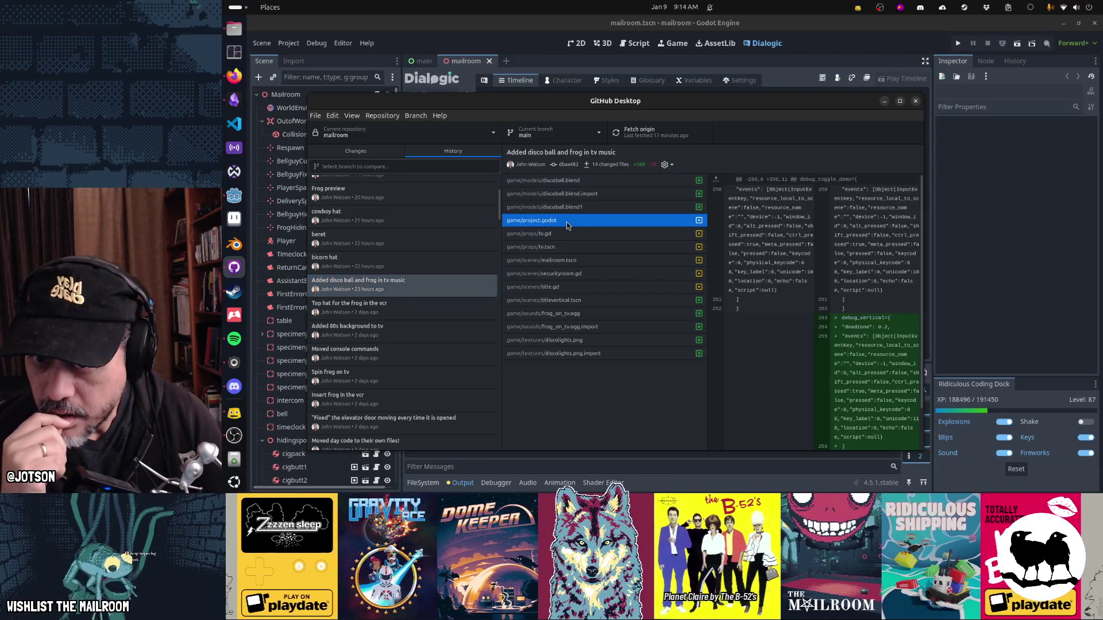
{"action": "scroll", "coordinate": [856, 306], "scroll_direction": "down", "scroll_amount": 2}
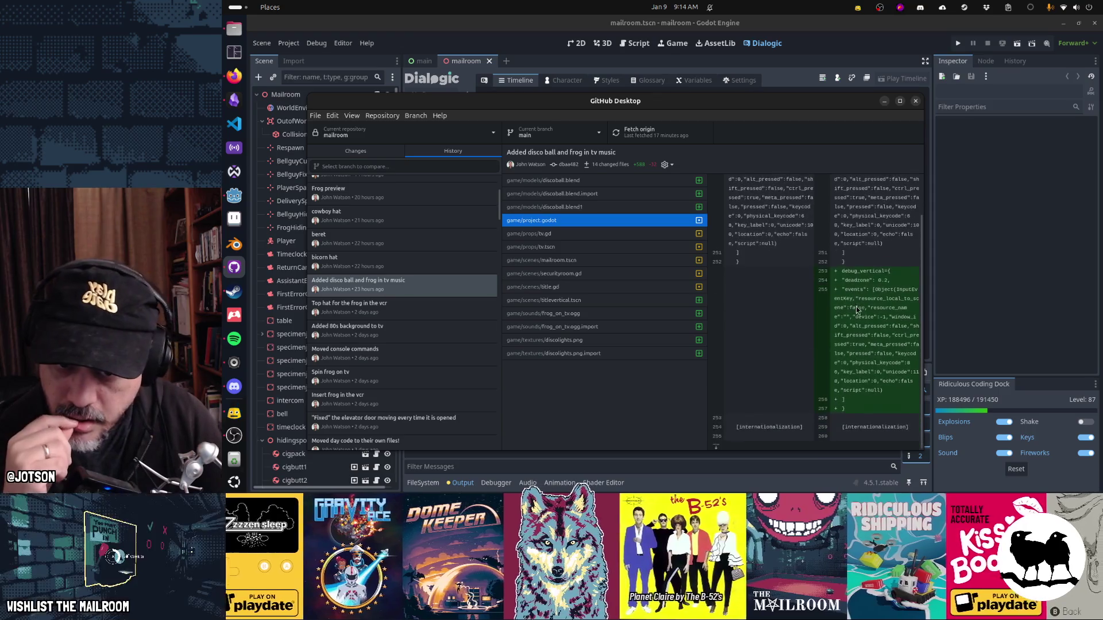
{"action": "scroll", "coordinate": [856, 306], "scroll_direction": "up", "scroll_amount": 2}
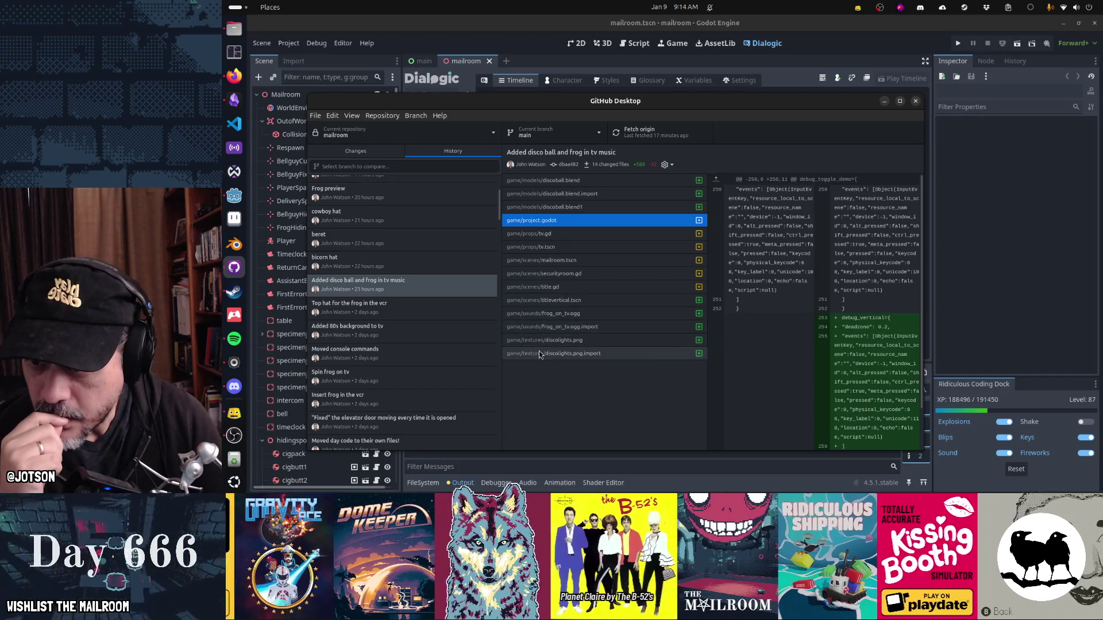
{"action": "left_click", "coordinate": [398, 307]}
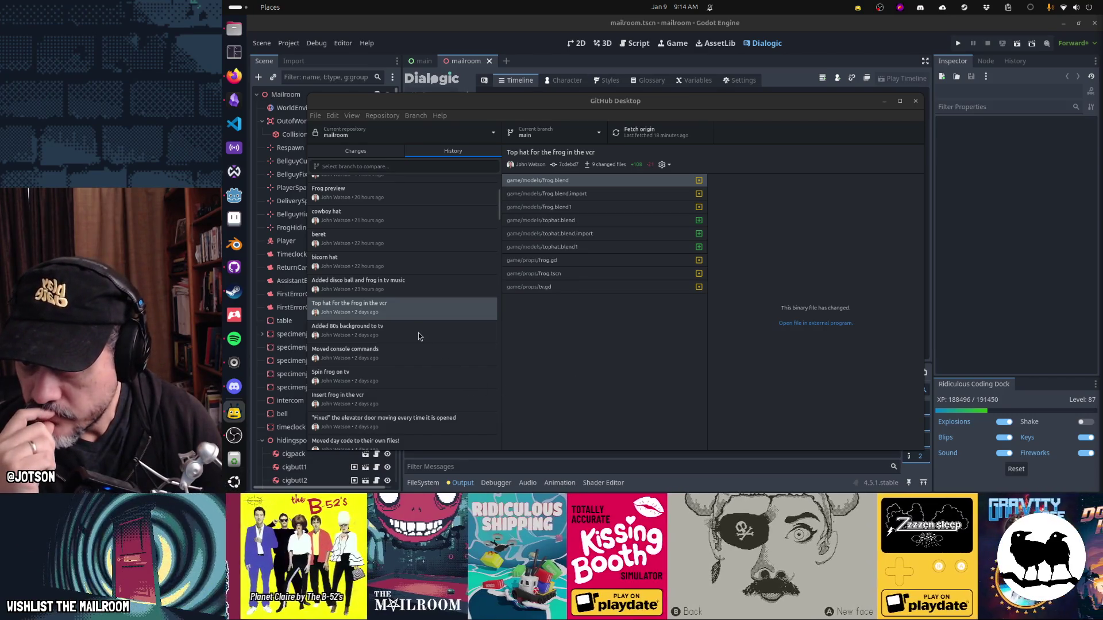
{"action": "left_click", "coordinate": [415, 334]}
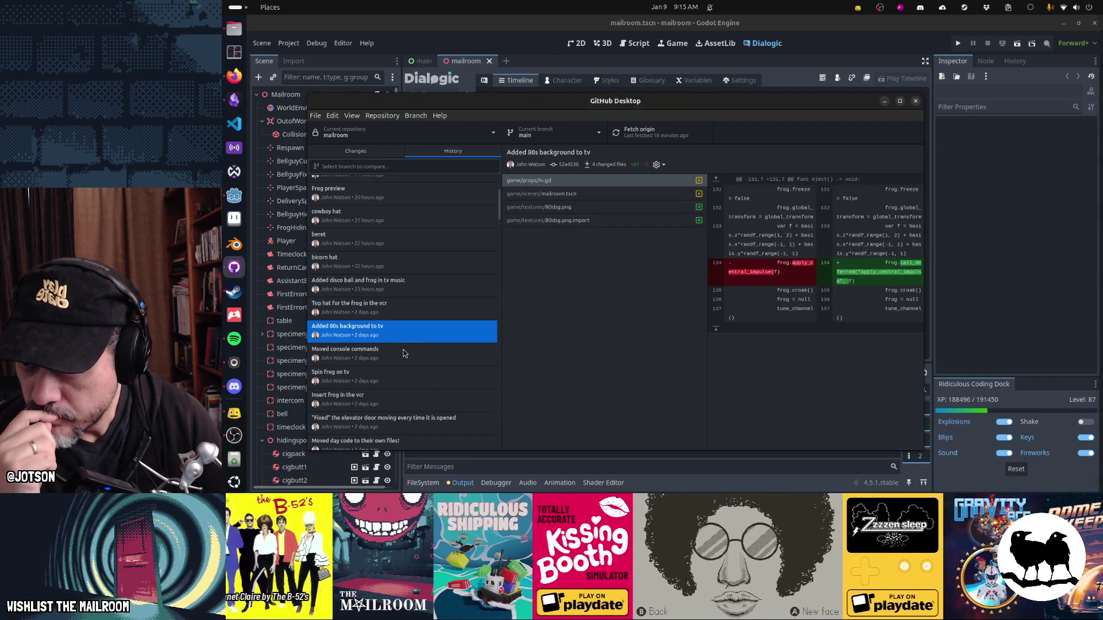
{"action": "left_click", "coordinate": [402, 355]}
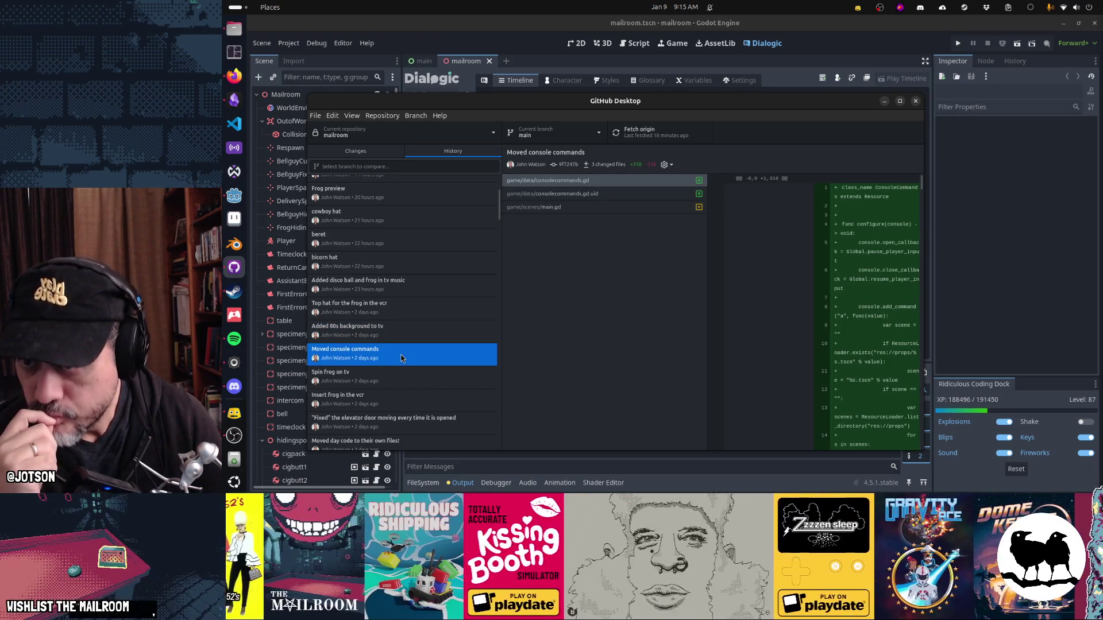
{"action": "left_click", "coordinate": [397, 378]}
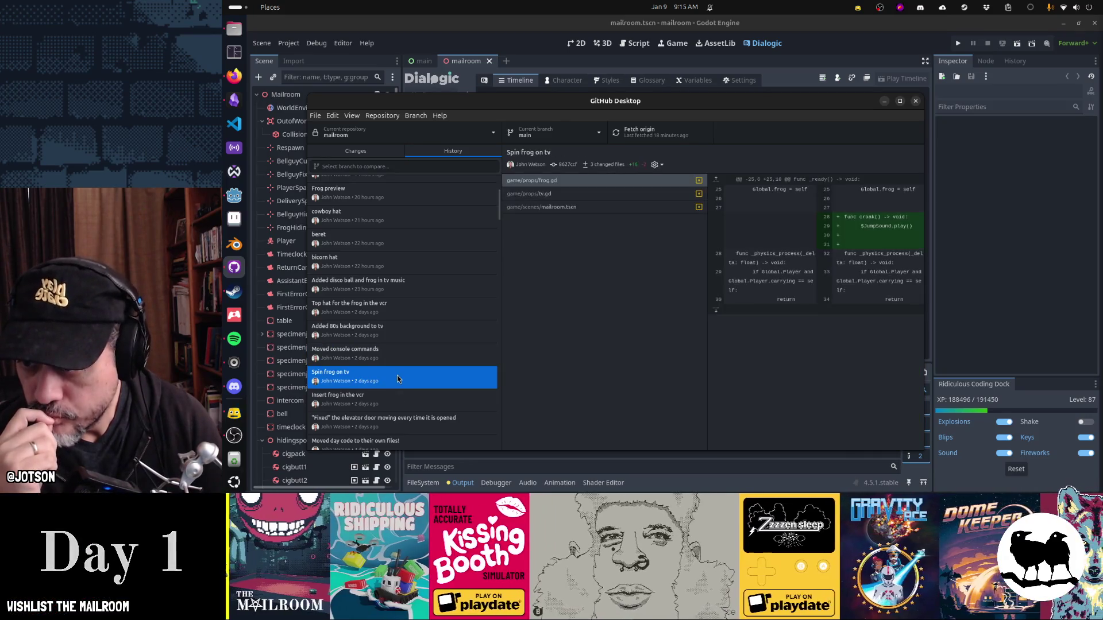
{"action": "left_click", "coordinate": [401, 406]}
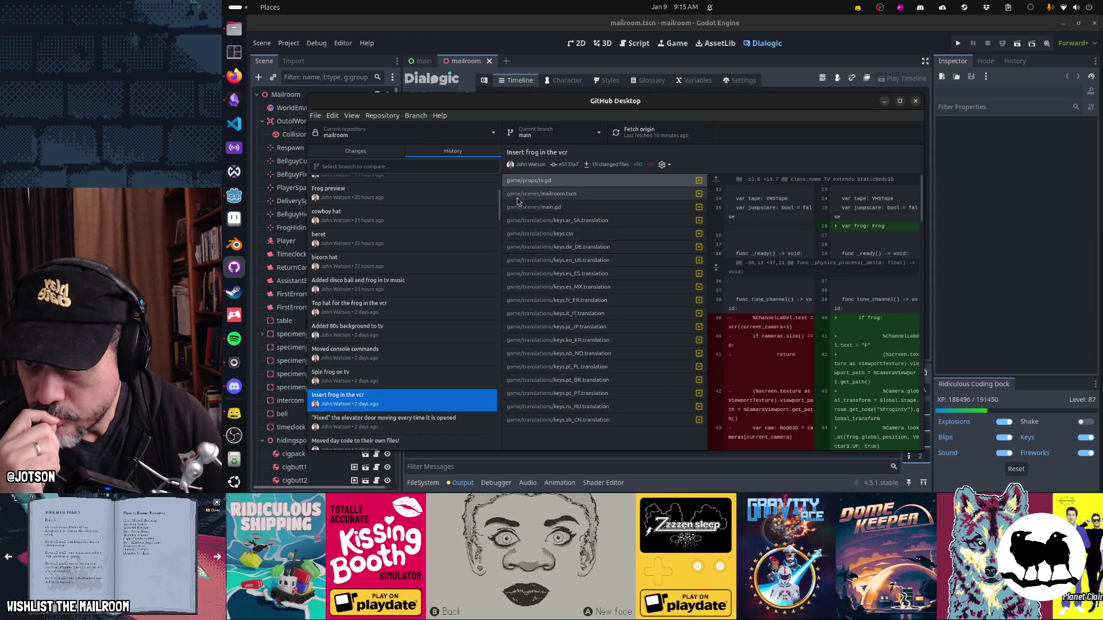
Step: Review the "Fixed" elevator door, Moved day code and Auto-updated version (v51) commit diffs
{"action": "left_click", "coordinate": [411, 420]}
{"action": "scroll", "coordinate": [412, 367], "scroll_direction": "down", "scroll_amount": 3}
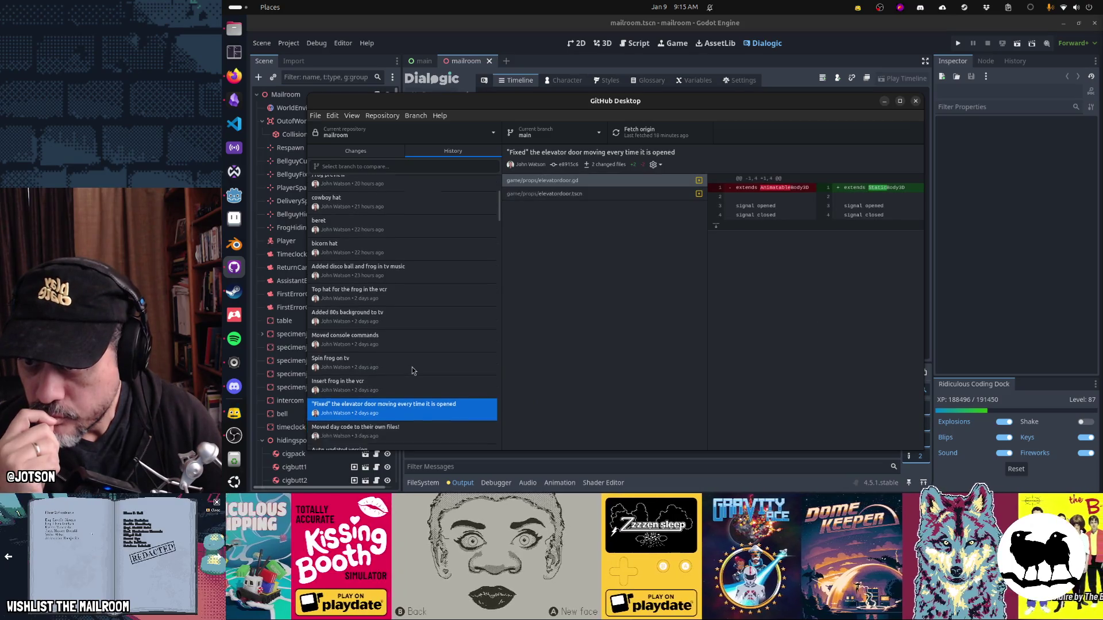
{"action": "scroll", "coordinate": [408, 373], "scroll_direction": "down", "scroll_amount": 1}
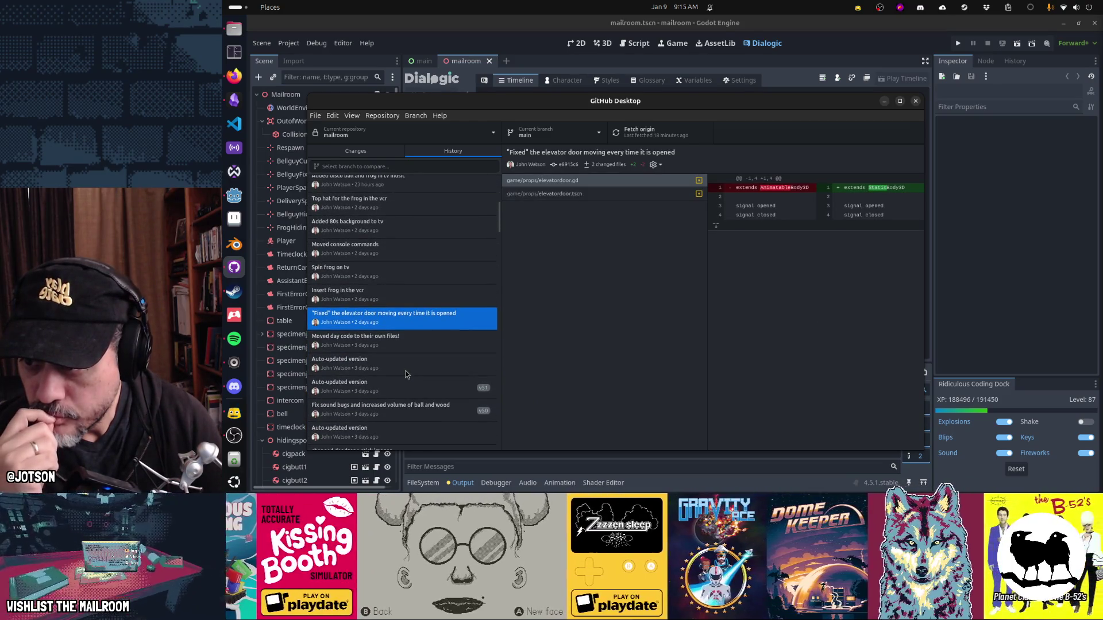
{"action": "left_click", "coordinate": [392, 344]}
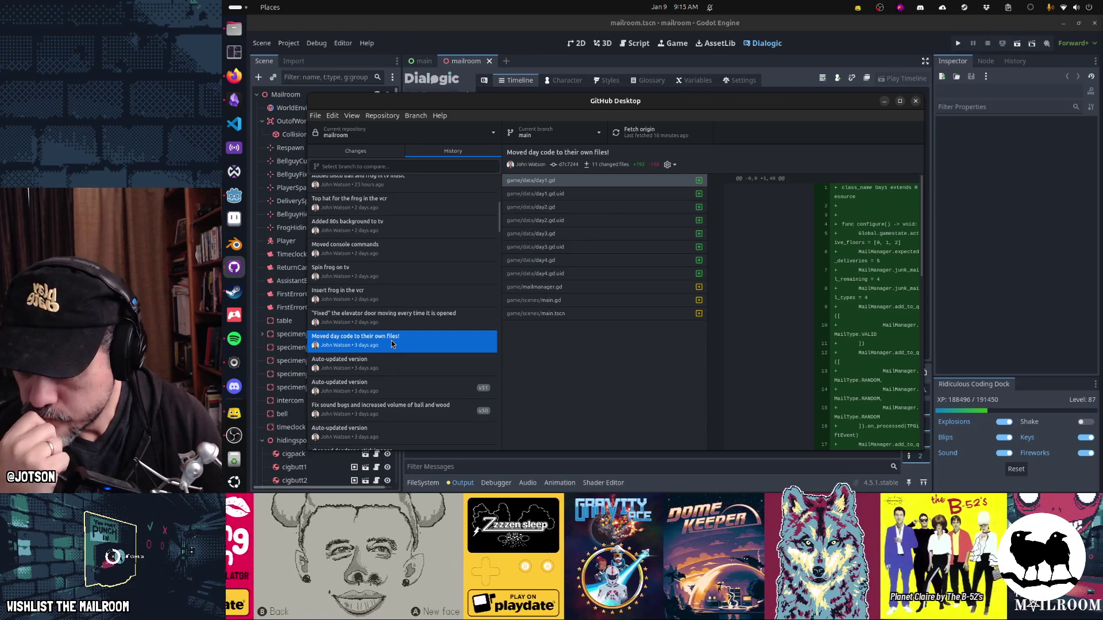
{"action": "scroll", "coordinate": [391, 343], "scroll_direction": "down", "scroll_amount": 3}
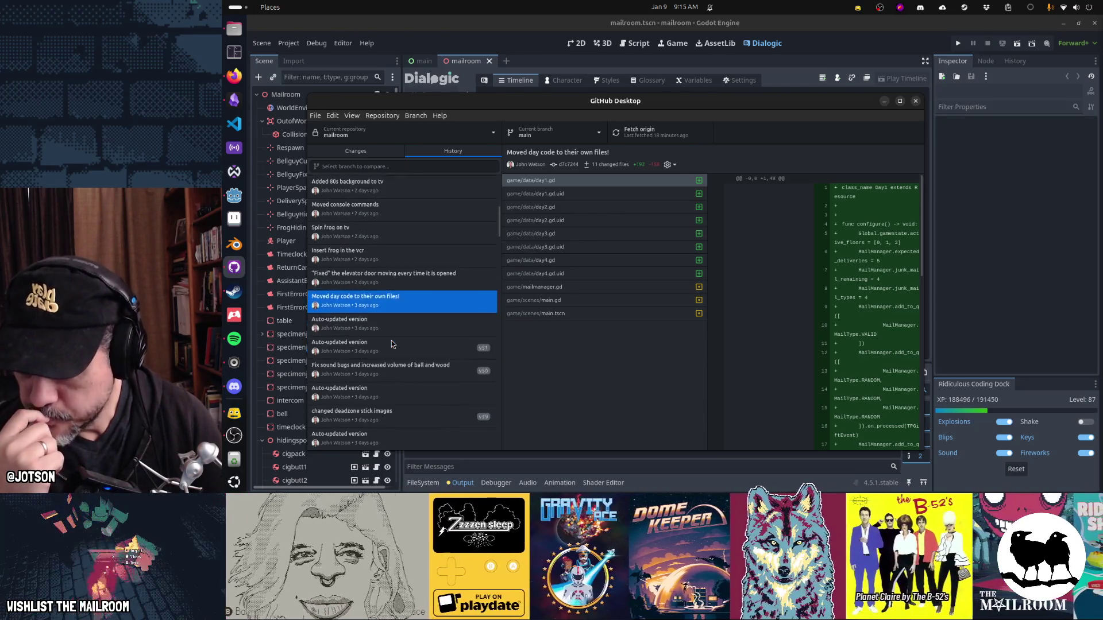
{"action": "left_click", "coordinate": [388, 284]}
{"action": "left_click", "coordinate": [385, 307]}
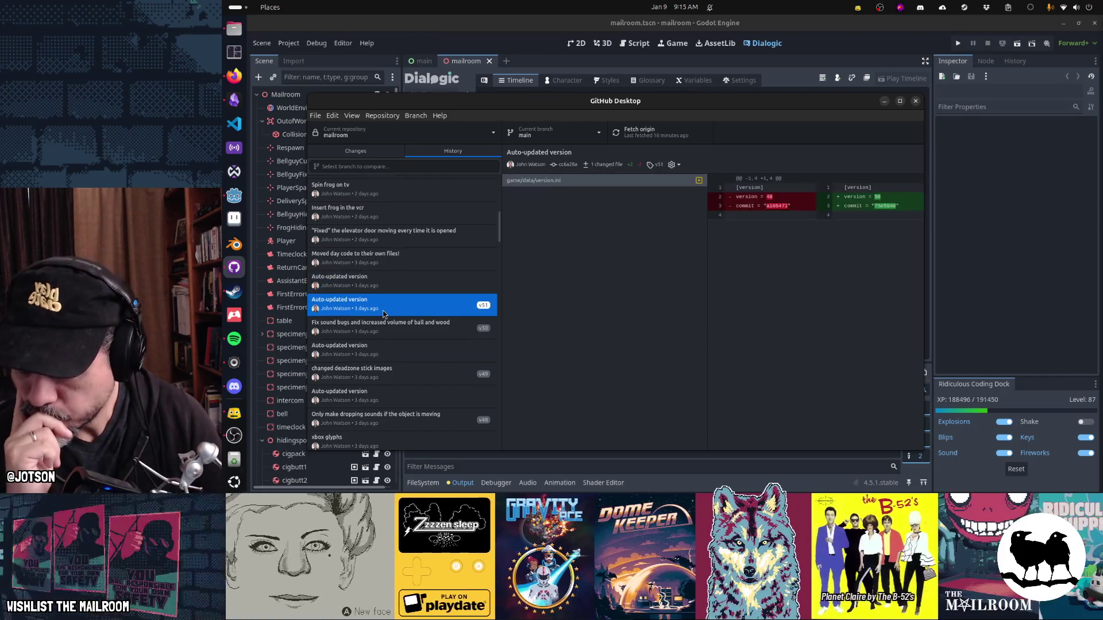
Step: Compare the Fix sound bugs and deadzone stick images commits, return to v51, then bring up Files
{"action": "left_click", "coordinate": [386, 326]}
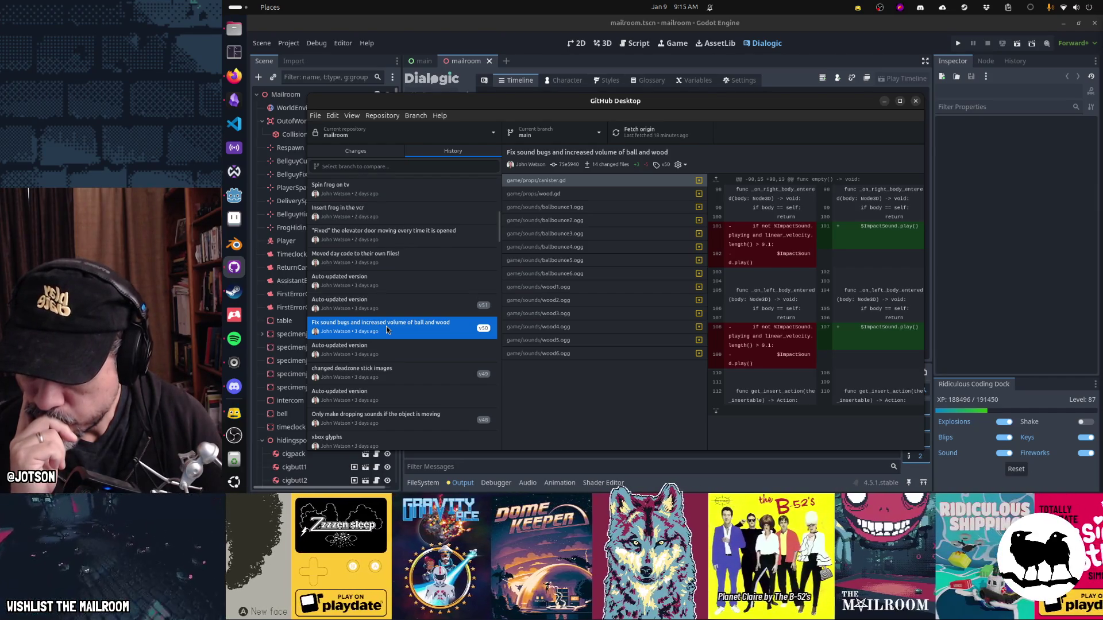
{"action": "scroll", "coordinate": [386, 326], "scroll_direction": "down", "scroll_amount": 1}
{"action": "left_click", "coordinate": [387, 353]}
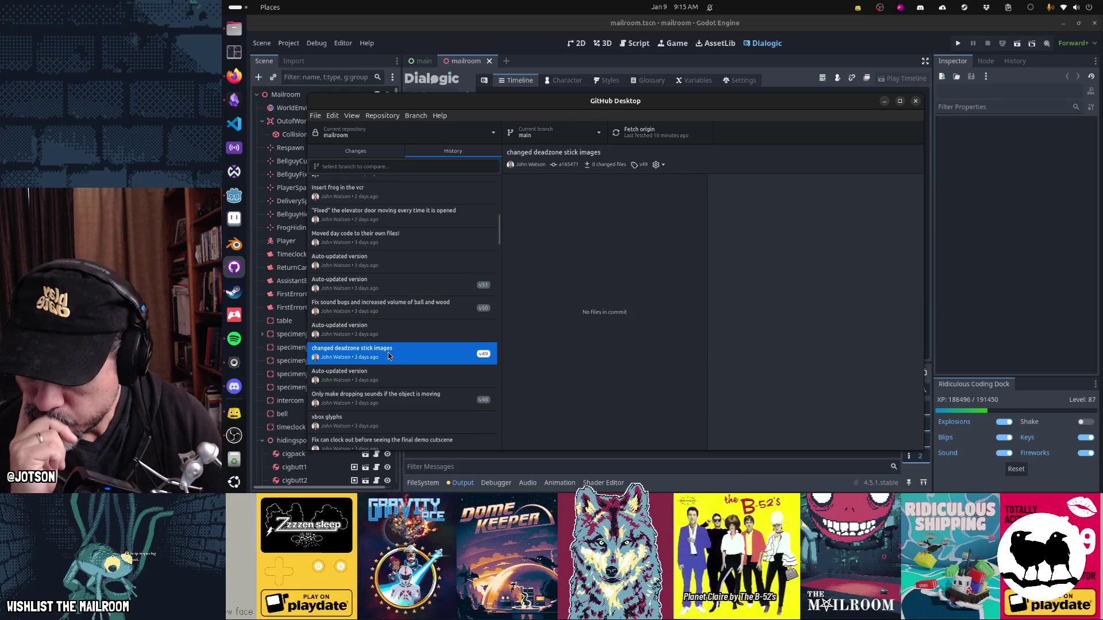
{"action": "left_click", "coordinate": [382, 313]}
{"action": "left_click", "coordinate": [382, 292]}
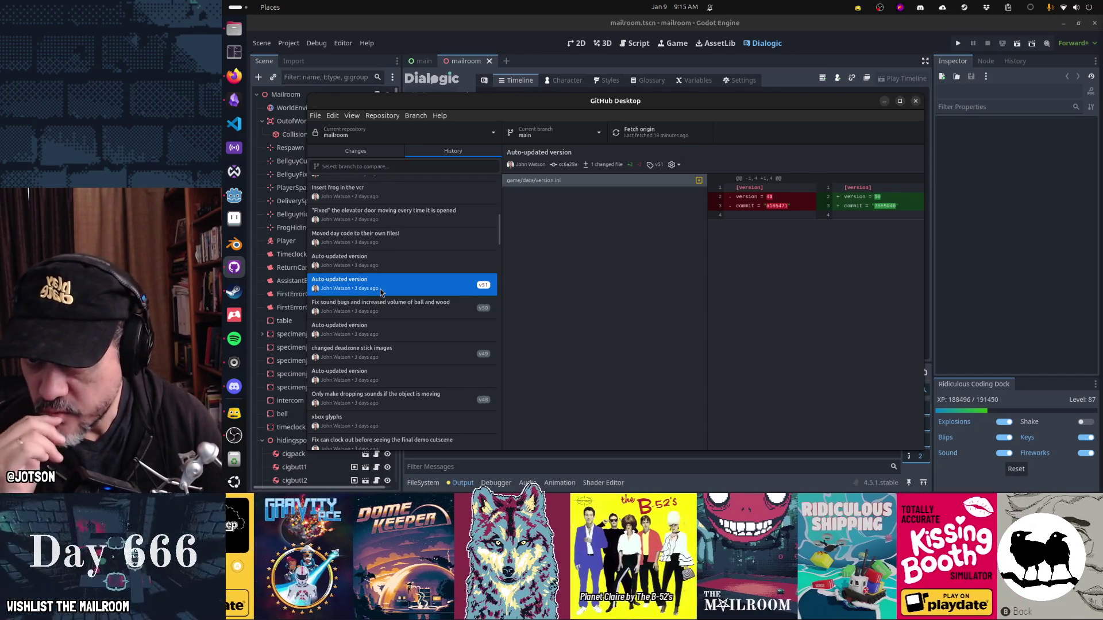
{"action": "left_click", "coordinate": [236, 34]}
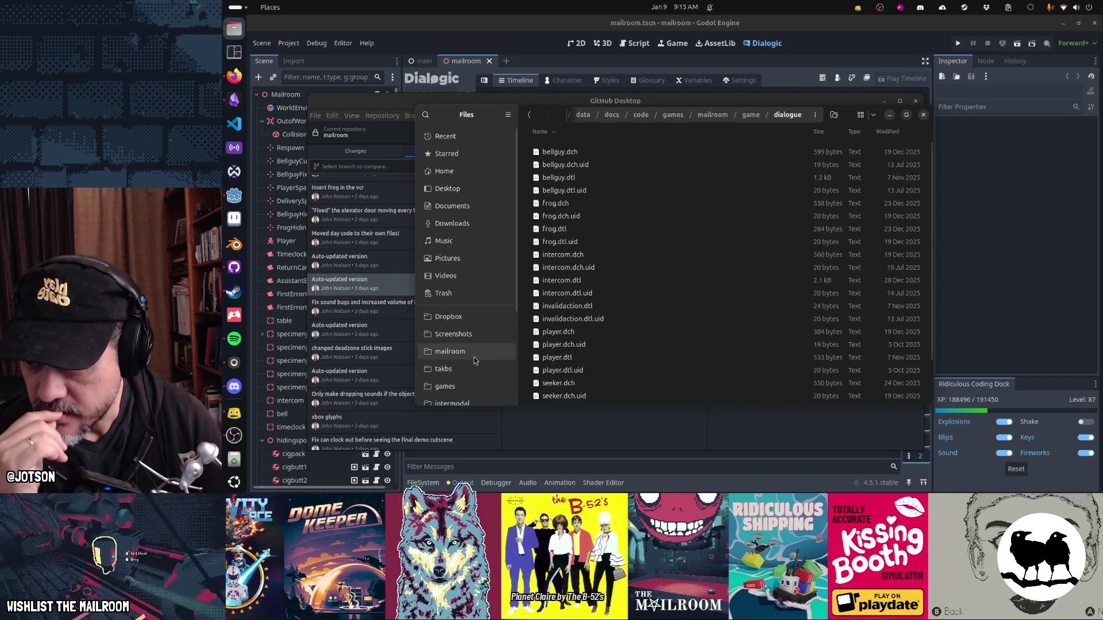
Step: Launch mailroom.x86_64 from the mailroom/build/output/linux-playtest folder
{"action": "left_click", "coordinate": [450, 350]}
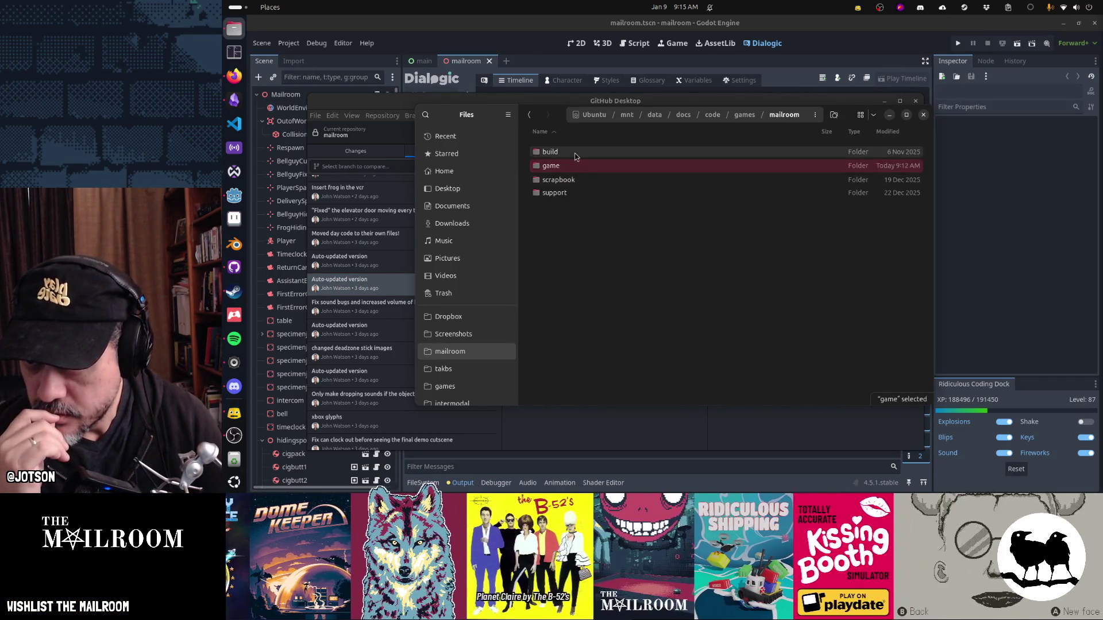
{"action": "double_click", "coordinate": [557, 152]}
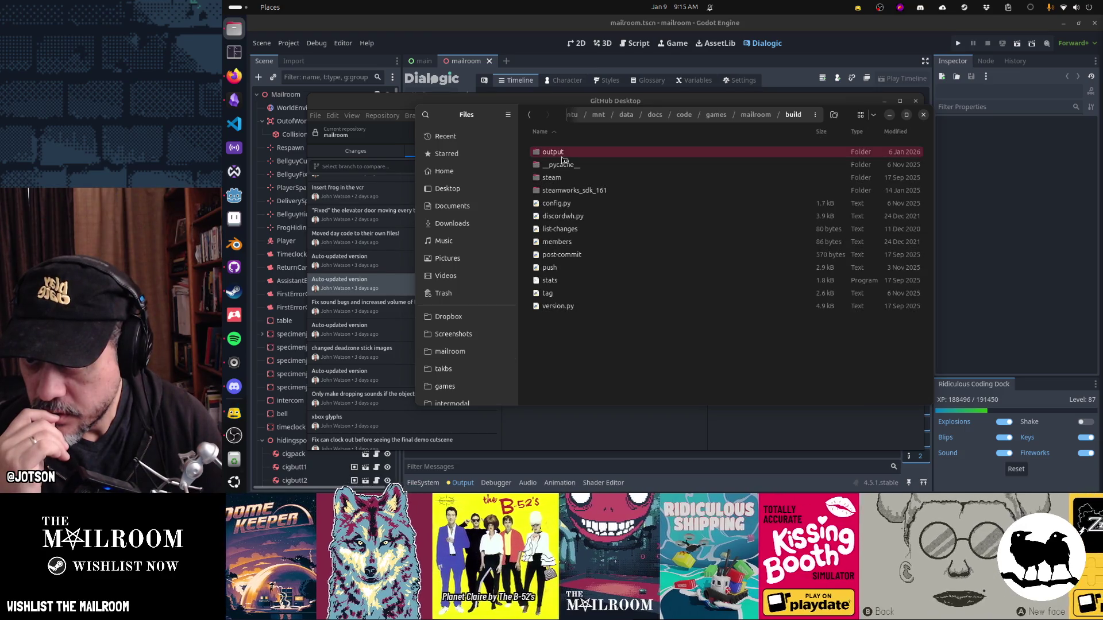
{"action": "double_click", "coordinate": [560, 152]}
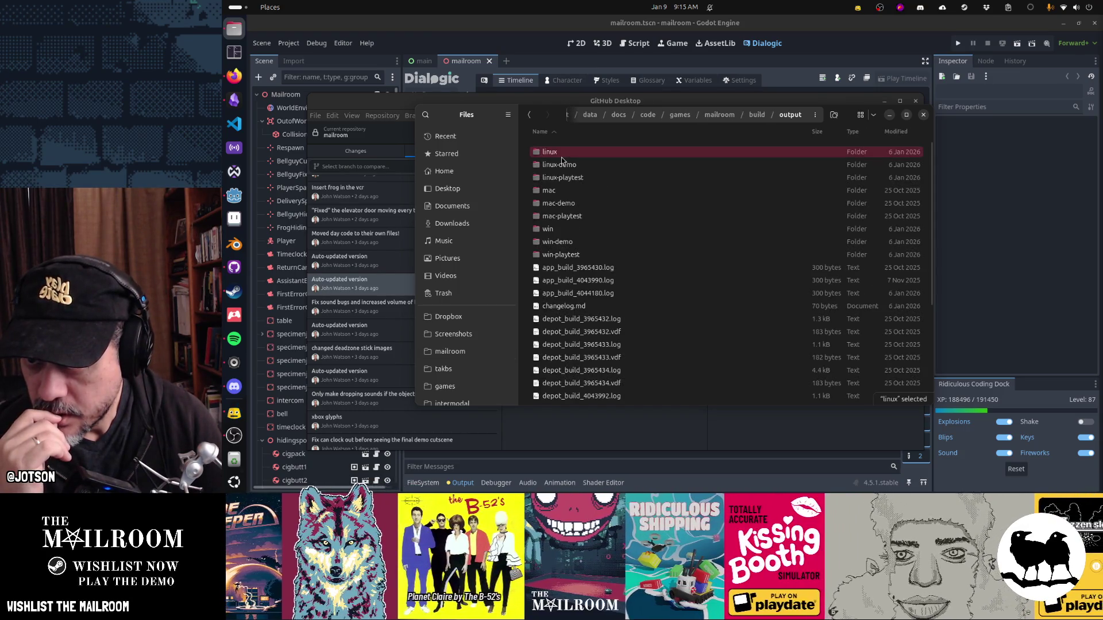
{"action": "double_click", "coordinate": [565, 177]}
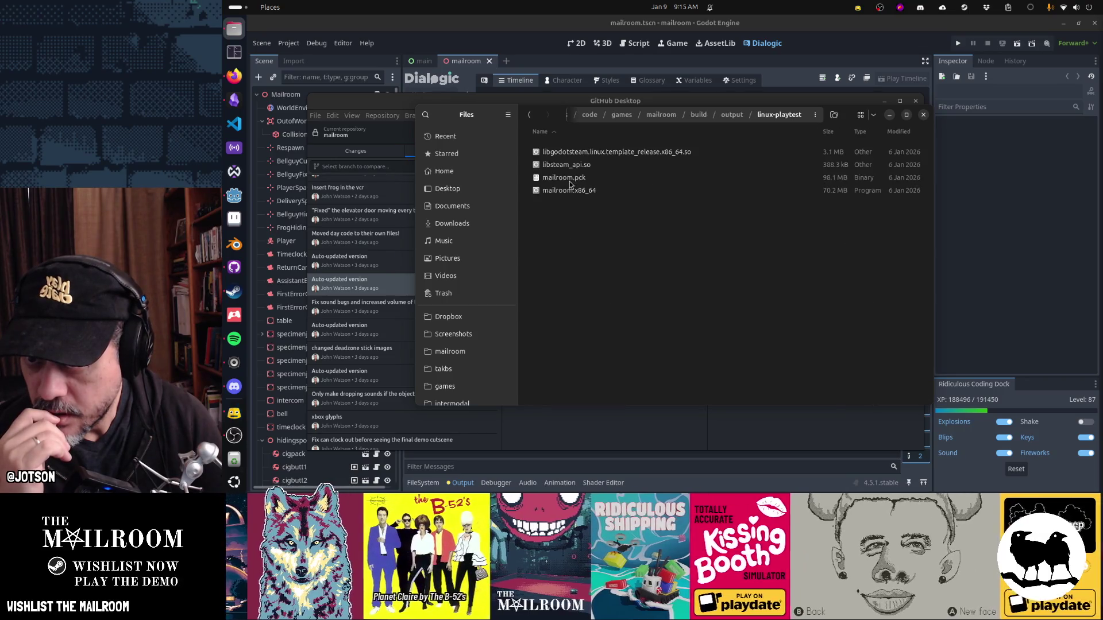
{"action": "left_click", "coordinate": [570, 190]}
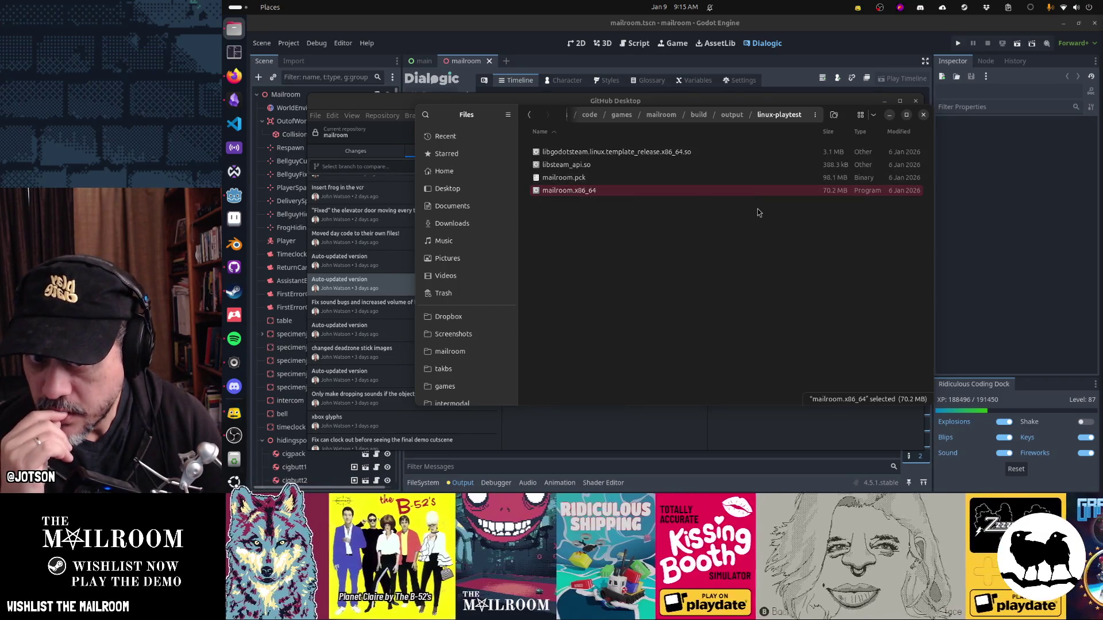
{"action": "key", "text": "Return"}
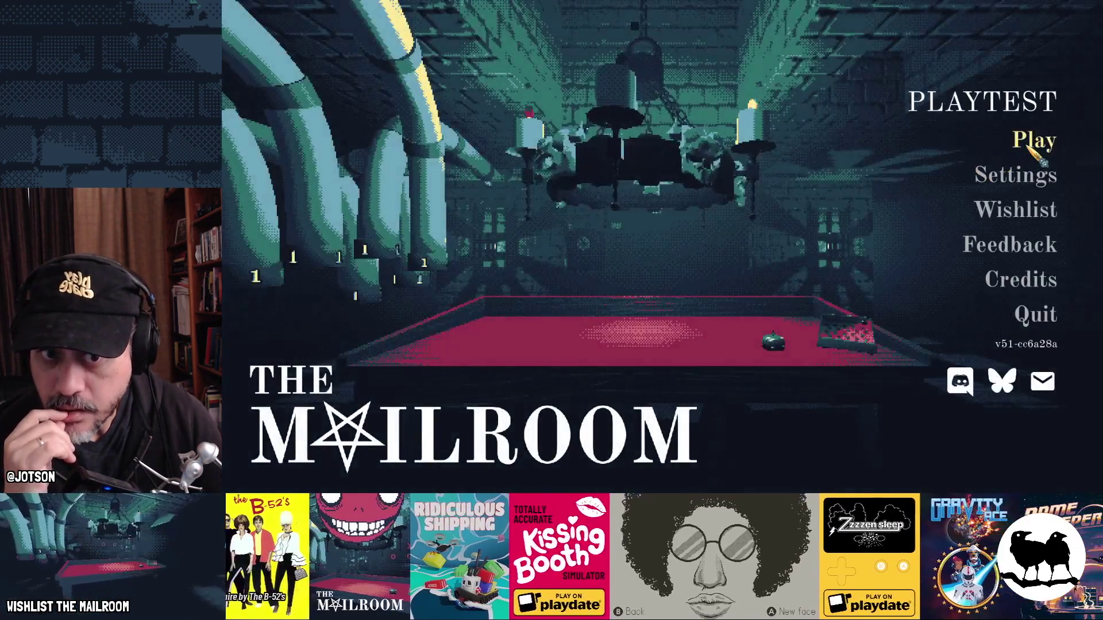
Step: Start play, dismiss the controls screen and opening dialogue, and open the elevator gate and B door
{"action": "left_click", "coordinate": [1031, 149]}
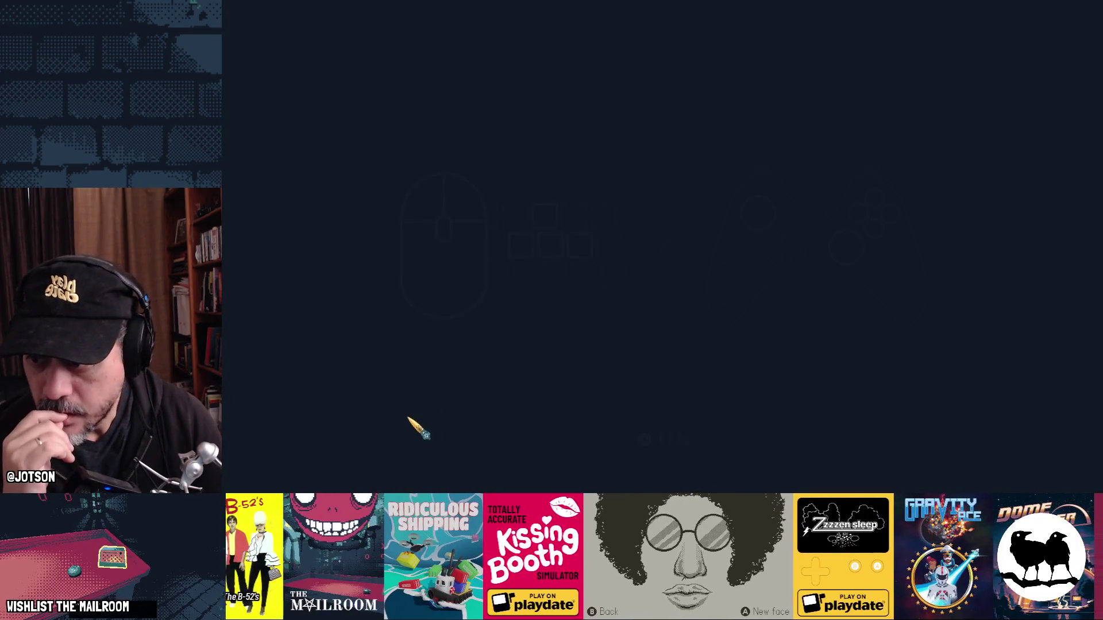
{"action": "left_click", "coordinate": [675, 447]}
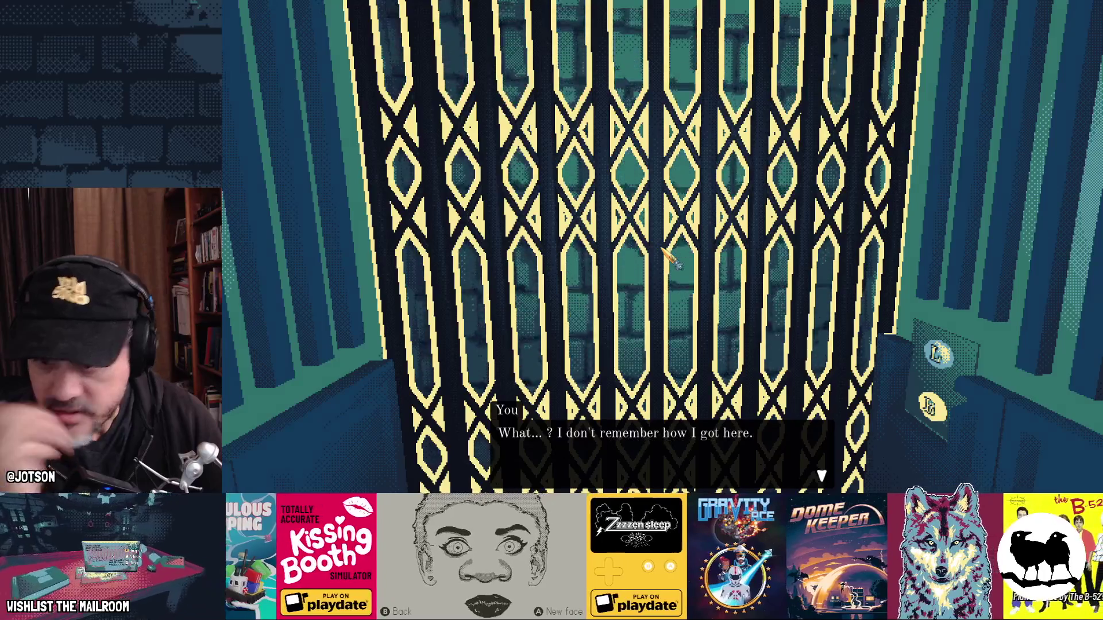
{"action": "left_click", "coordinate": [666, 254]}
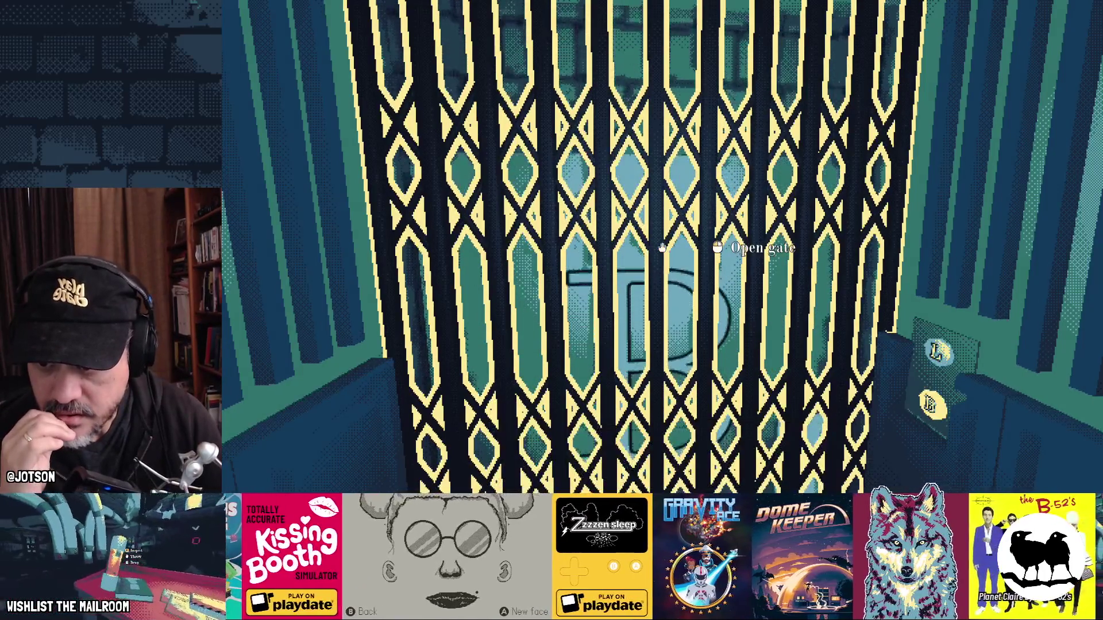
{"action": "left_click", "coordinate": [661, 248]}
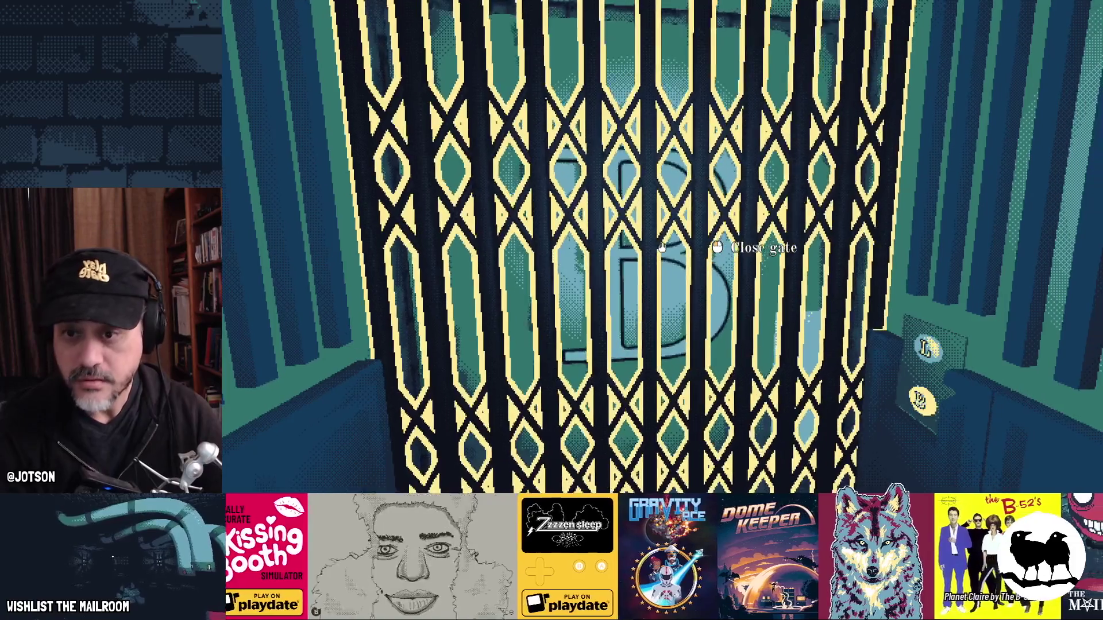
{"action": "left_click", "coordinate": [662, 248]}
Step: Walk through the basement to the red table, answer the Day 1 intercom, then show the window overview
{"action": "key", "text": "w"}
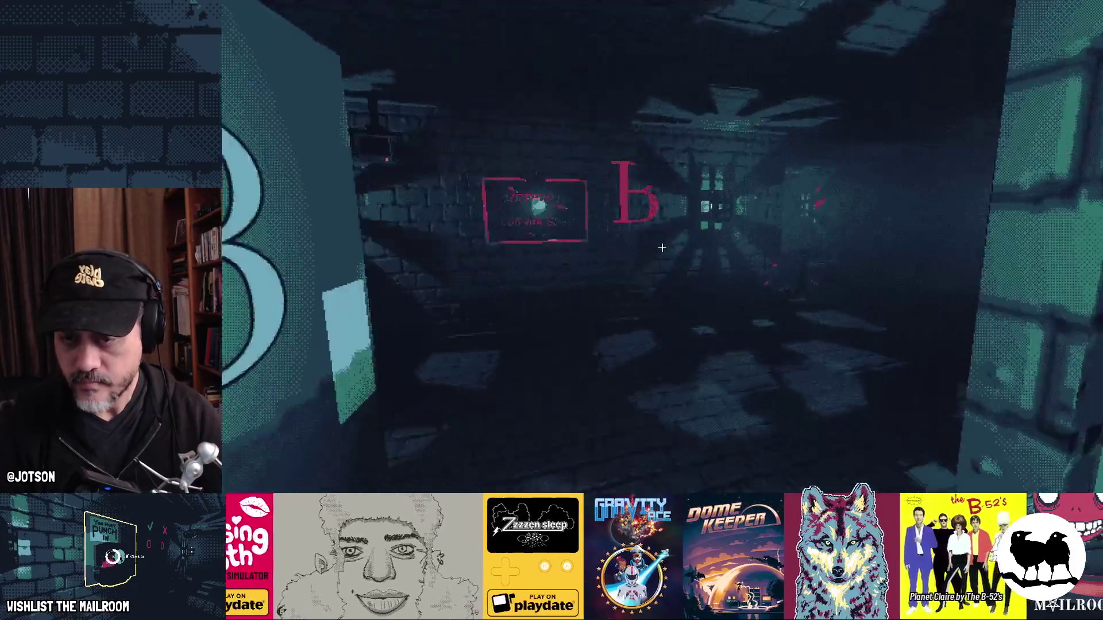
{"action": "key", "text": "w"}
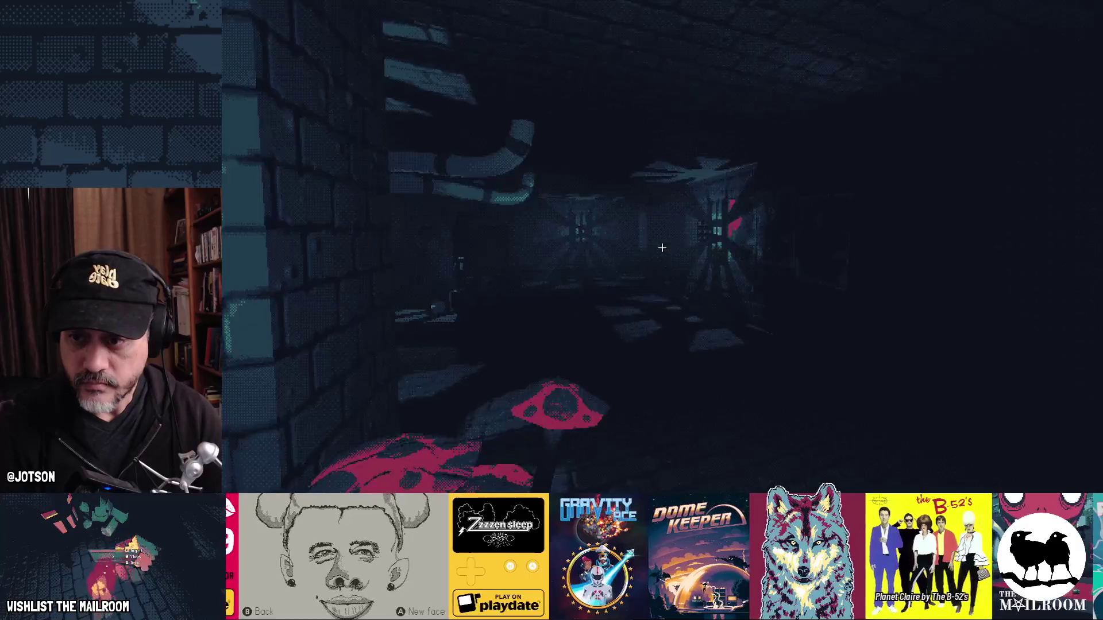
{"action": "key", "text": "w"}
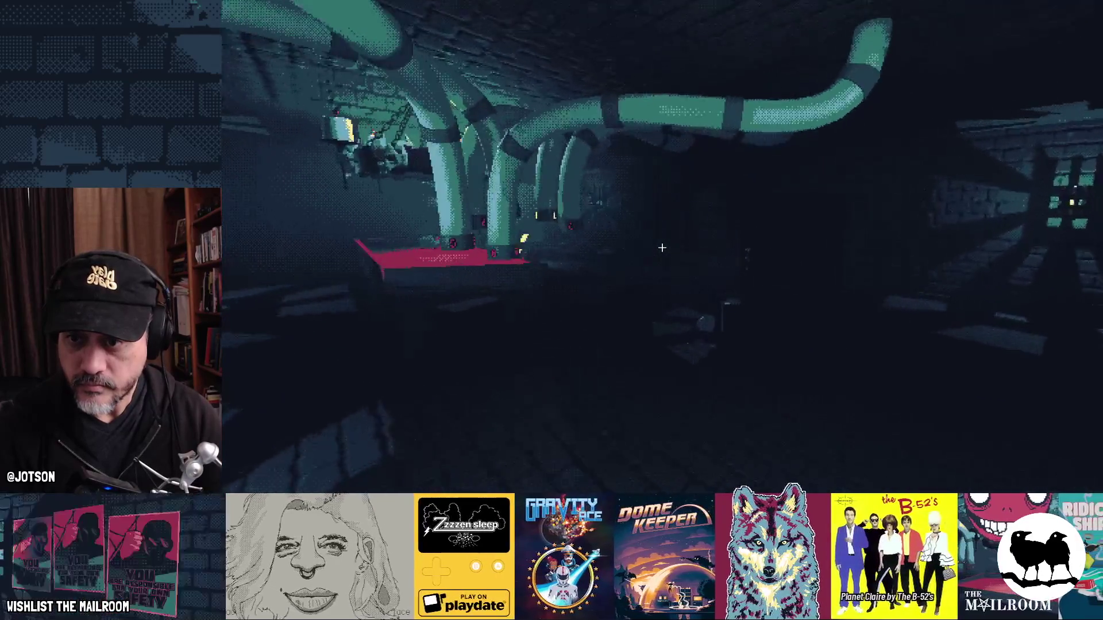
{"action": "key", "text": "w"}
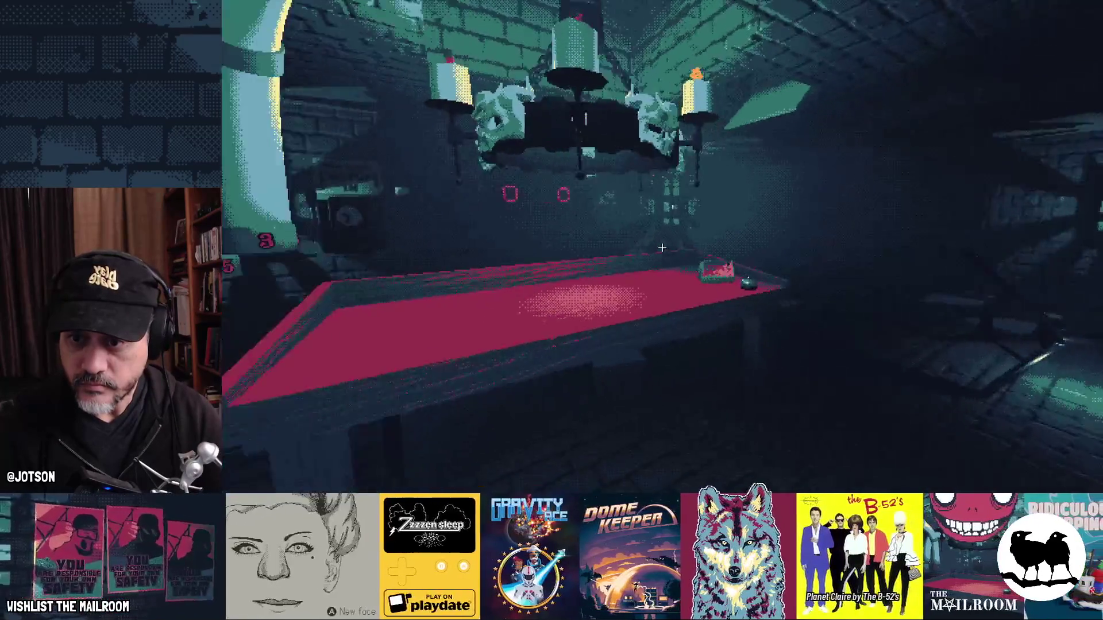
{"action": "key", "text": "w"}
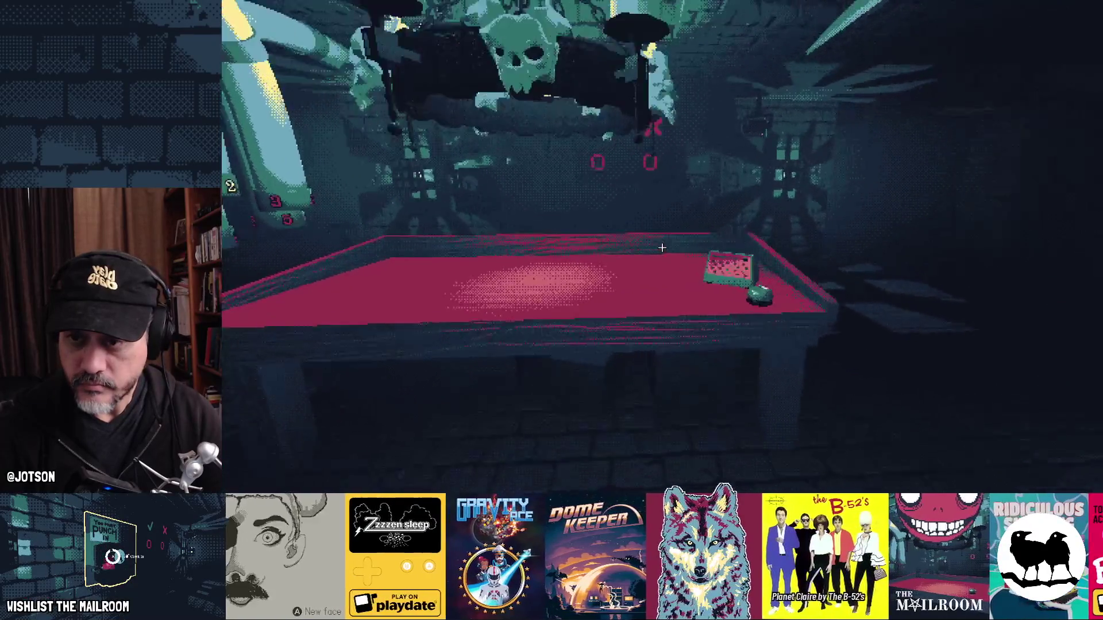
{"action": "key", "text": "w"}
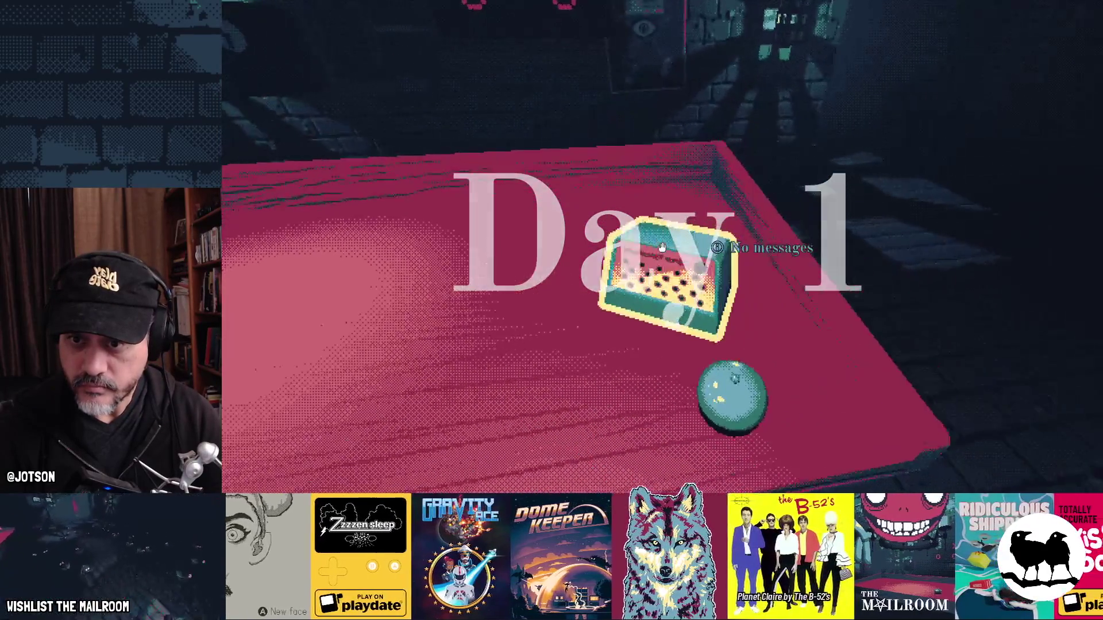
{"action": "key", "text": "s"}
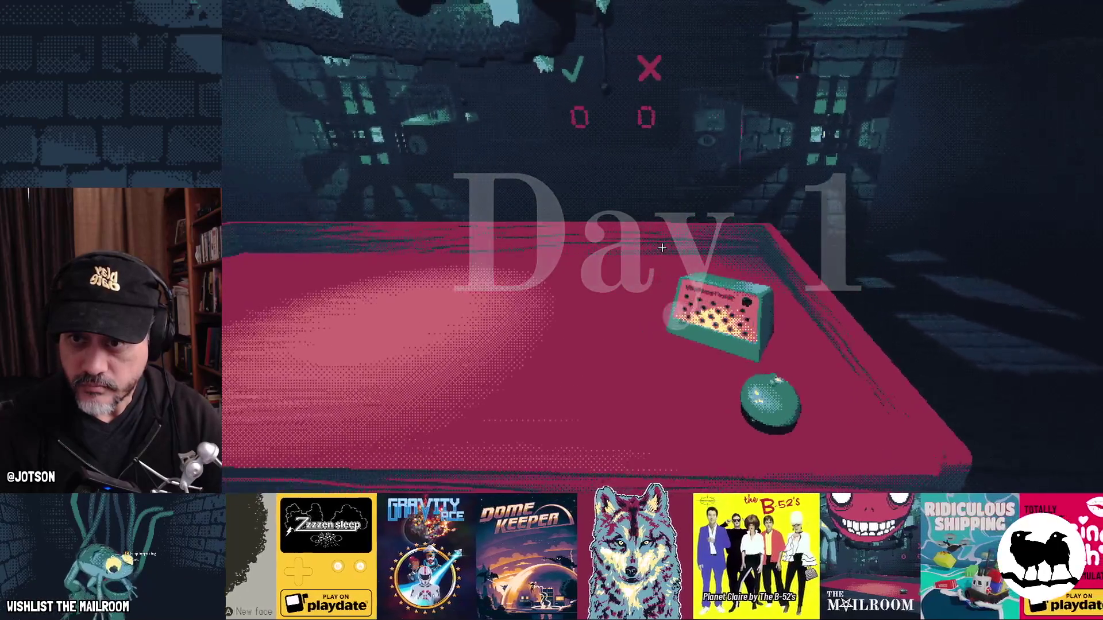
{"action": "key", "text": "w"}
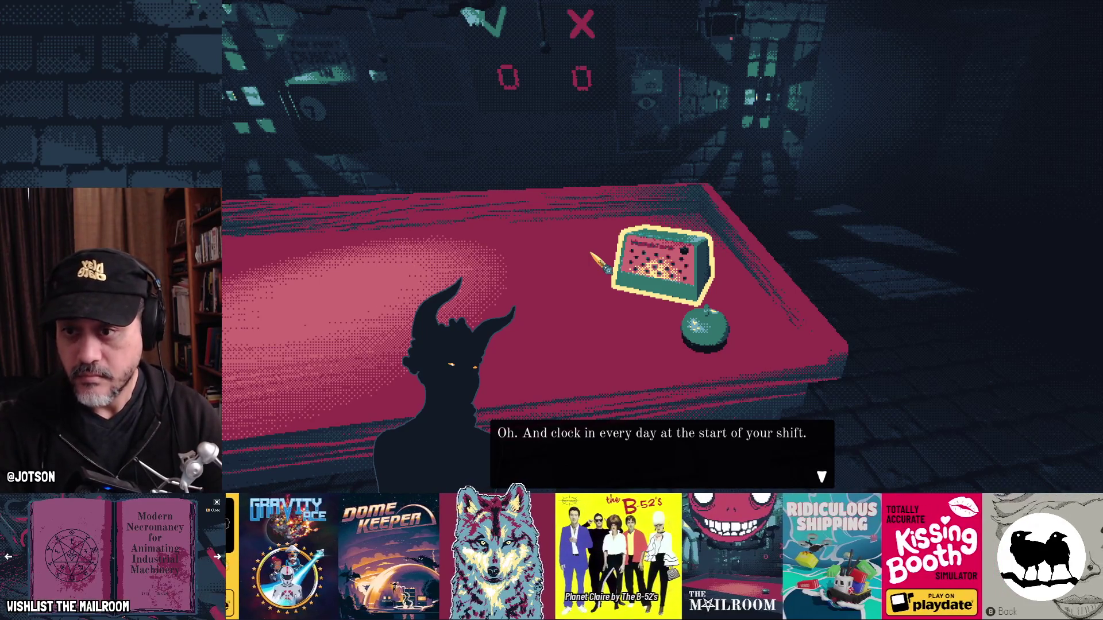
{"action": "key", "text": "super"}
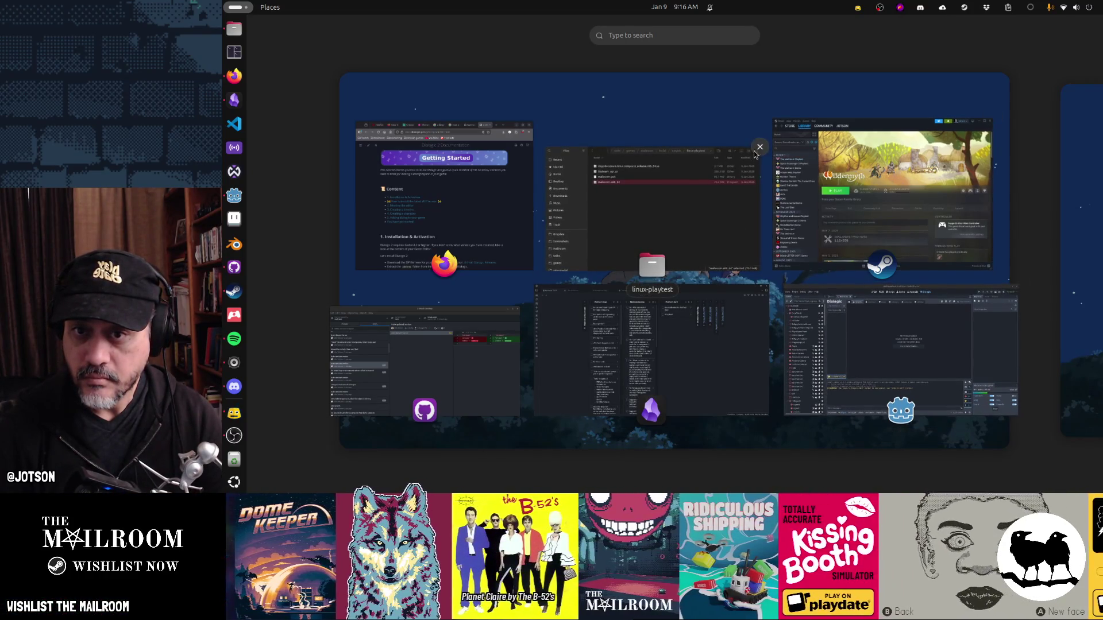
Step: Bring the Godot editor's Dialogic screen forward, then switch to the Dialogic 2 documentation in Firefox
{"action": "left_click", "coordinate": [866, 325]}
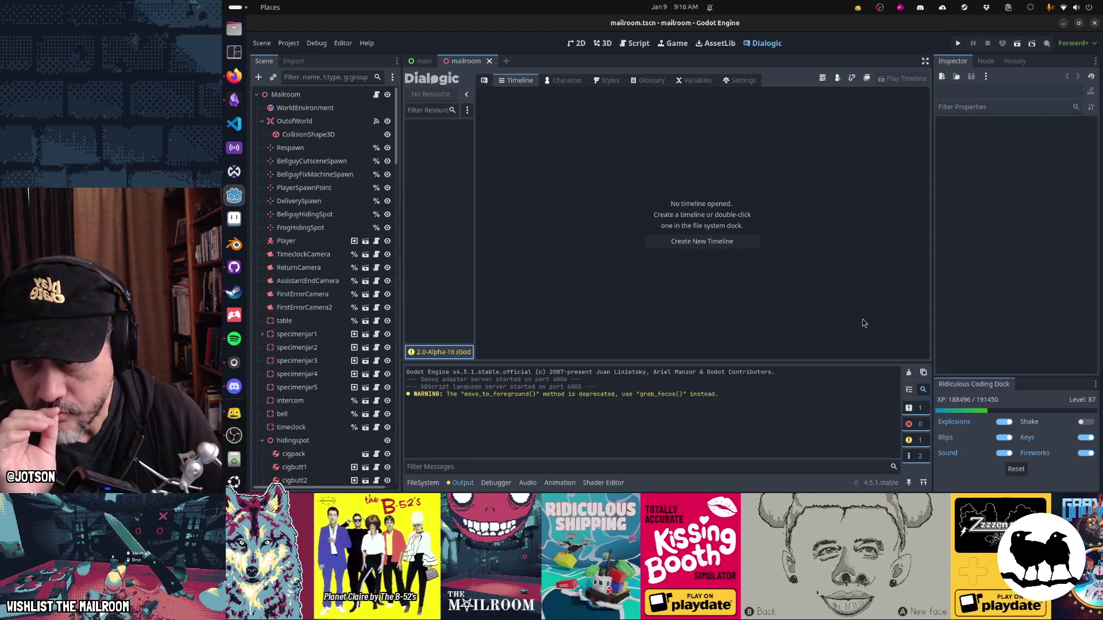
{"action": "key", "text": "alt+Tab"}
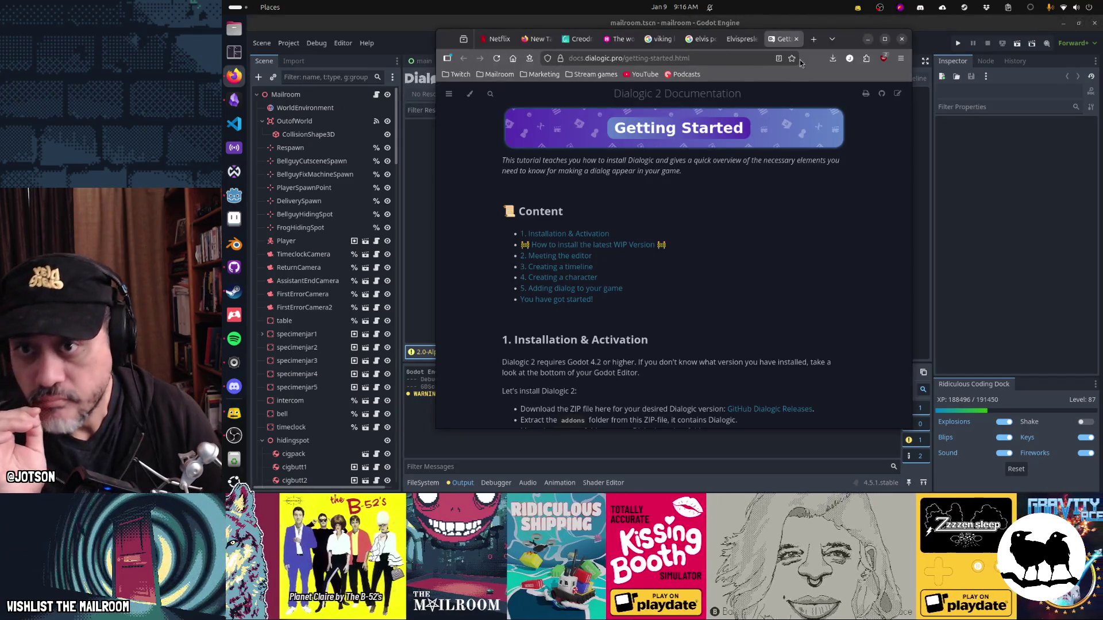
Step: Search the web for 'dialogictimelines missing in godot' and open the Reddit thread result
{"action": "left_click", "coordinate": [754, 60]}
{"action": "type", "text": "dialogic"}
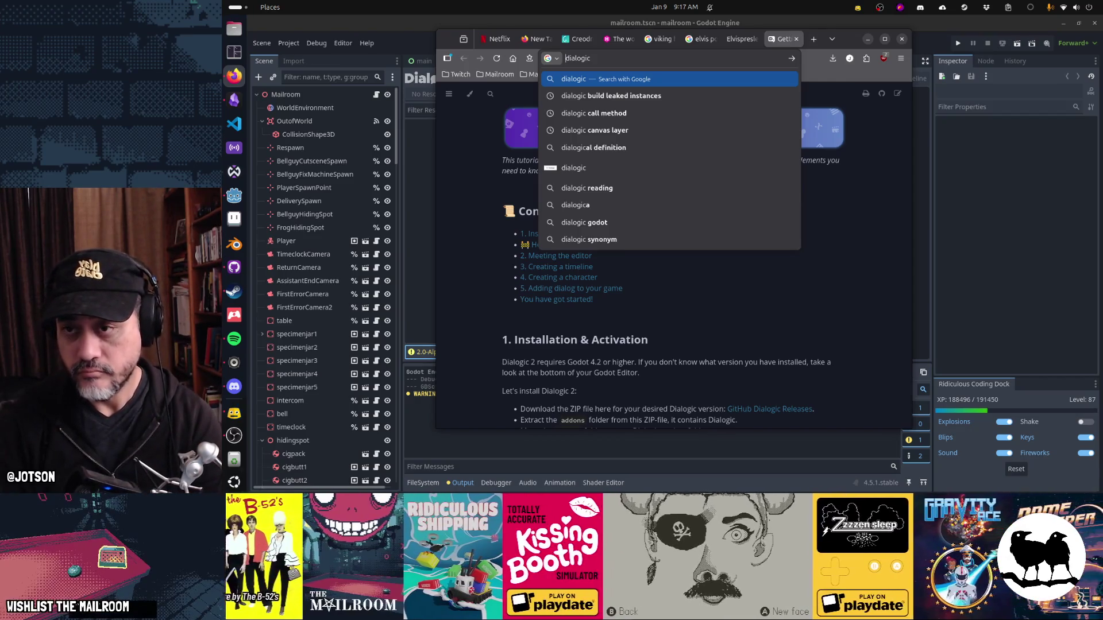
{"action": "type", "text": "godot timelines missing in "}
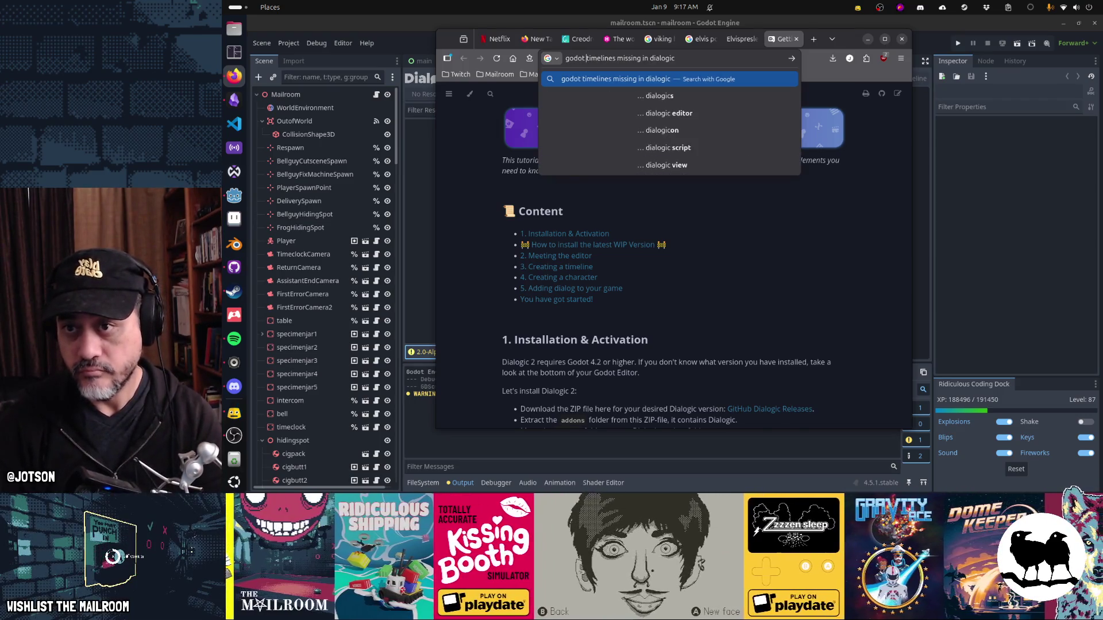
{"action": "type", "text": " godot"}
{"action": "key", "text": "Return"}
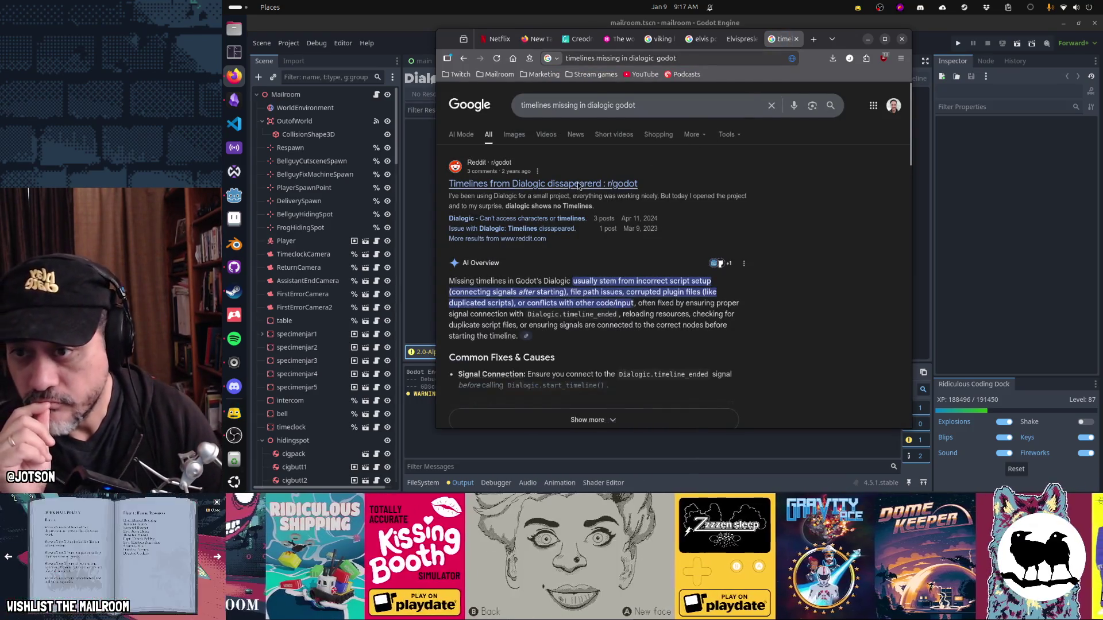
{"action": "left_click", "coordinate": [577, 184]}
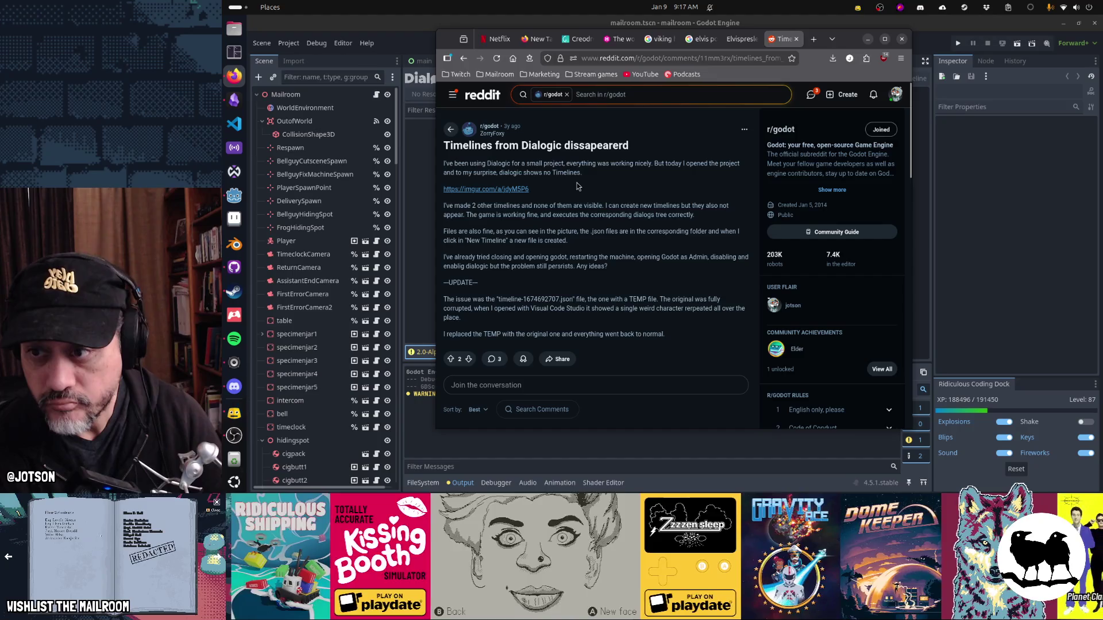
Step: Read the thread's fix for vanished timelines, then run the Mailroom project in Godot
{"action": "scroll", "coordinate": [577, 186], "scroll_direction": "down", "scroll_amount": 3}
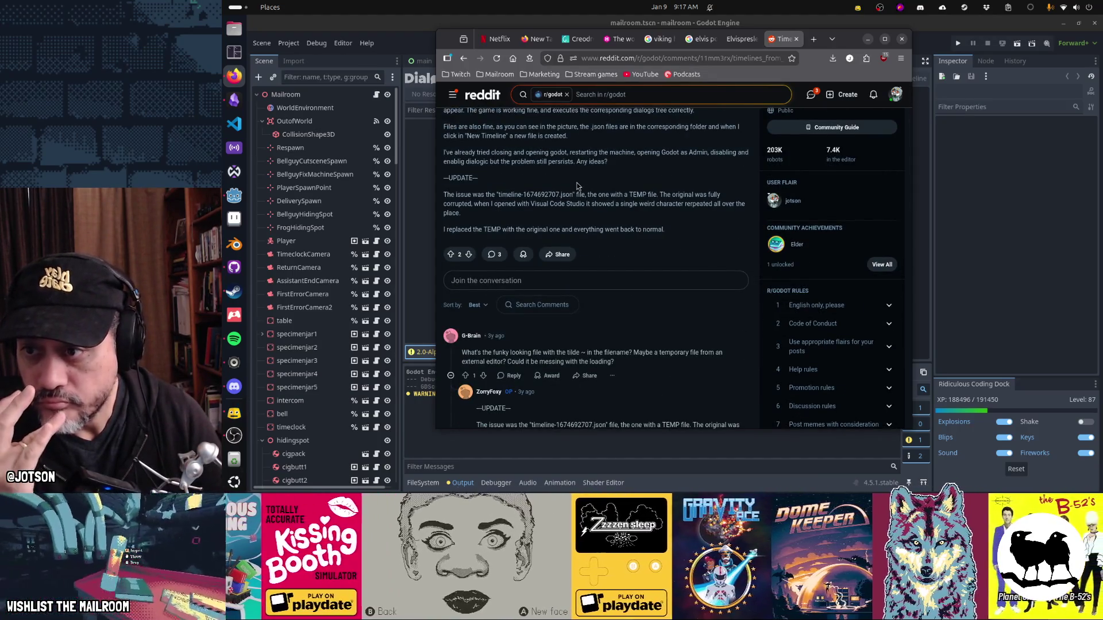
{"action": "double_click", "coordinate": [537, 194]}
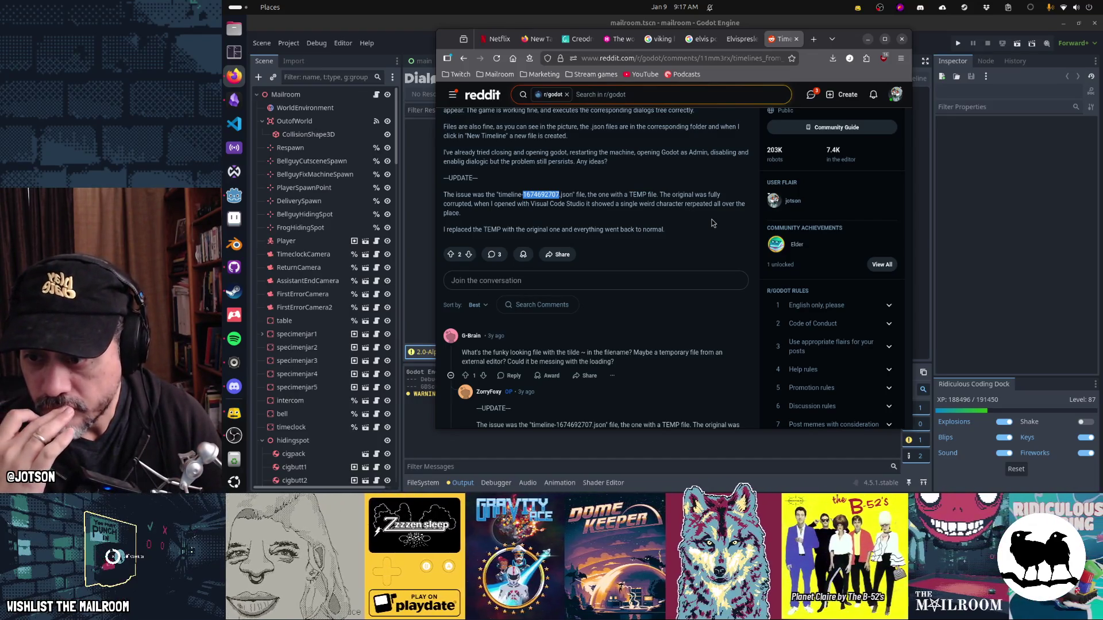
{"action": "scroll", "coordinate": [712, 223], "scroll_direction": "down", "scroll_amount": 5}
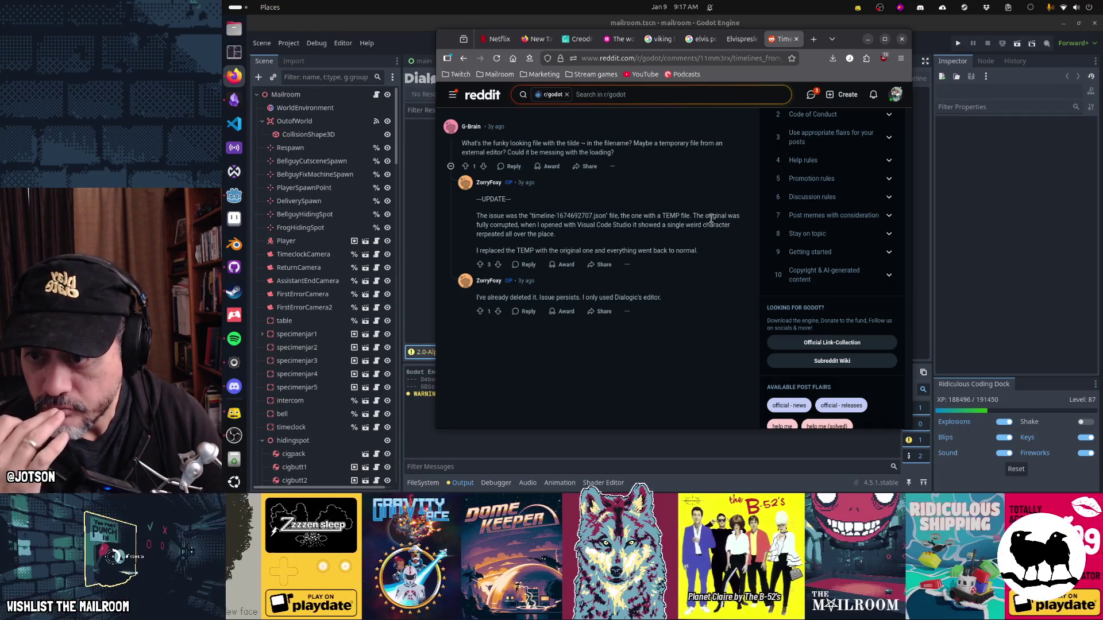
{"action": "scroll", "coordinate": [711, 218], "scroll_direction": "up", "scroll_amount": 8}
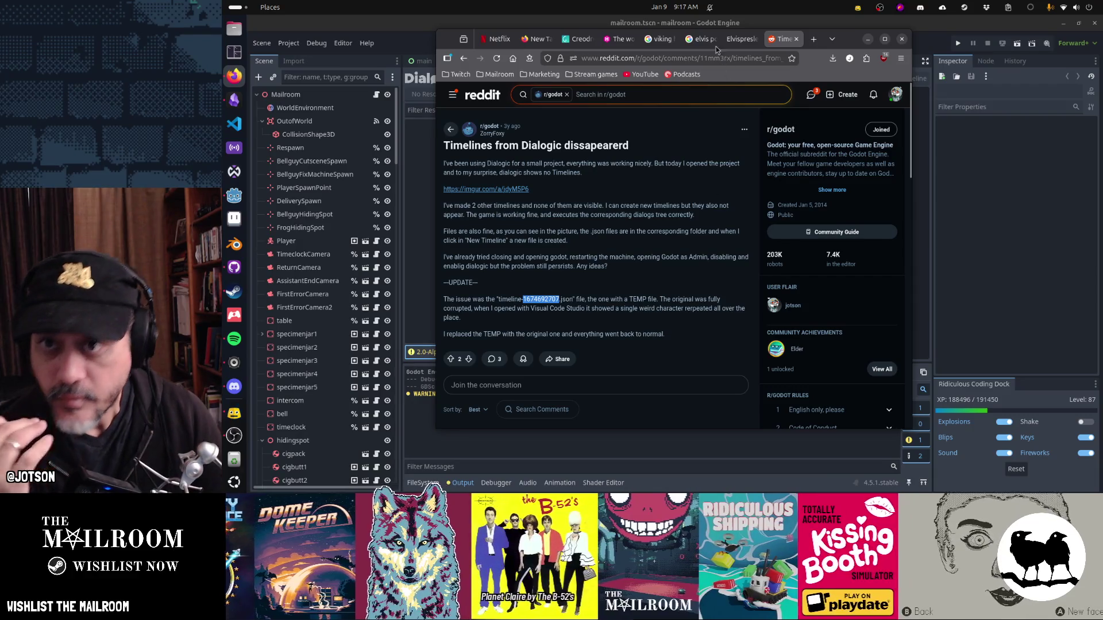
{"action": "left_click", "coordinate": [711, 28]}
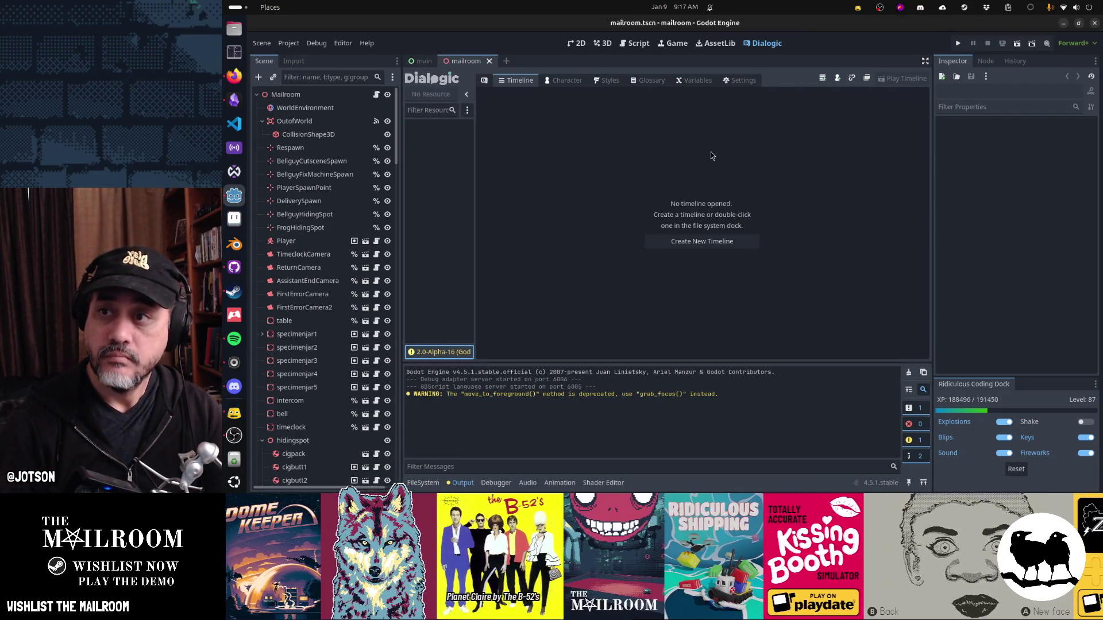
{"action": "key", "text": "F5"}
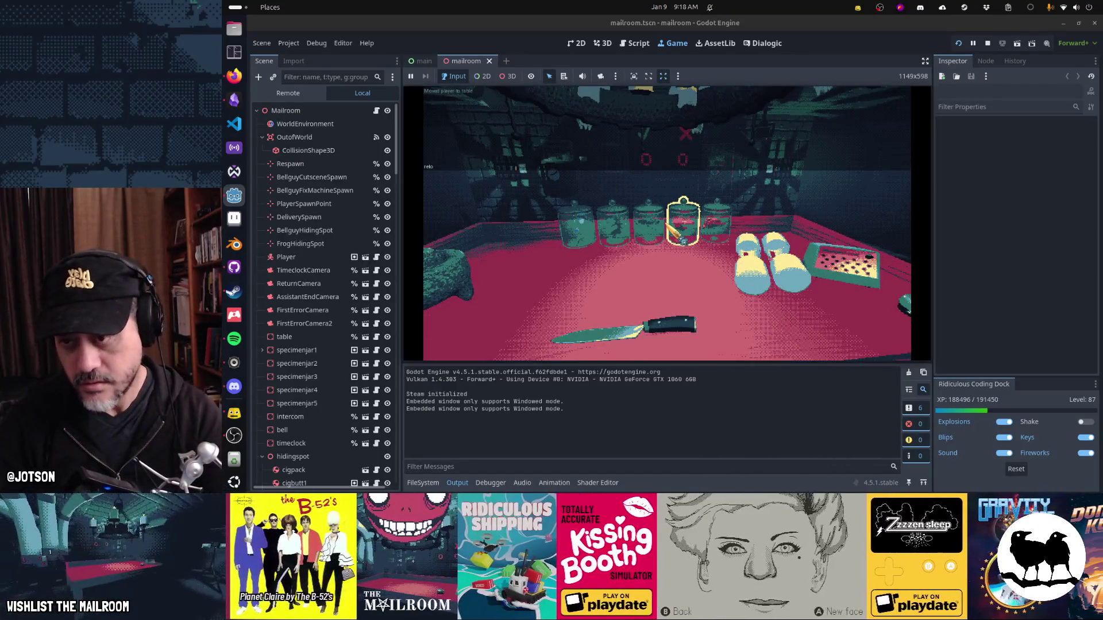
Step: Play through the gate, jump to day 2 and reload via the console, pass door 1, then stop the game
{"action": "left_click", "coordinate": [666, 222]}
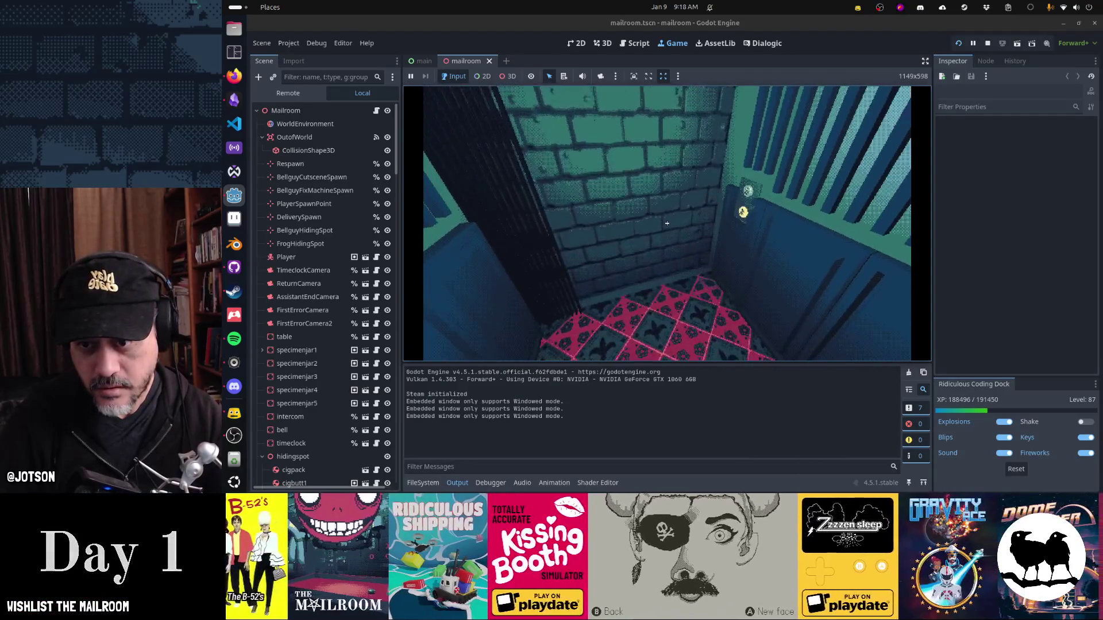
{"action": "key", "text": "Return"}
{"action": "type", "text": "reload"}
{"action": "key", "text": "Return"}
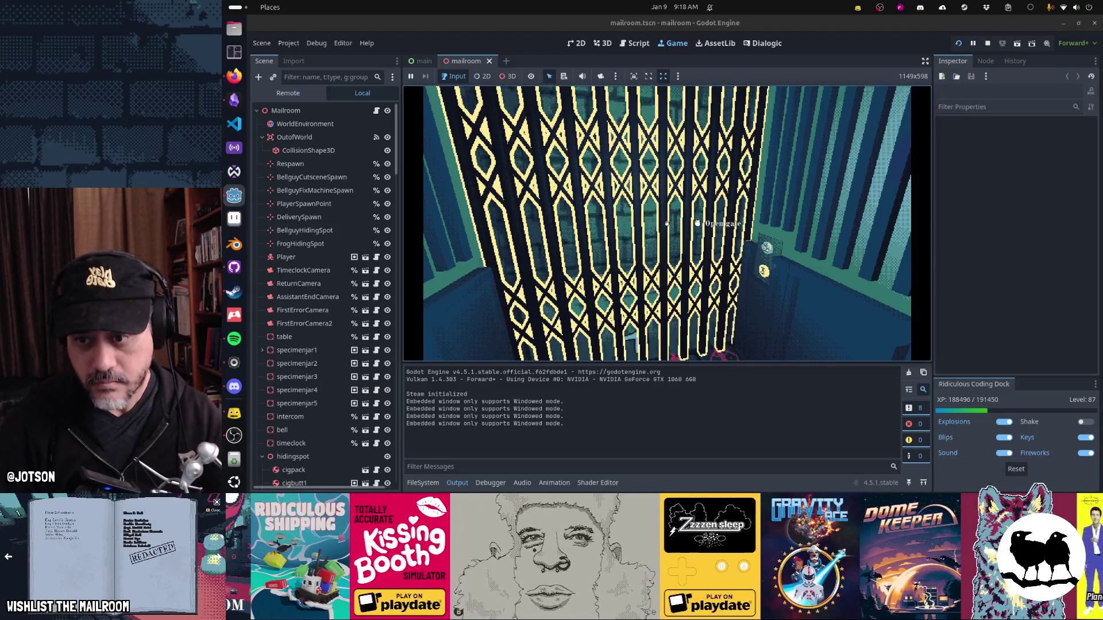
{"action": "left_click", "coordinate": [667, 223]}
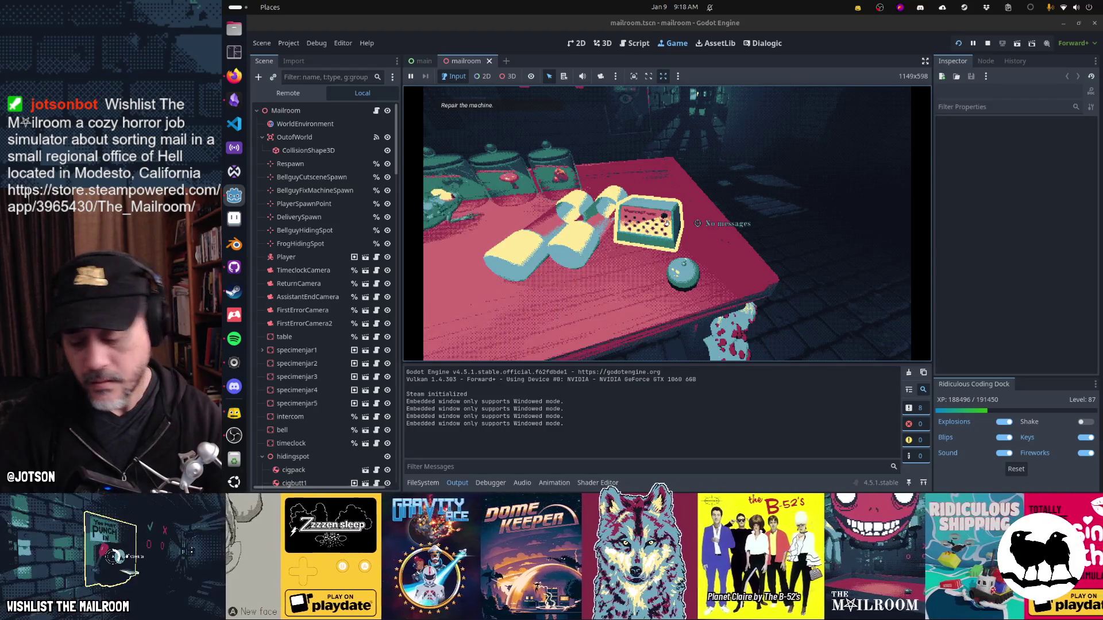
{"action": "key", "text": "F8"}
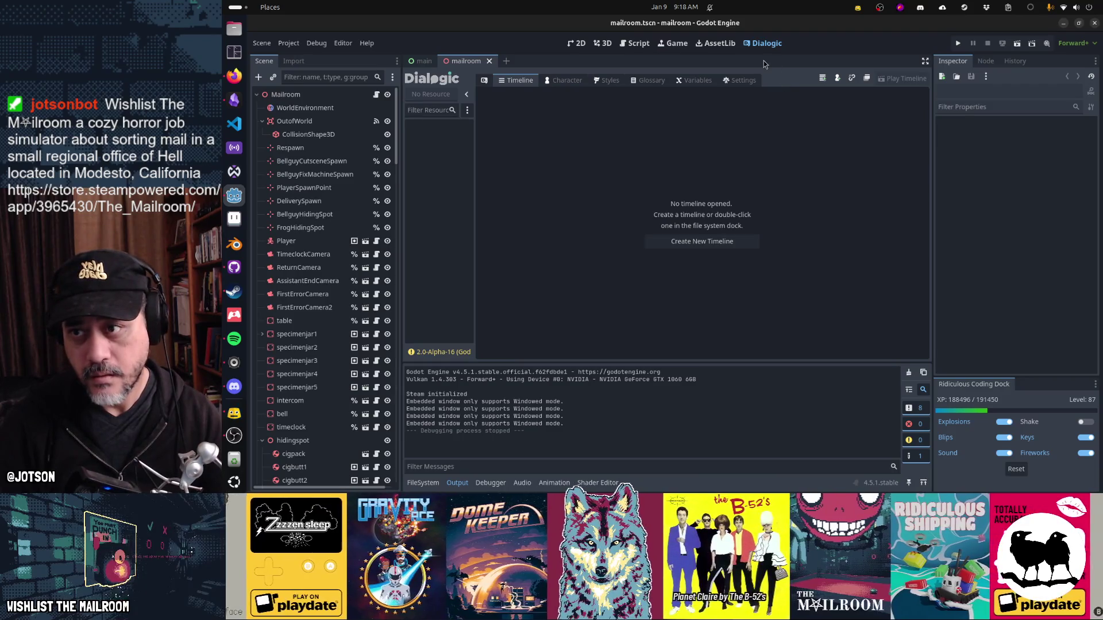
Step: Return to the r/godot timelines thread in Firefox, then open Files on the mailroom folder
{"action": "key", "text": "alt+Tab"}
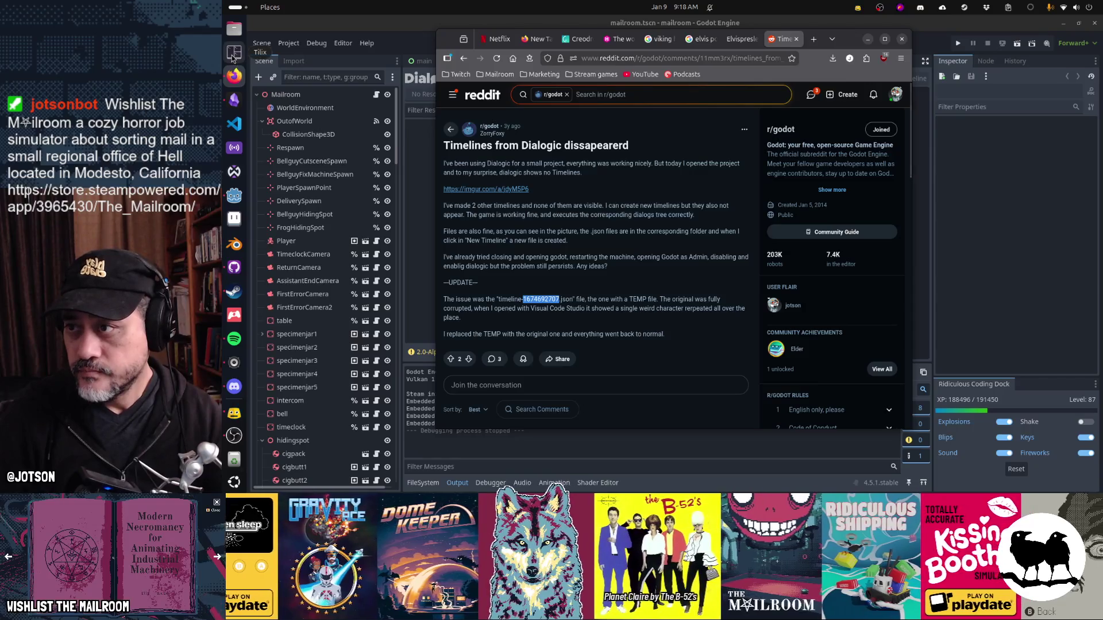
{"action": "left_click", "coordinate": [233, 30]}
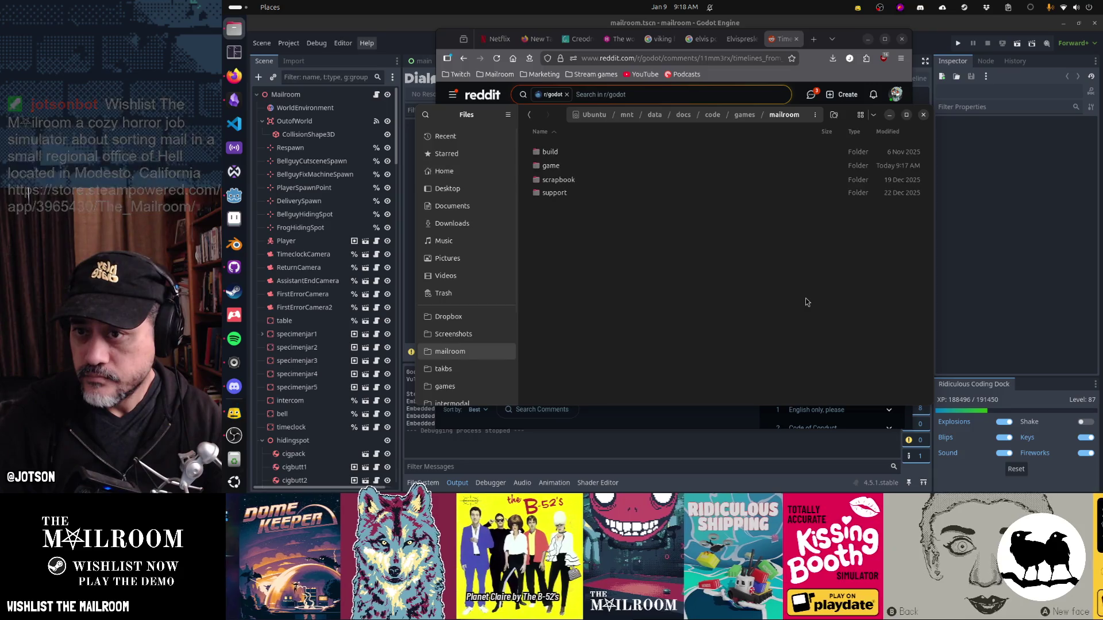
Step: Search the mailroom game folder for 'json', finding no matches, and return to Godot
{"action": "double_click", "coordinate": [593, 167]}
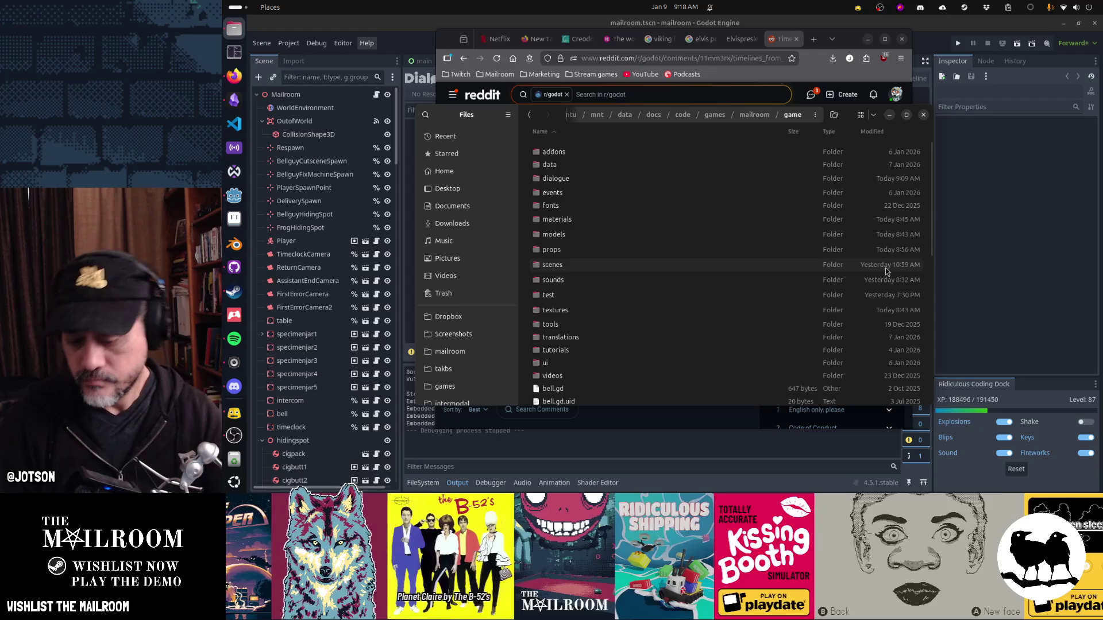
{"action": "type", "text": "jon"}
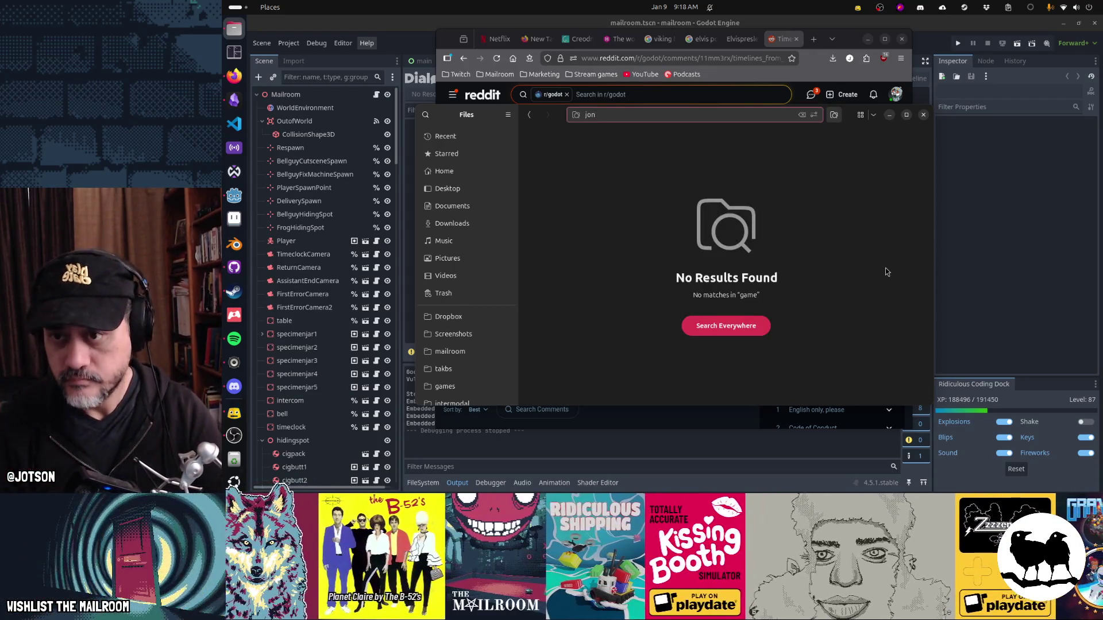
{"action": "key", "text": "BackSpace"}
{"action": "key", "text": "BackSpace"}
{"action": "type", "text": "son"}
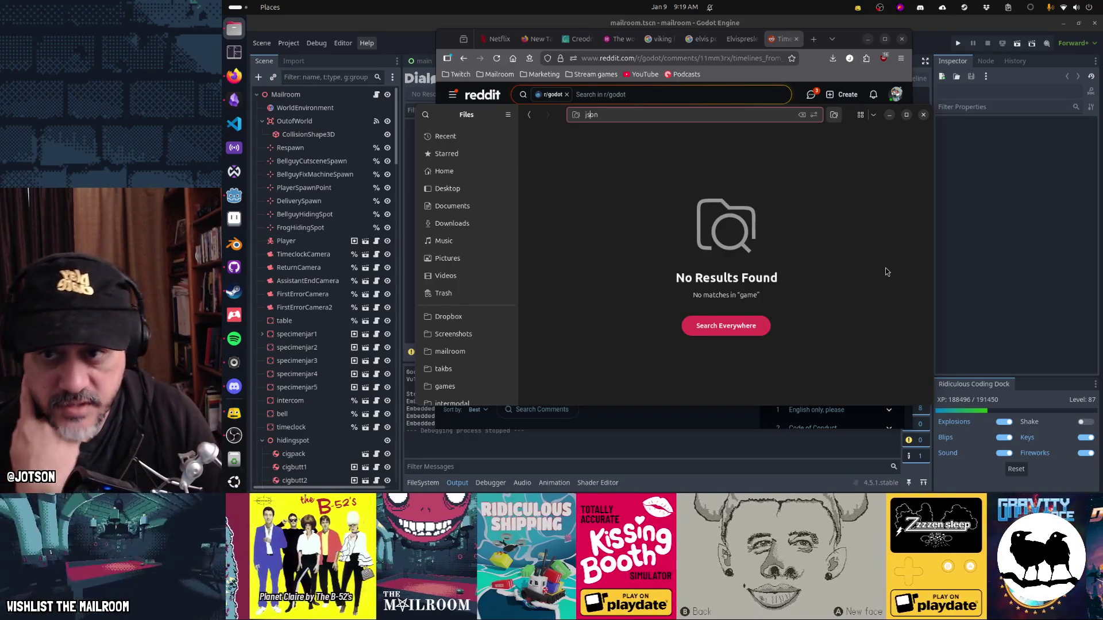
{"action": "left_click", "coordinate": [938, 264]}
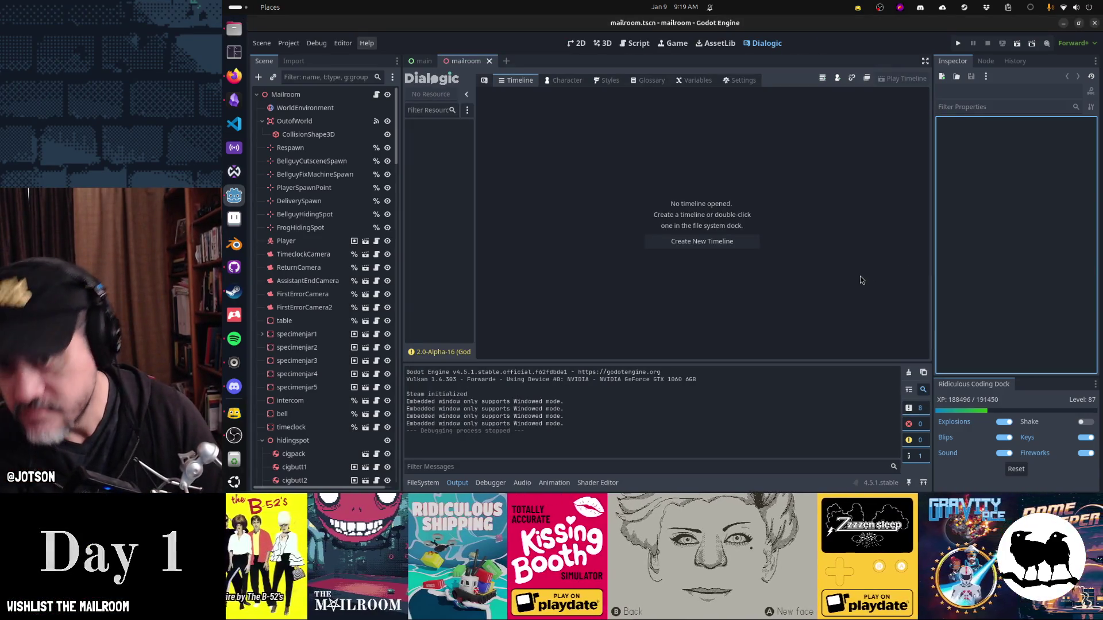
Step: Create the Dialogic timeline testtimeline.dtl by prefixing the default name with 'test'
{"action": "left_click", "coordinate": [720, 241]}
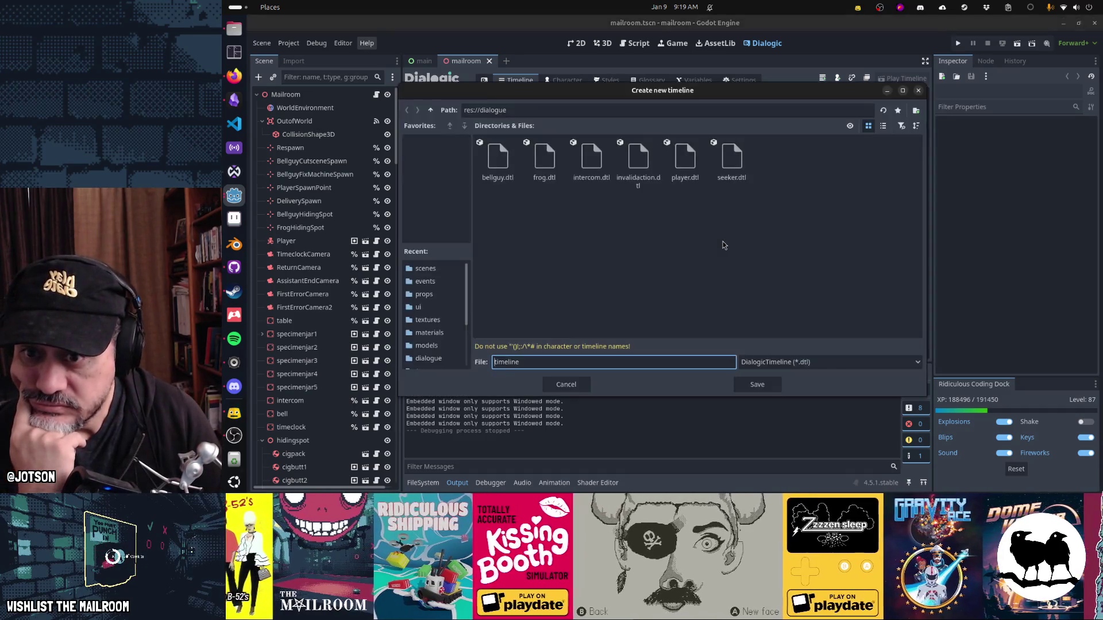
{"action": "type", "text": "test"}
{"action": "key", "text": "Return"}
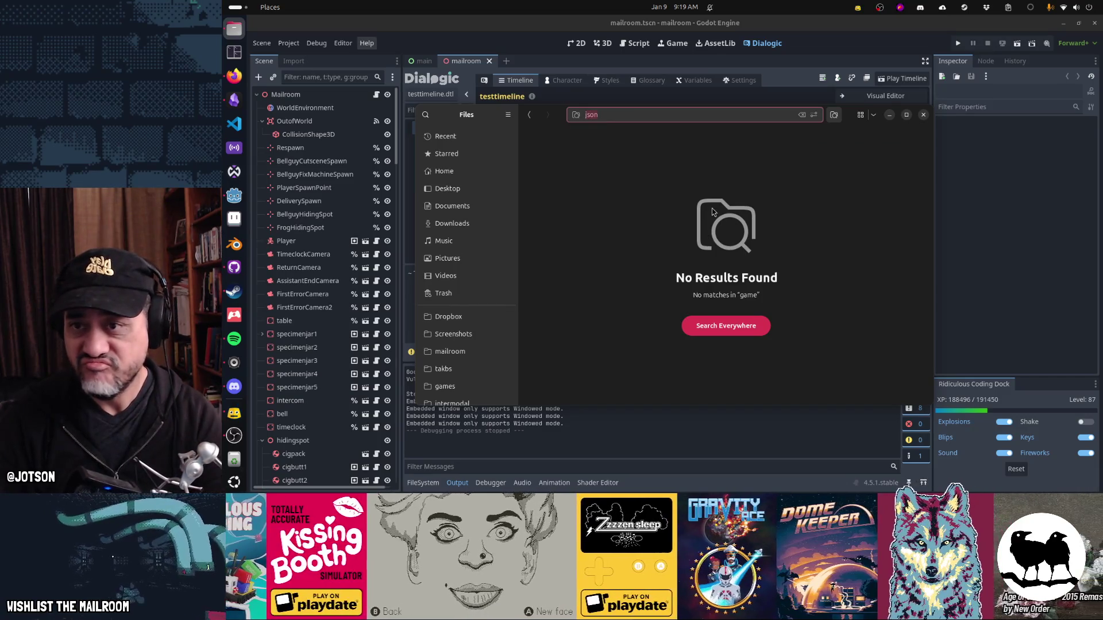
Step: Search the files for 'timeline', locating the 0-byte testtimeline.dtl, then open Dialogic's Reference Manager
{"action": "key", "text": "BackSpace"}
{"action": "key", "text": "BackSpace"}
{"action": "key", "text": "BackSpace"}
{"action": "type", "text": "timeline"}
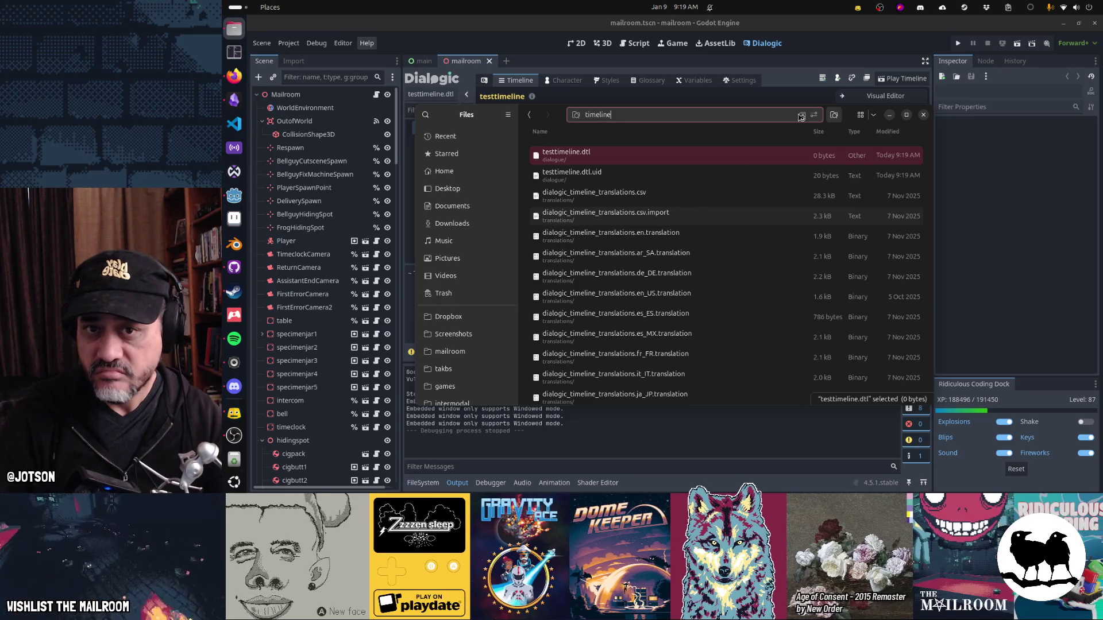
{"action": "key", "text": "Escape"}
{"action": "key", "text": "Escape"}
{"action": "left_click", "coordinate": [852, 79]}
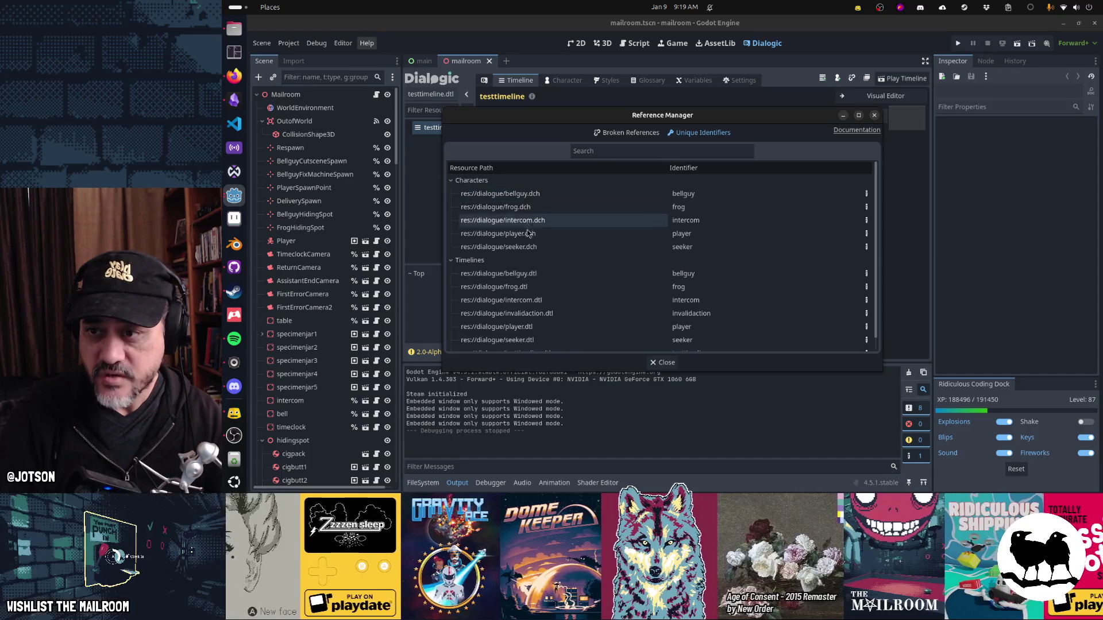
Step: Filter Dialogic's references by 'test' to confirm testtimeline.dtl maps to testtimeline, then close them
{"action": "scroll", "coordinate": [530, 249], "scroll_direction": "down", "scroll_amount": 1}
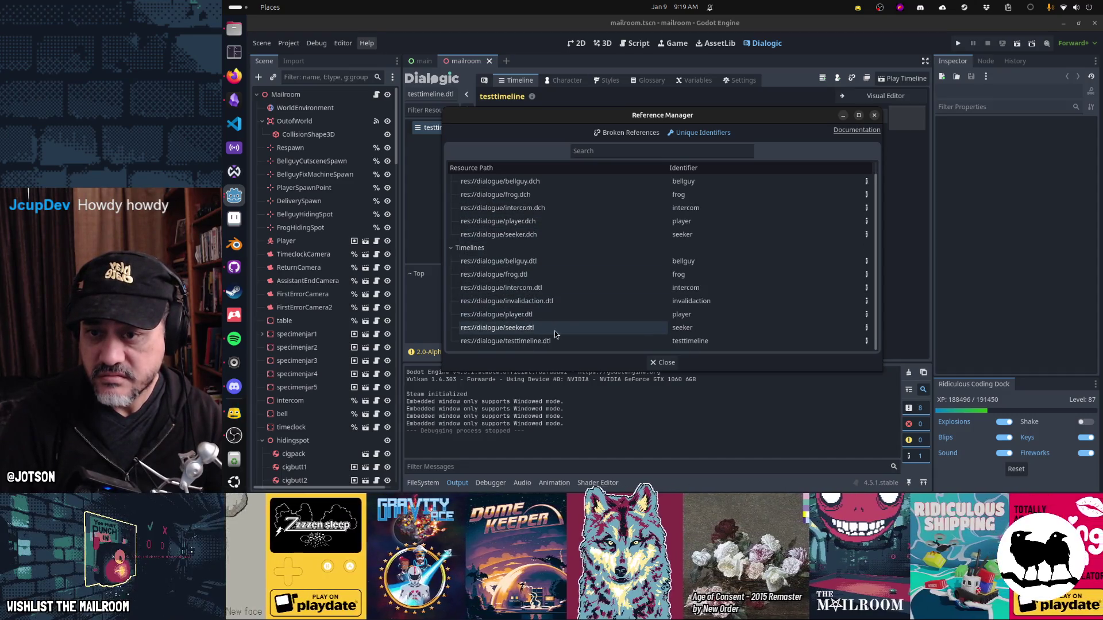
{"action": "scroll", "coordinate": [556, 336], "scroll_direction": "up", "scroll_amount": 1}
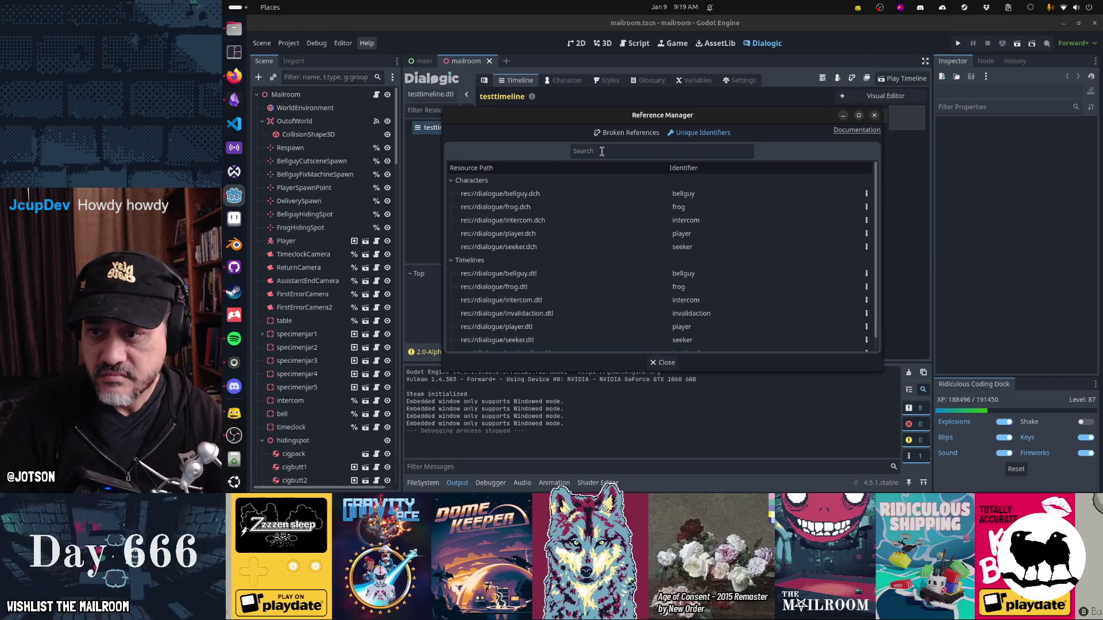
{"action": "left_click", "coordinate": [601, 151]}
{"action": "type", "text": "test"}
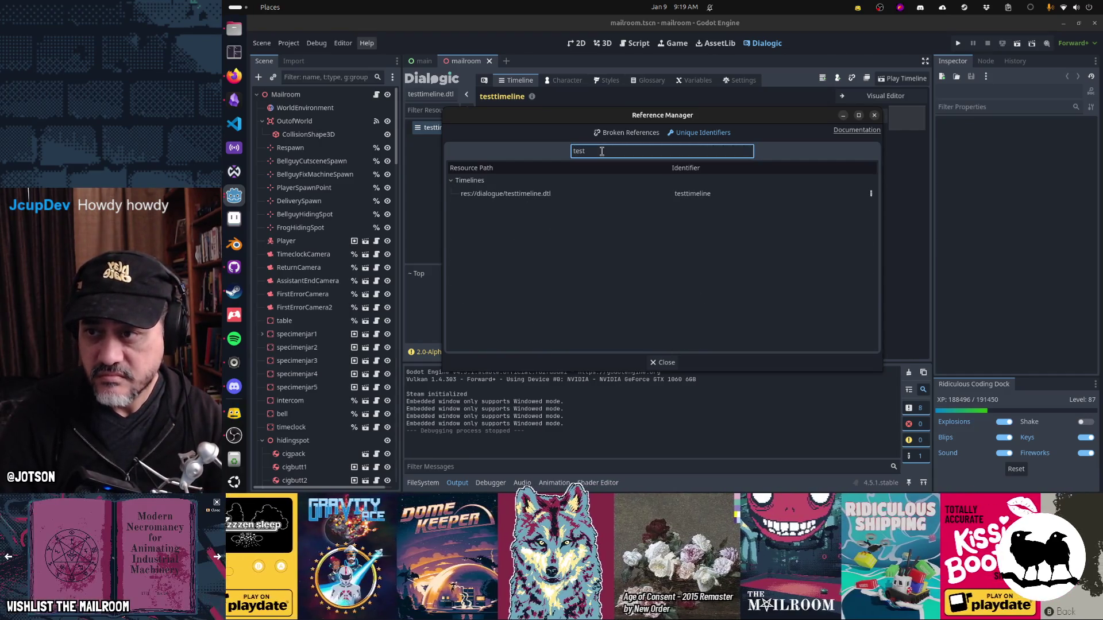
{"action": "left_click", "coordinate": [874, 116]}
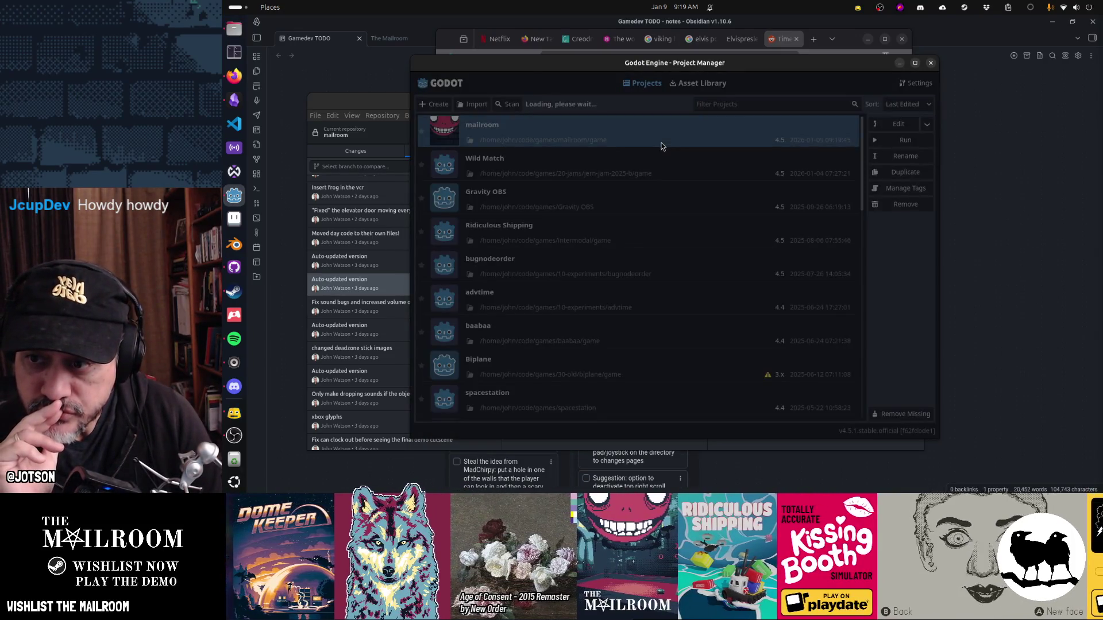
Step: Reopen the mailroom project, check the Top section, and reselect testtimeline in the Dialogic timeline list
{"action": "double_click", "coordinate": [660, 146]}
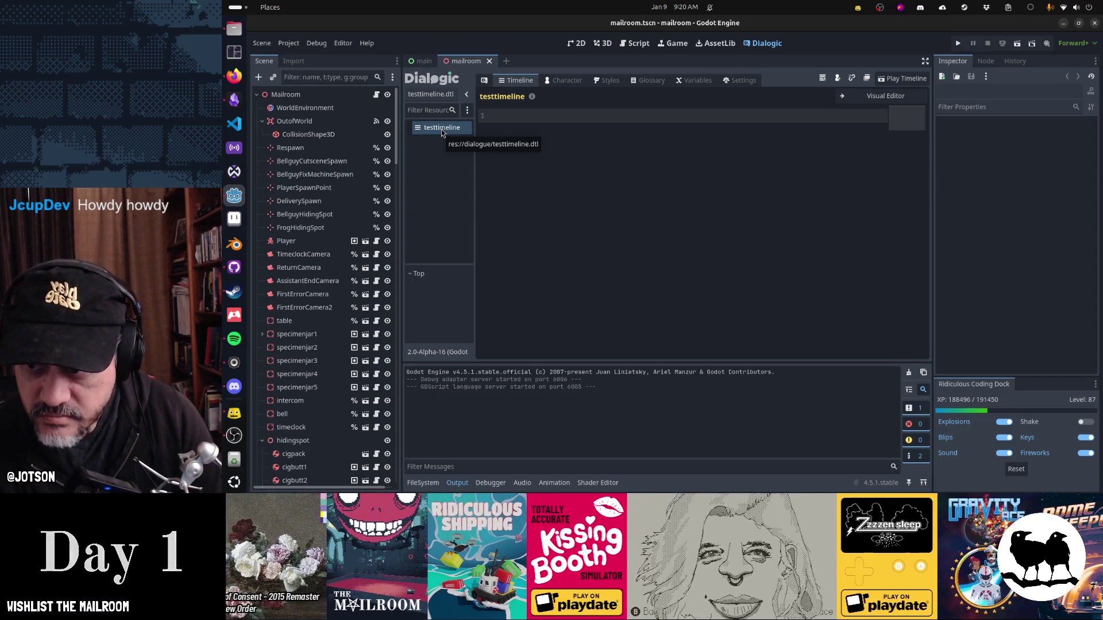
{"action": "left_click", "coordinate": [441, 281]}
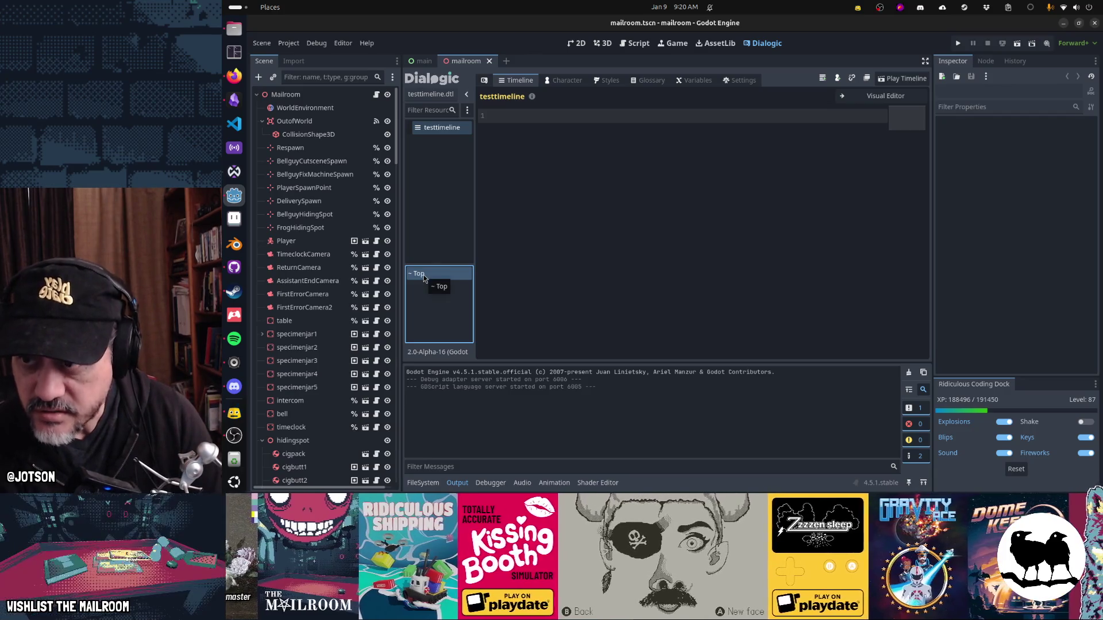
{"action": "left_click", "coordinate": [435, 129]}
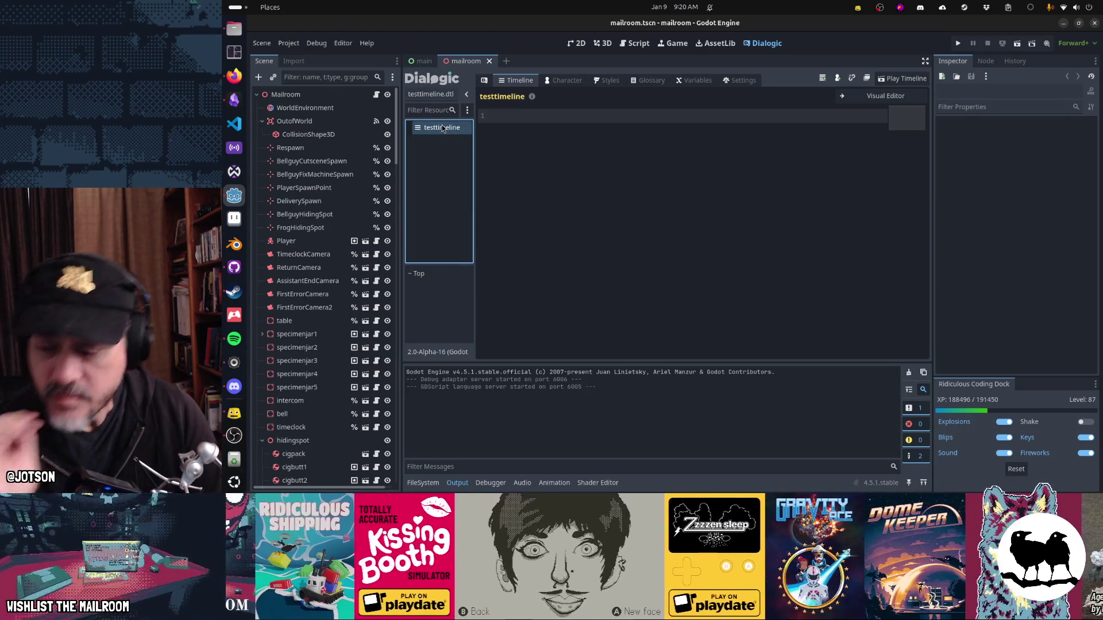
{"action": "key", "text": "super"}
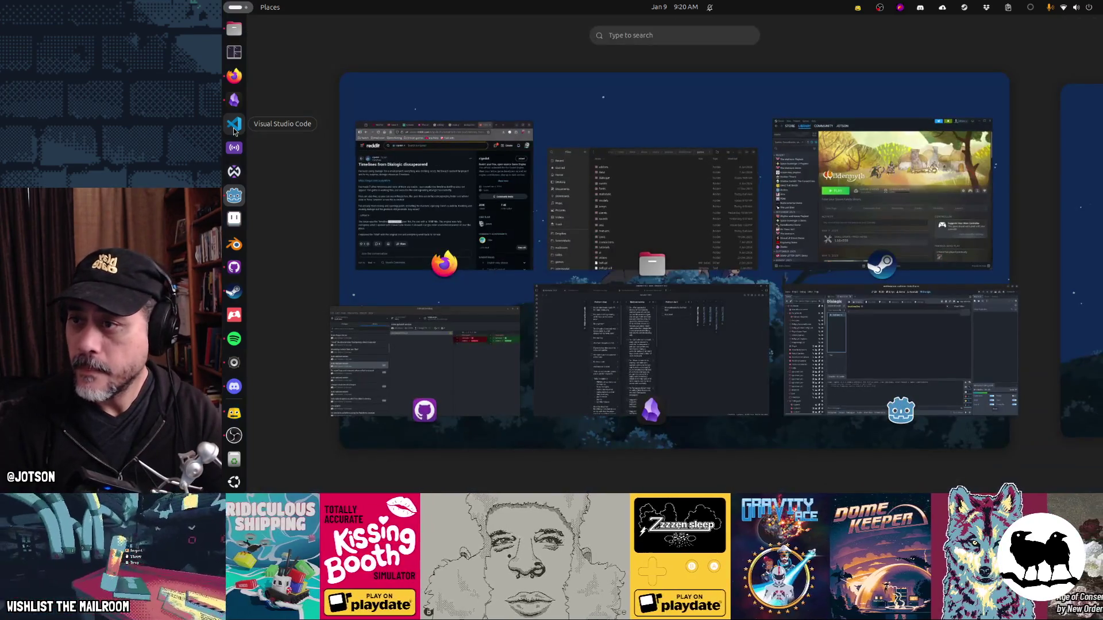
Step: Launch VS Code, search the project for 'testtimeline', and open project.godot at the match
{"action": "left_click", "coordinate": [234, 130]}
{"action": "key", "text": "super"}
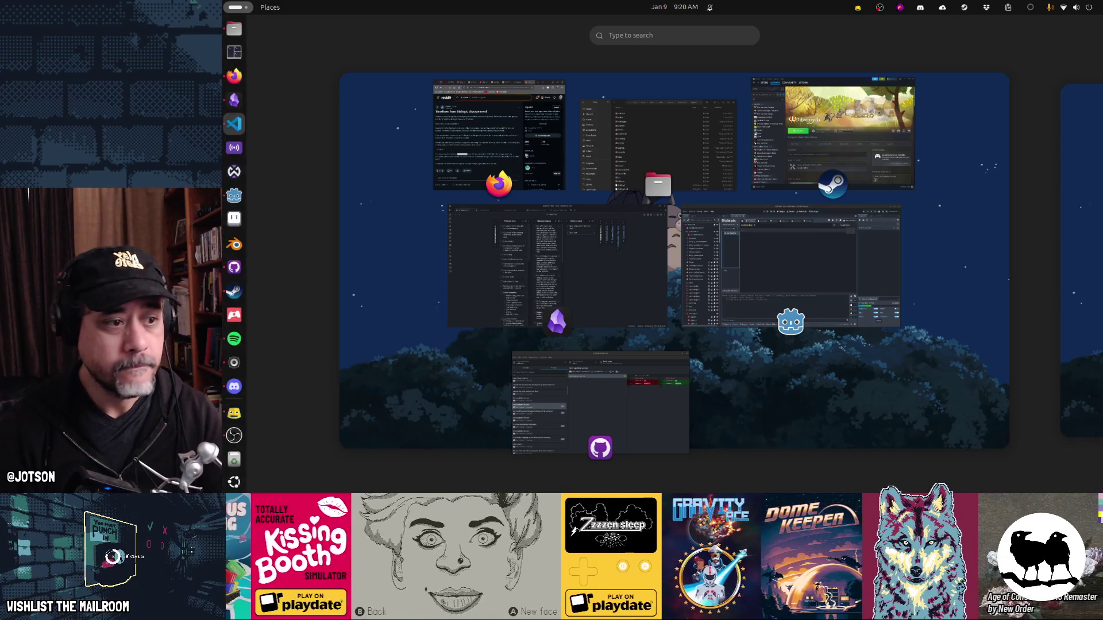
{"action": "key", "text": "super"}
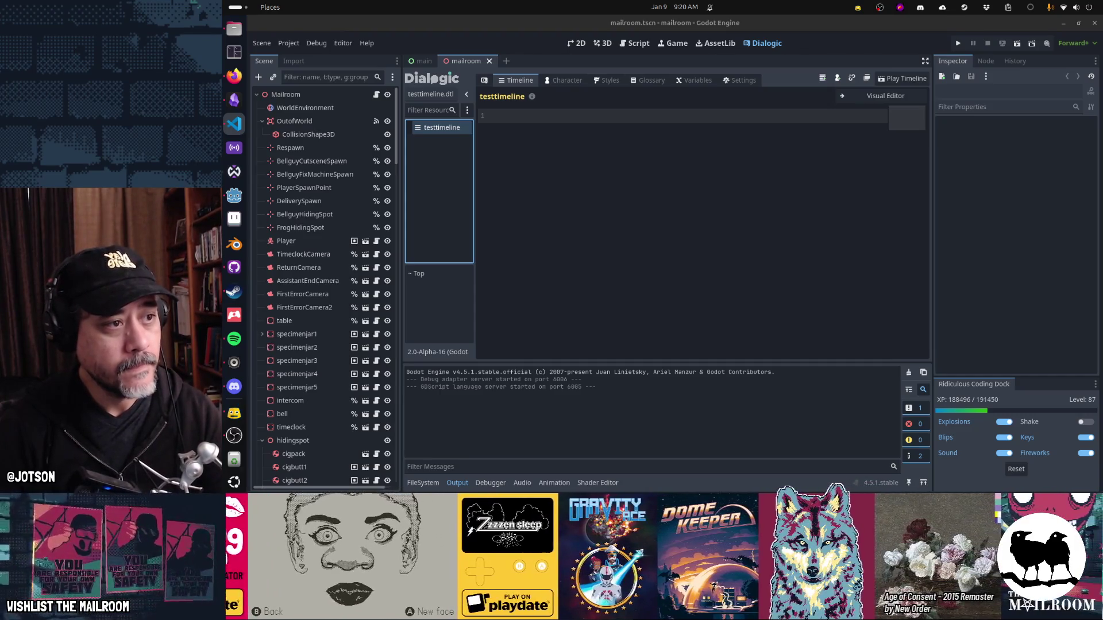
{"action": "key", "text": "ctrl+shift+f"}
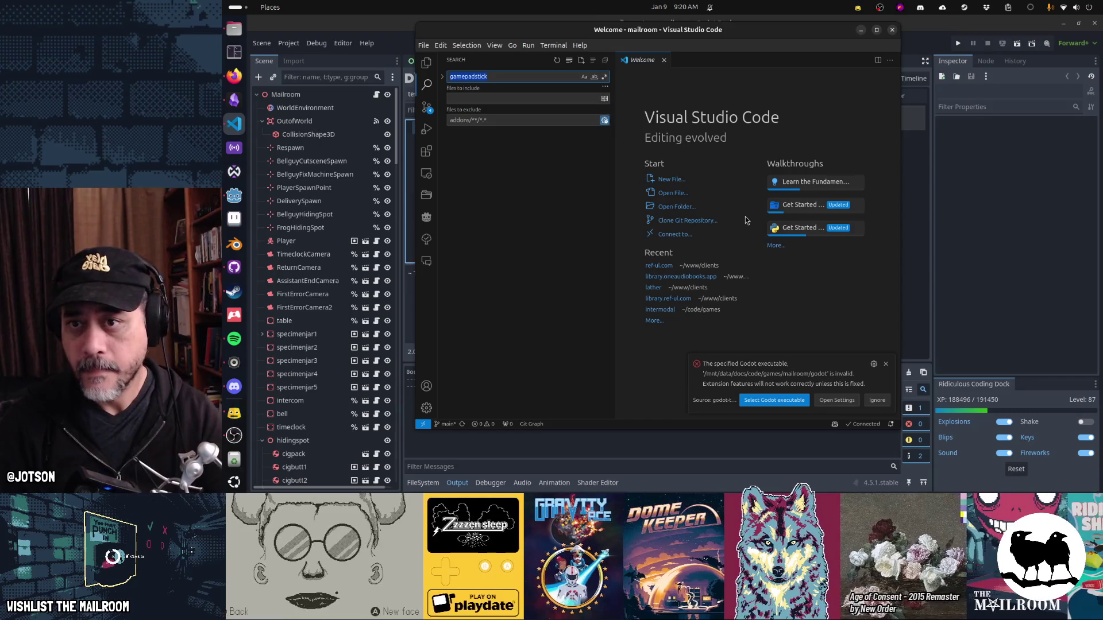
{"action": "type", "text": "testtimeline"}
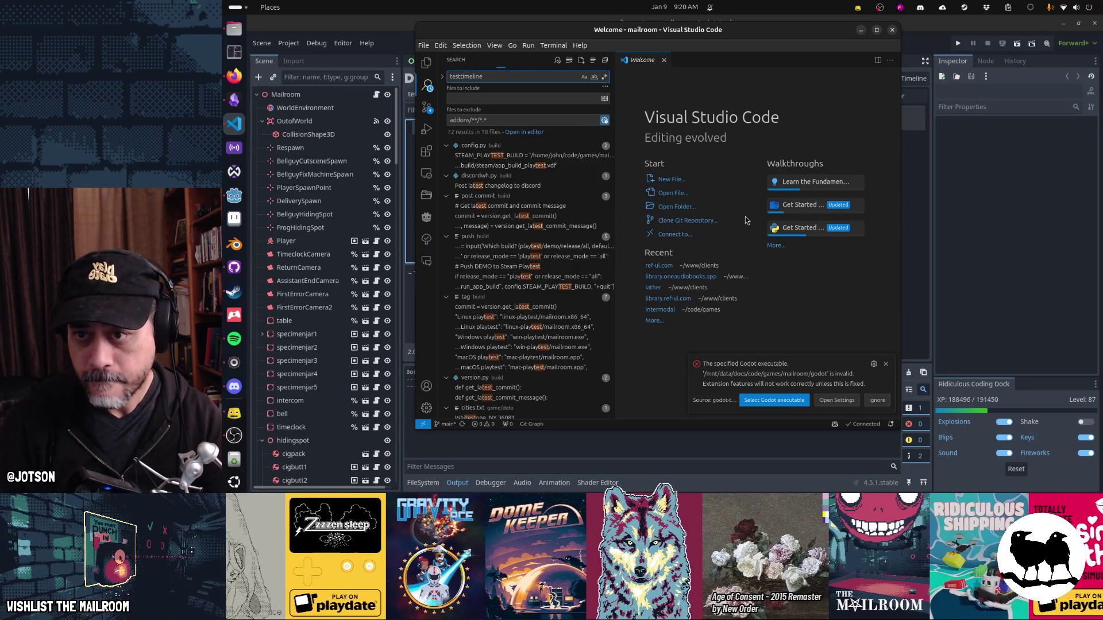
{"action": "key", "text": "Return"}
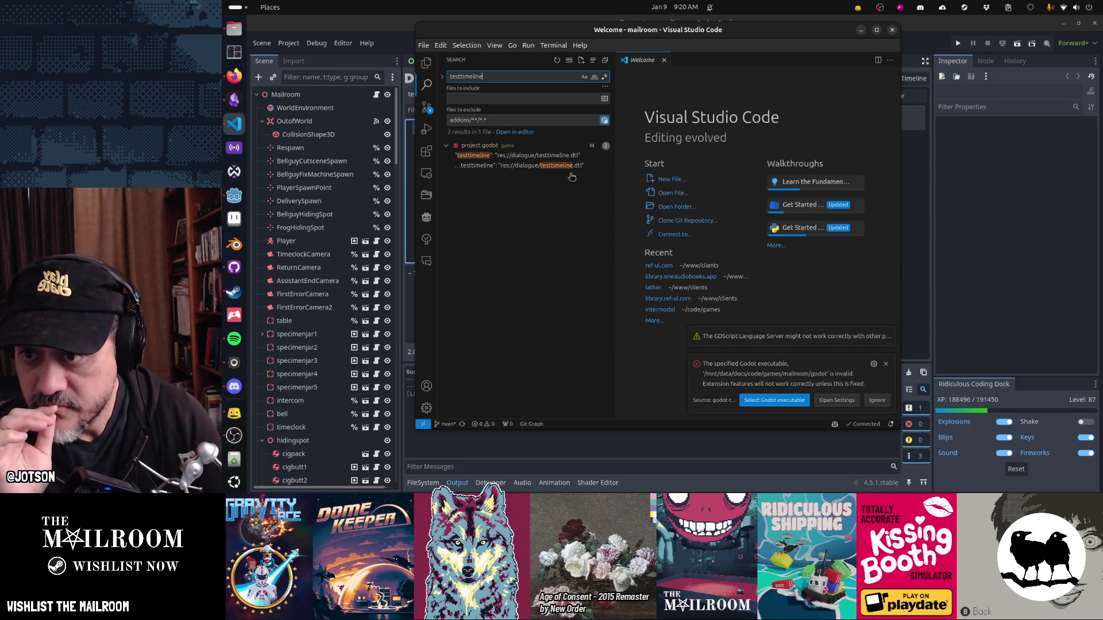
{"action": "left_click", "coordinate": [507, 156]}
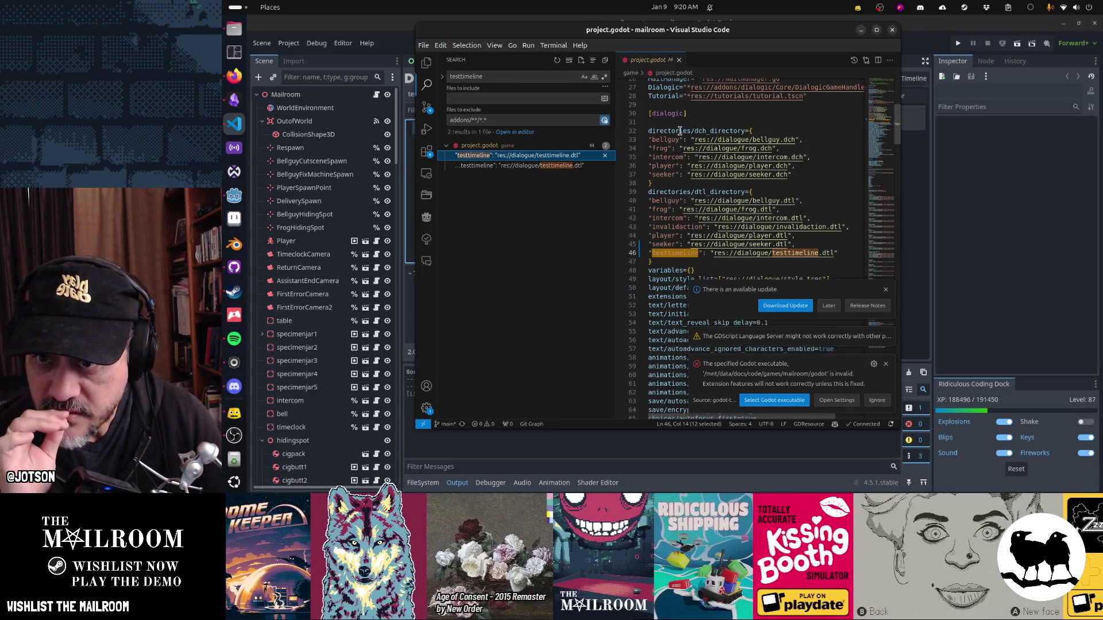
Step: Select the [dialogic] section lines in project.godot, dismiss the Godot error notice, then return to Godot
{"action": "left_click", "coordinate": [690, 114]}
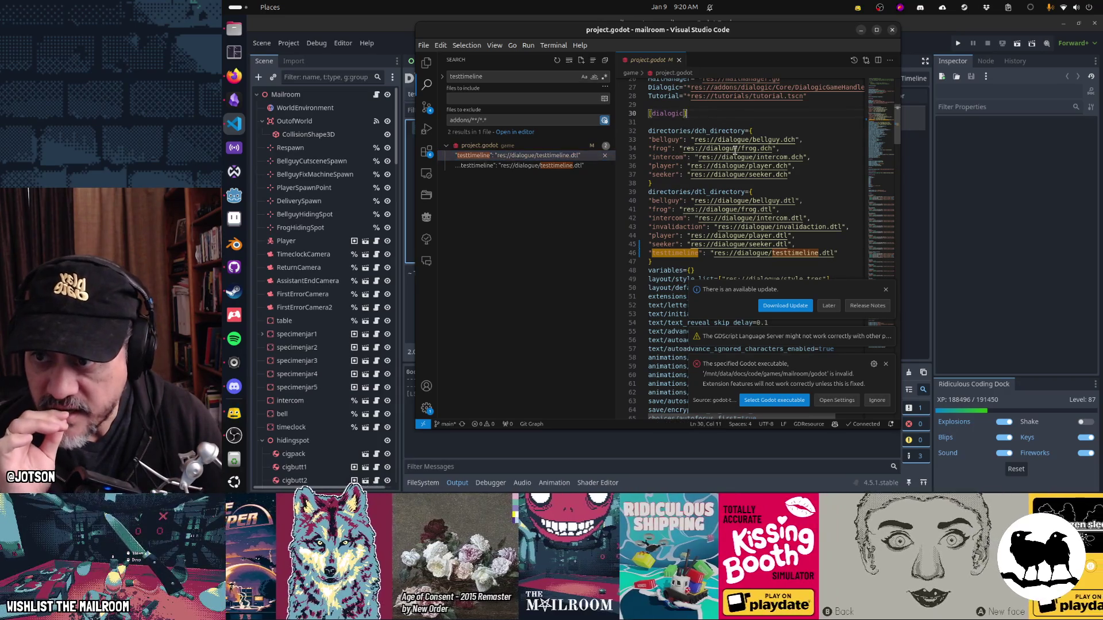
{"action": "scroll", "coordinate": [735, 151], "scroll_direction": "up", "scroll_amount": 1}
{"action": "key", "text": "Home"}
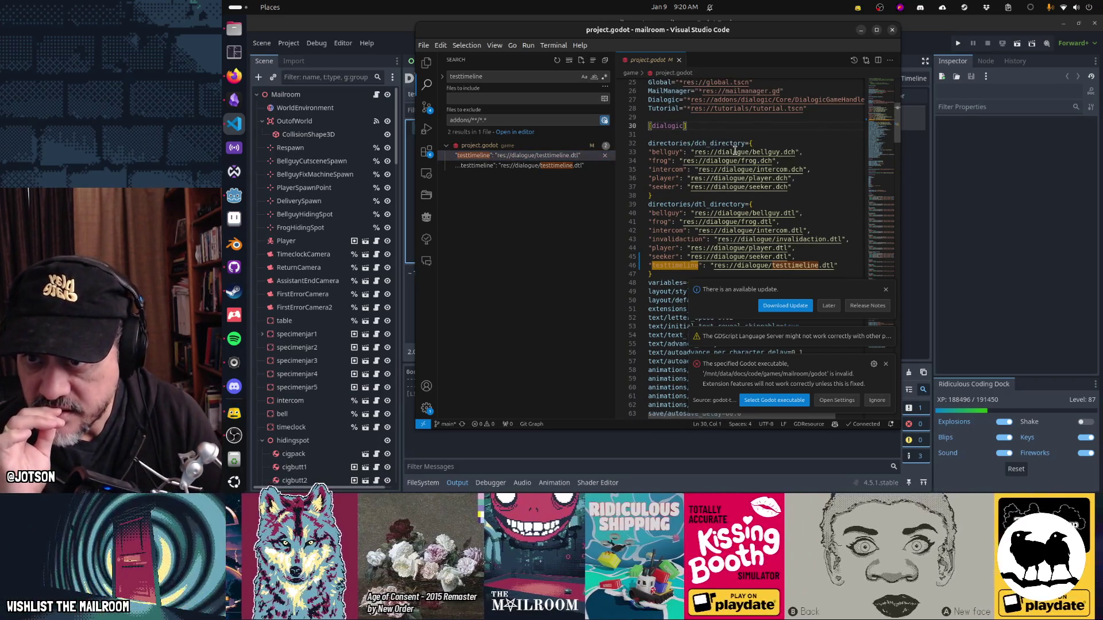
{"action": "key", "text": "shift+Down"}
{"action": "key", "text": "shift+Down"}
{"action": "key", "text": "shift+Down"}
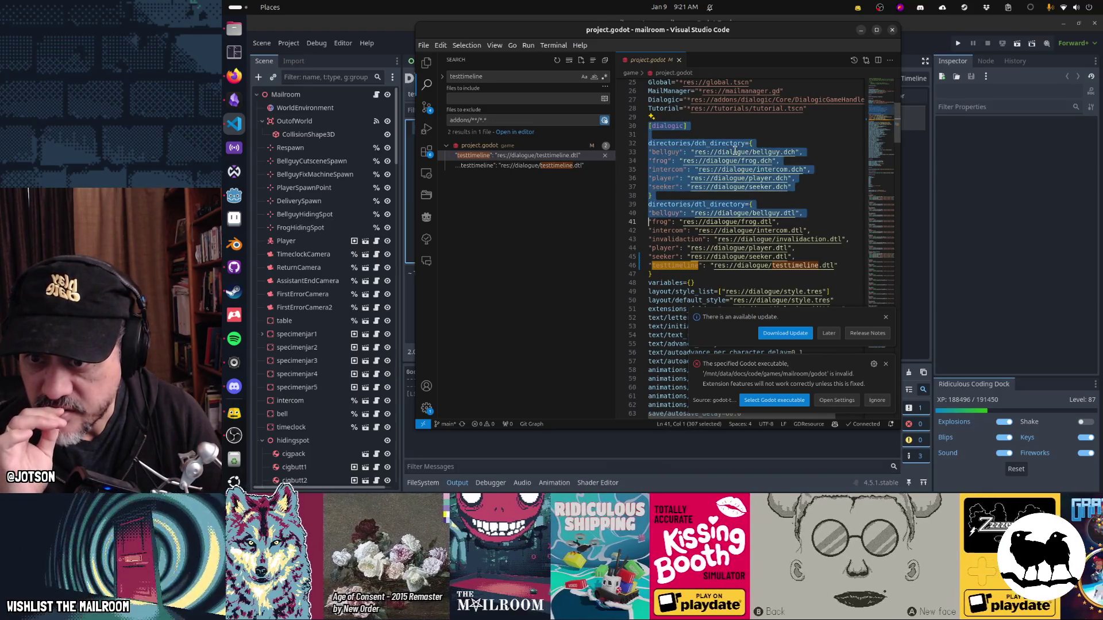
{"action": "key", "text": "shift+Down"}
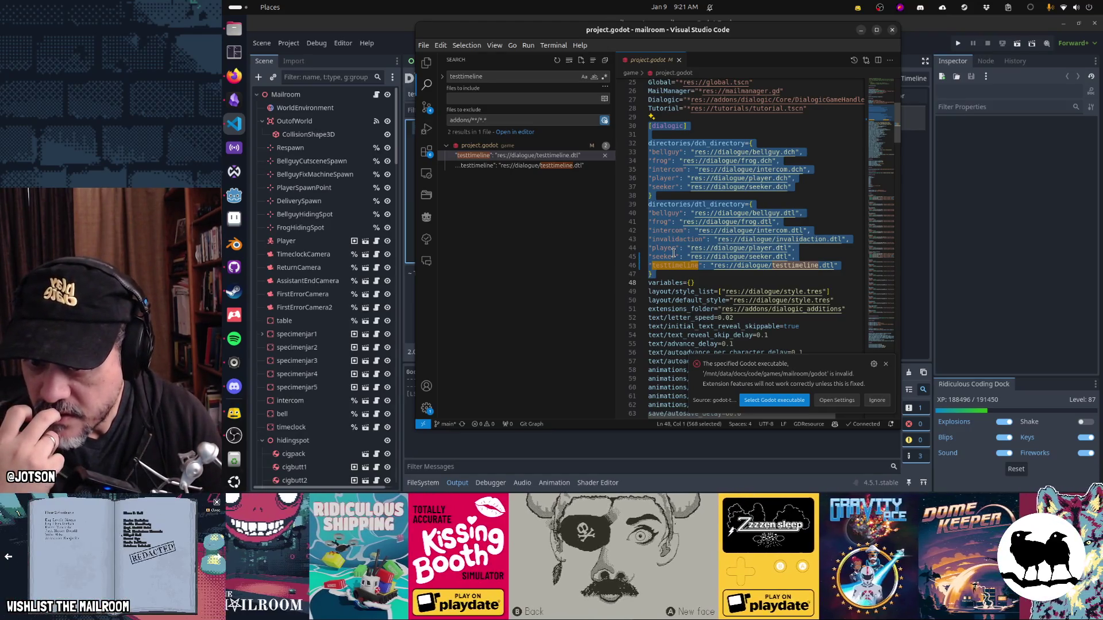
{"action": "left_click", "coordinate": [885, 366]}
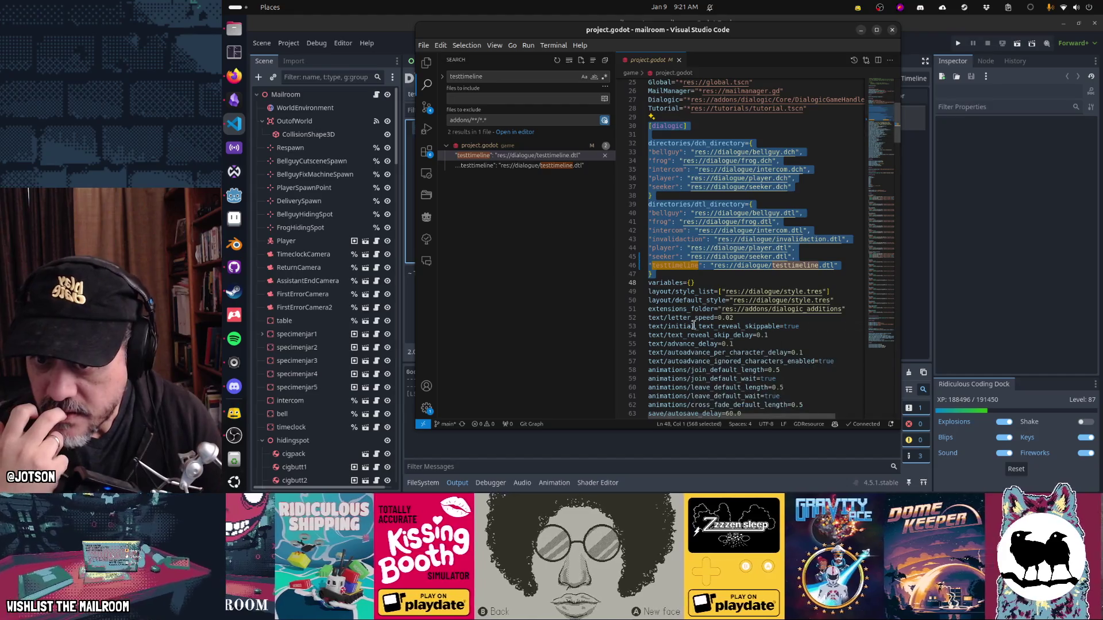
{"action": "left_click", "coordinate": [693, 326]}
{"action": "left_click", "coordinate": [678, 291]}
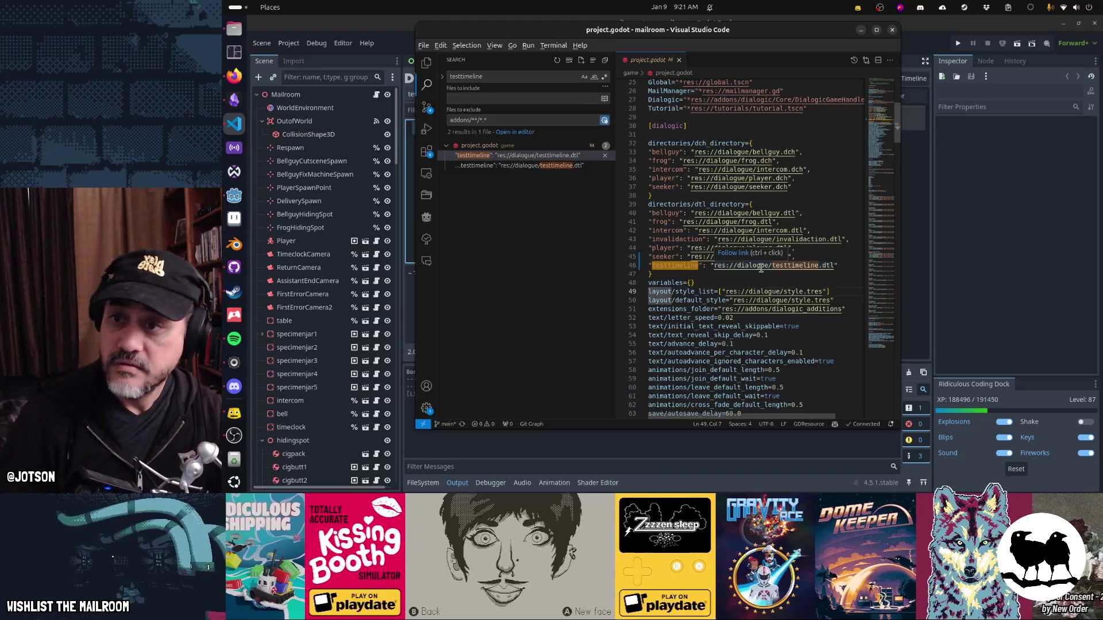
{"action": "key", "text": "alt+Tab"}
{"action": "right_click", "coordinate": [436, 128]}
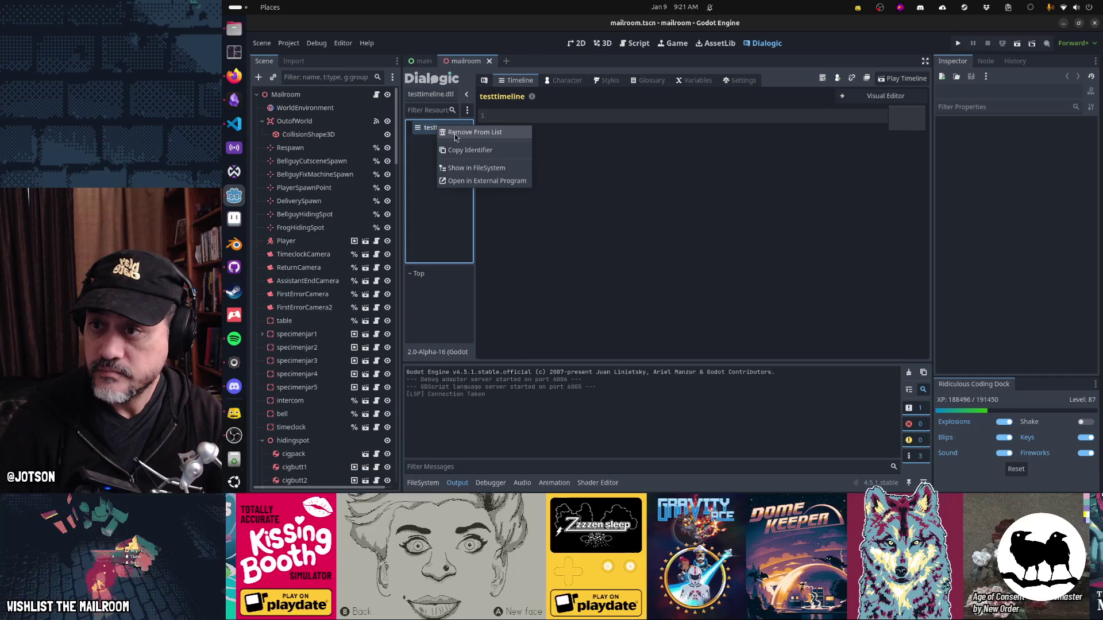
Step: Step between the two testtimeline matches in project.godot, ending on line 46
{"action": "key", "text": "alt+Tab"}
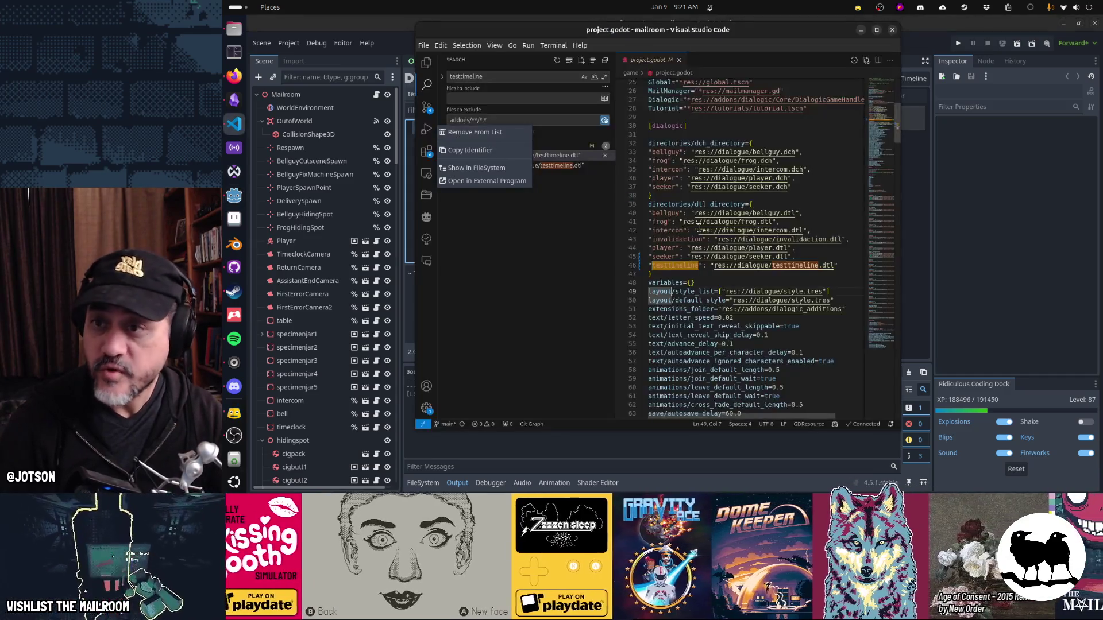
{"action": "key", "text": "alt+Tab"}
{"action": "key", "text": "alt+Tab"}
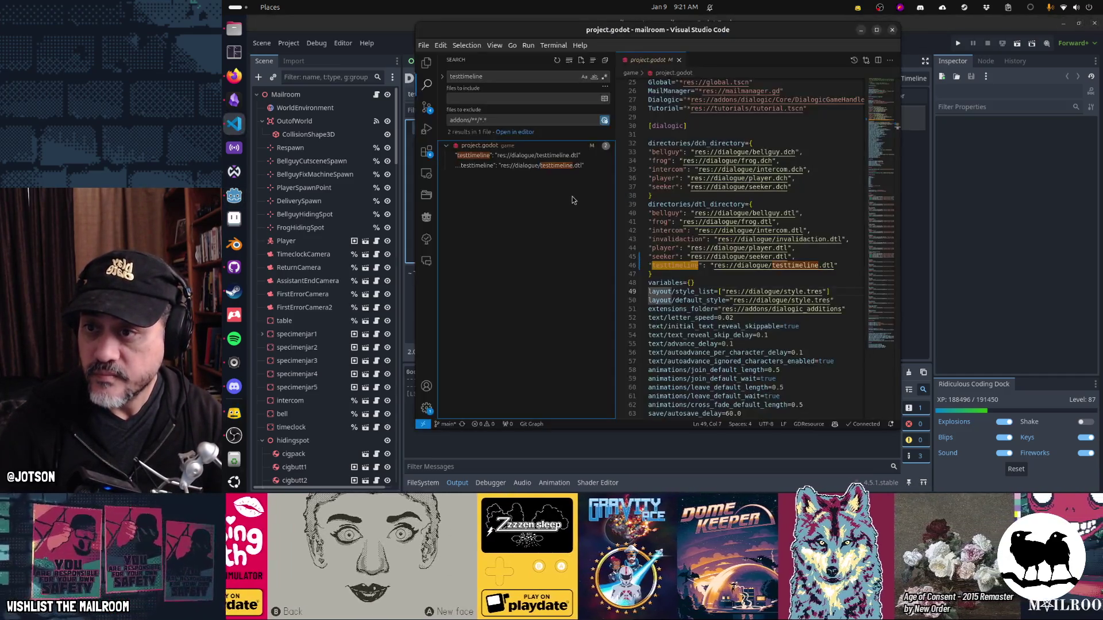
{"action": "left_click", "coordinate": [553, 166]}
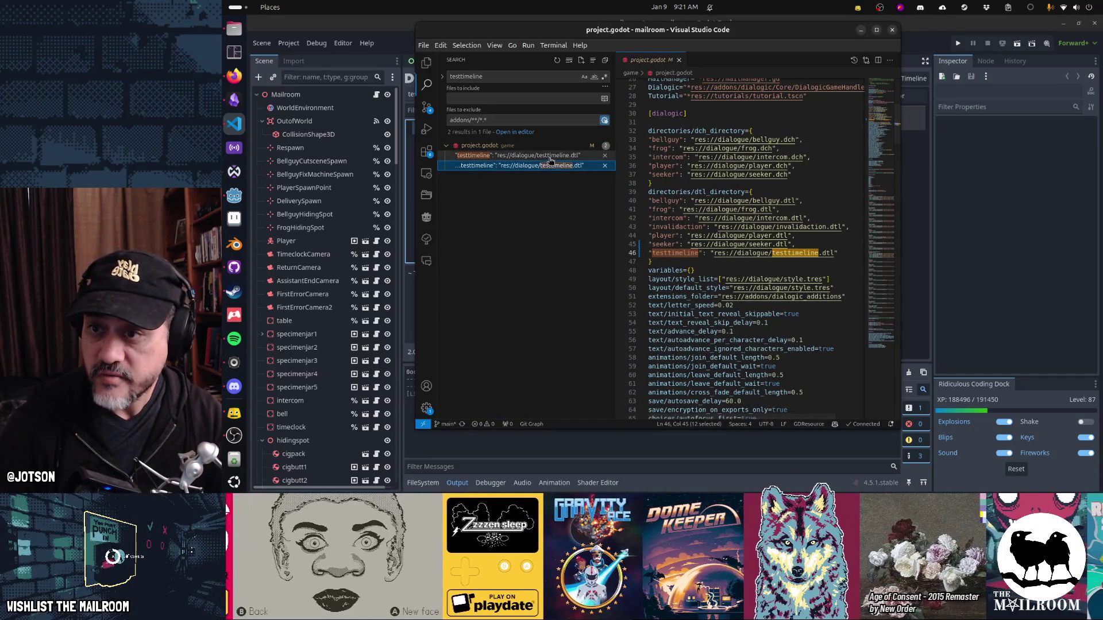
{"action": "left_click", "coordinate": [550, 156]}
{"action": "left_click", "coordinate": [551, 166]}
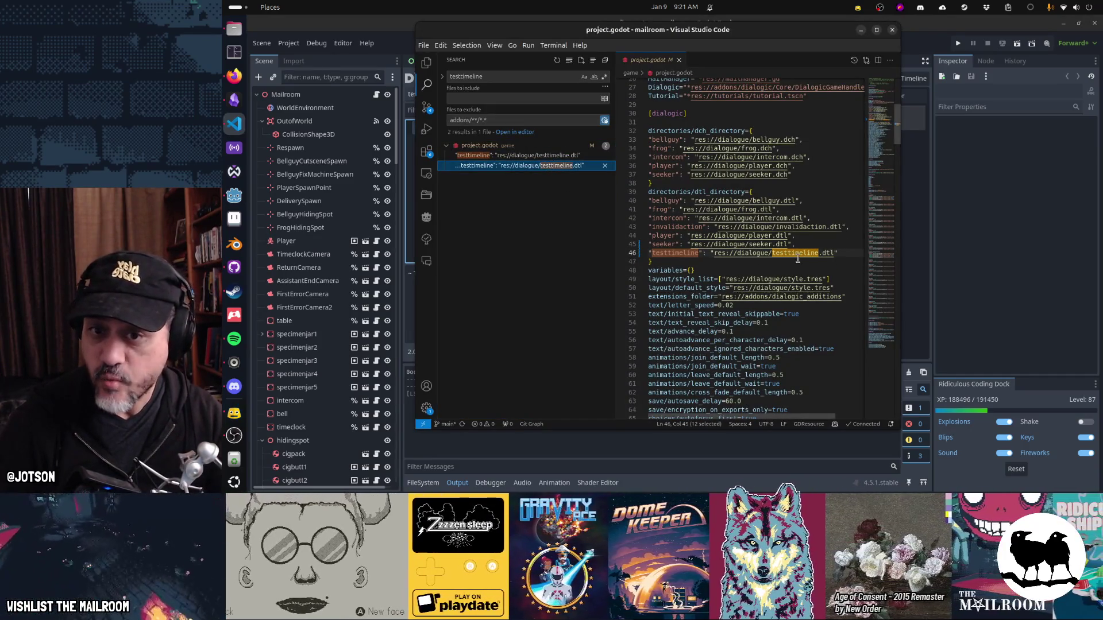
{"action": "left_click", "coordinate": [839, 253]}
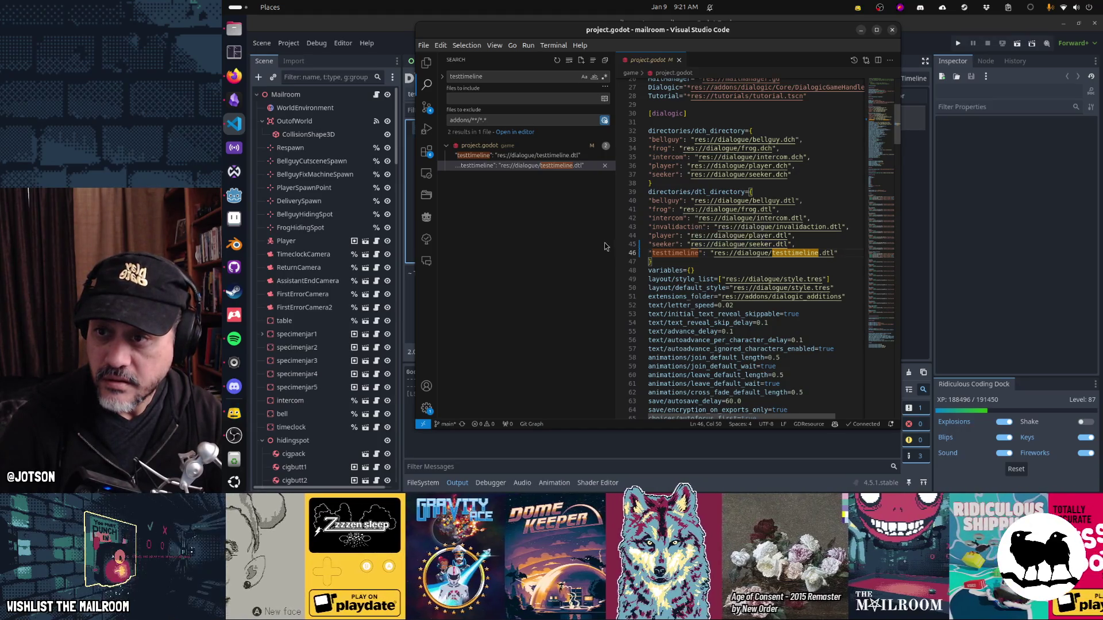
Step: Look over the testtimeline entry's options in Godot's Dialogic list without changing anything
{"action": "key", "text": "alt+Tab"}
{"action": "right_click", "coordinate": [446, 129]}
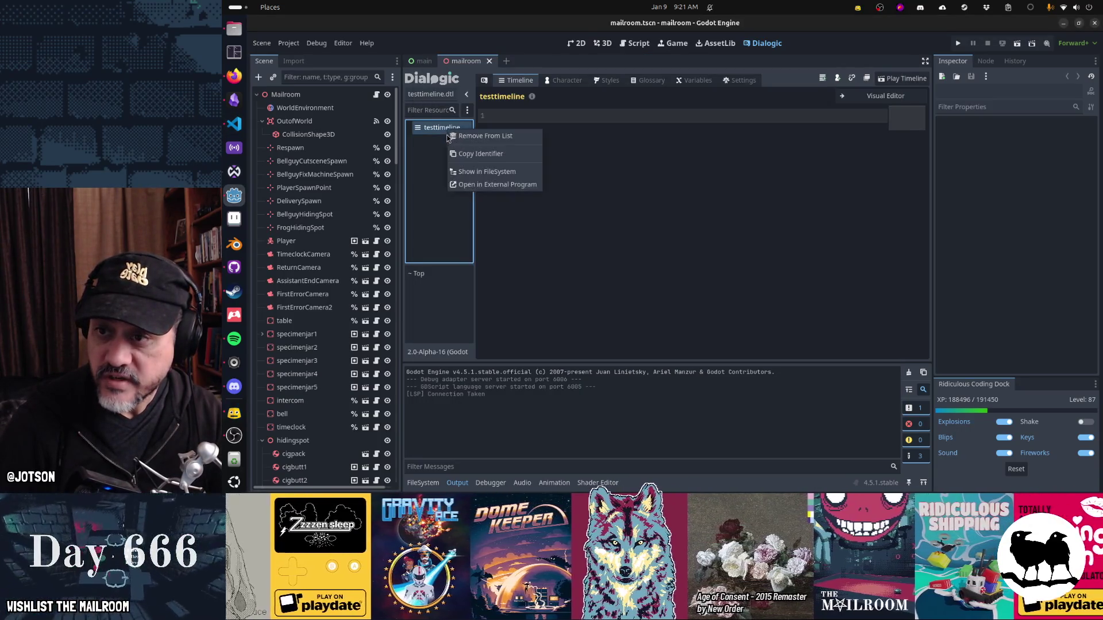
{"action": "key", "text": "Escape"}
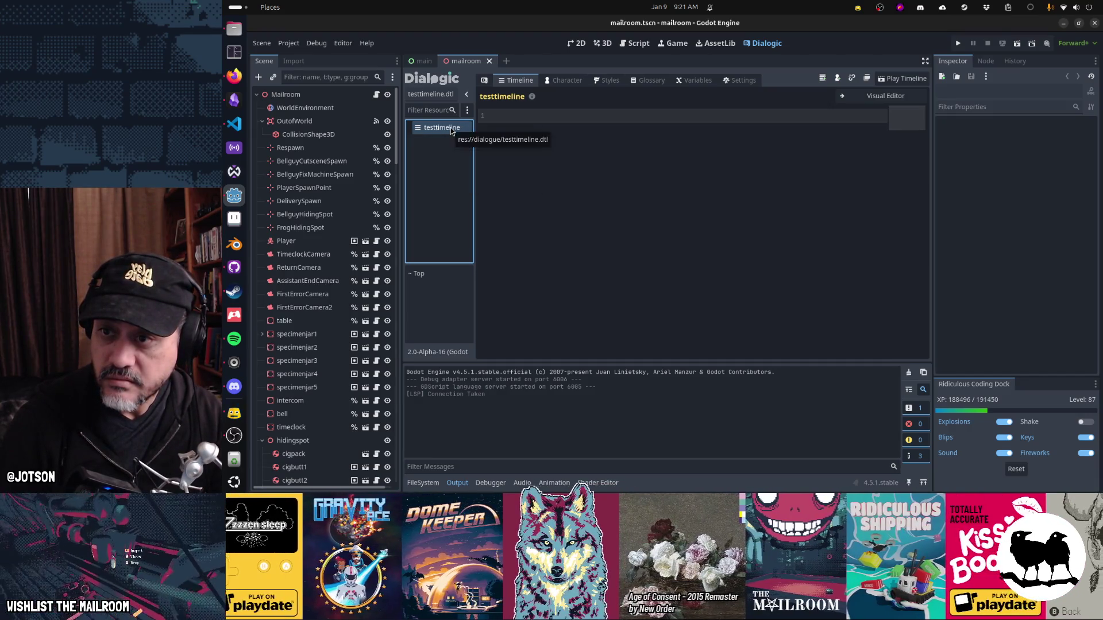
{"action": "right_click", "coordinate": [451, 129]}
{"action": "key", "text": "Escape"}
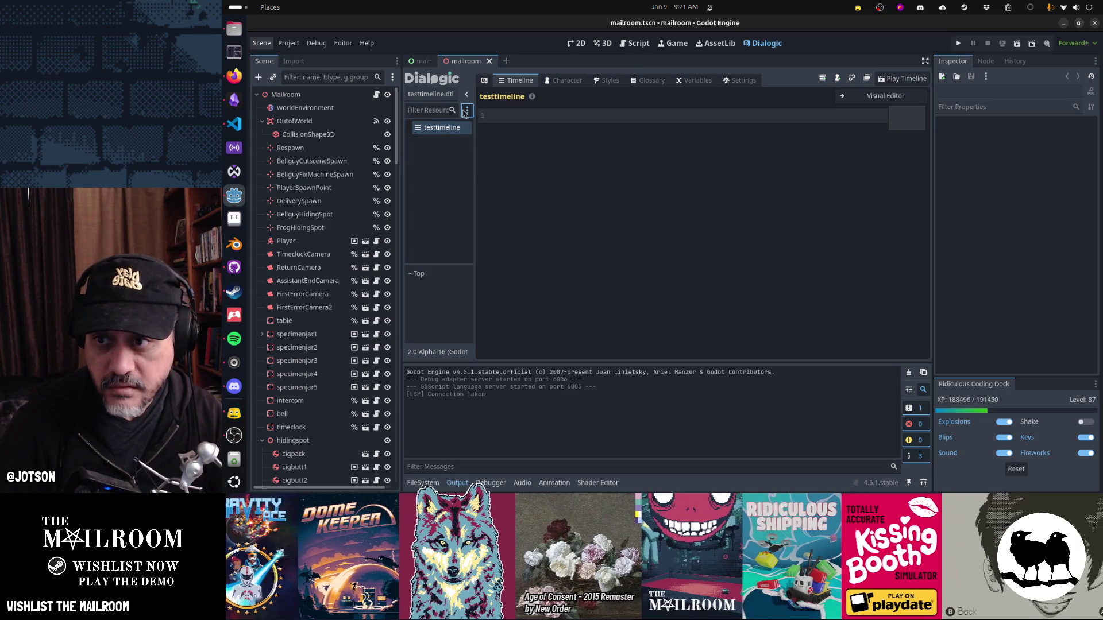
{"action": "left_click", "coordinate": [466, 111]}
{"action": "left_click", "coordinate": [465, 112]}
{"action": "right_click", "coordinate": [454, 127]}
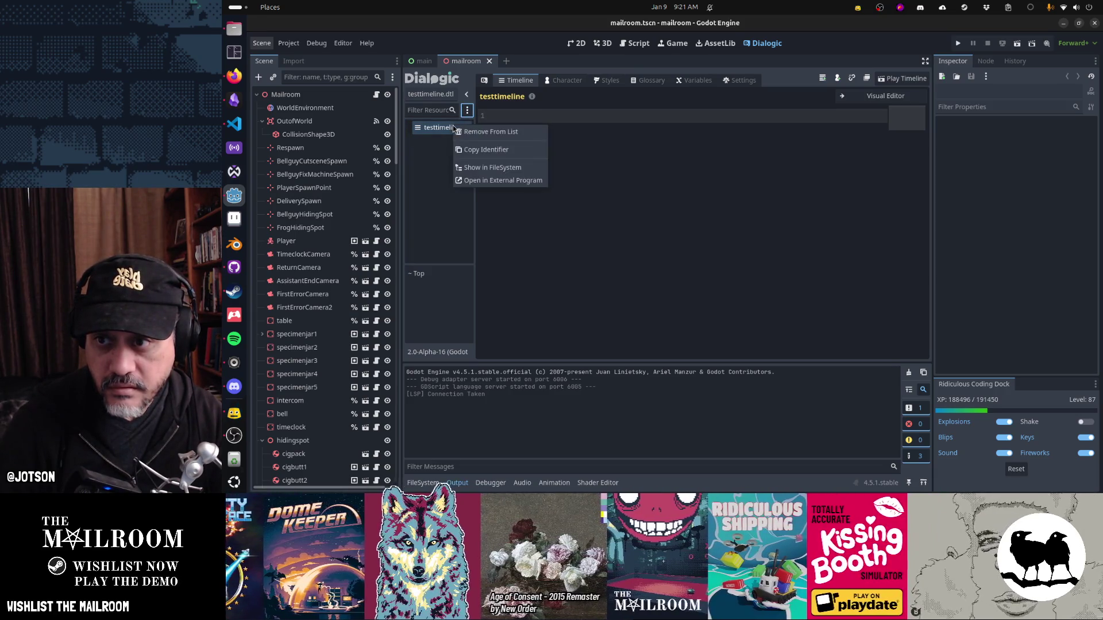
{"action": "left_click", "coordinate": [465, 133]}
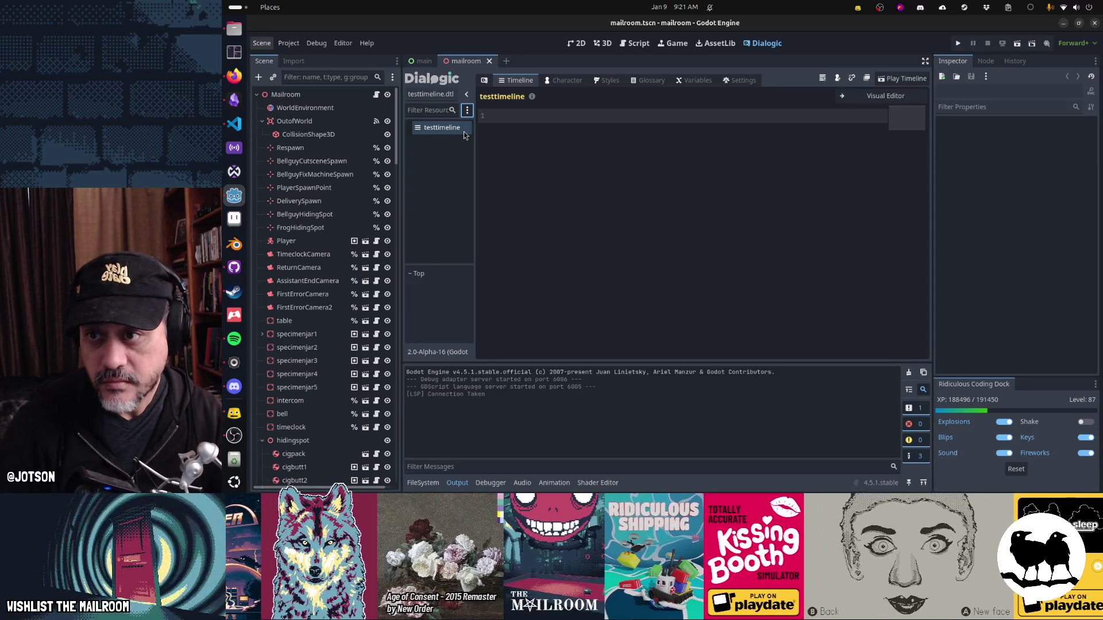
Step: Delete testtimeline.dtl from res://dialogue in the FileSystem dock and confirm the removal
{"action": "left_click", "coordinate": [423, 483]}
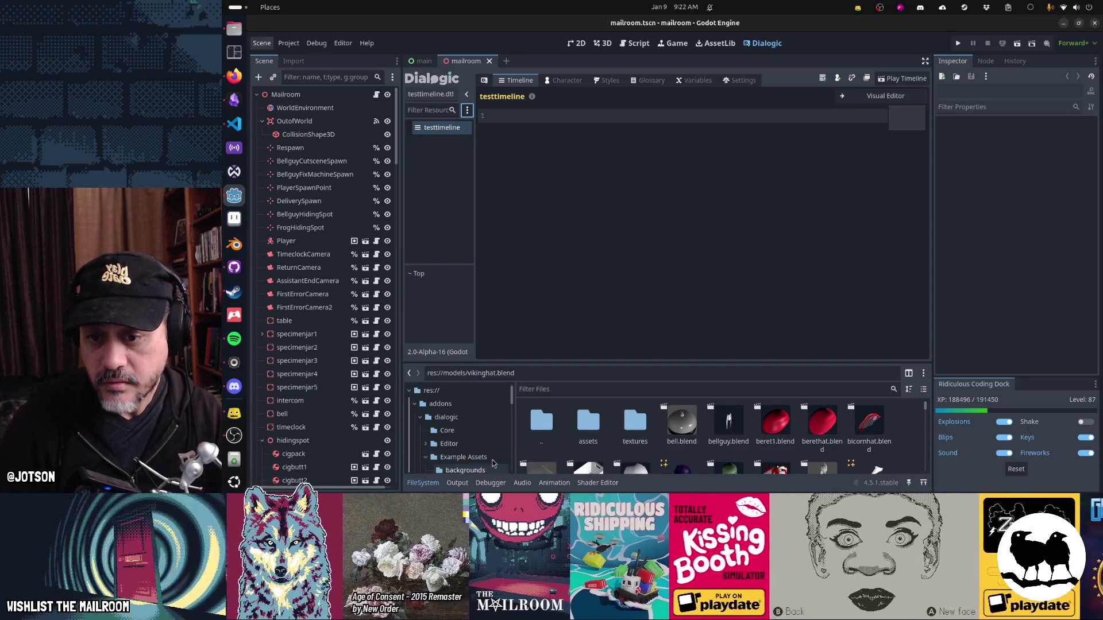
{"action": "left_click", "coordinate": [558, 389]}
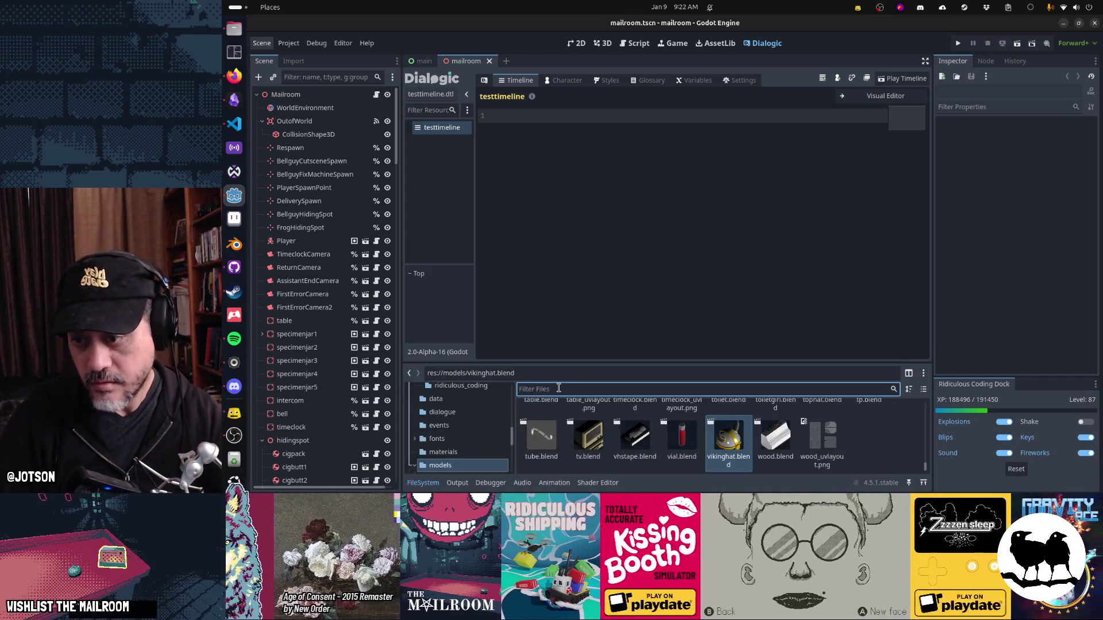
{"action": "left_click", "coordinate": [442, 411]}
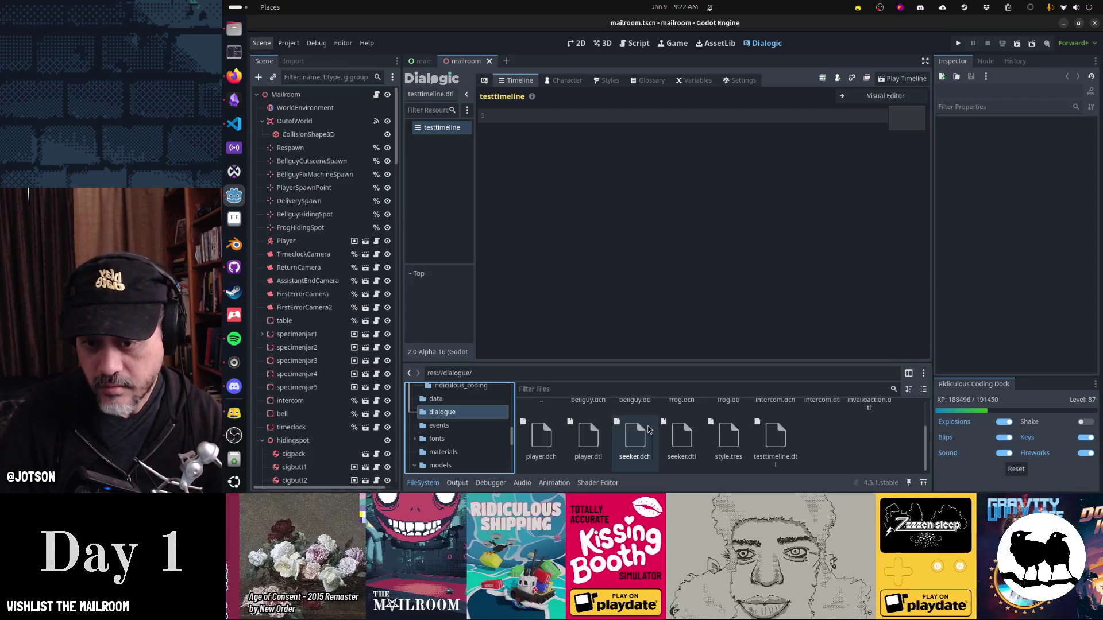
{"action": "left_click", "coordinate": [779, 437]}
{"action": "key", "text": "Delete"}
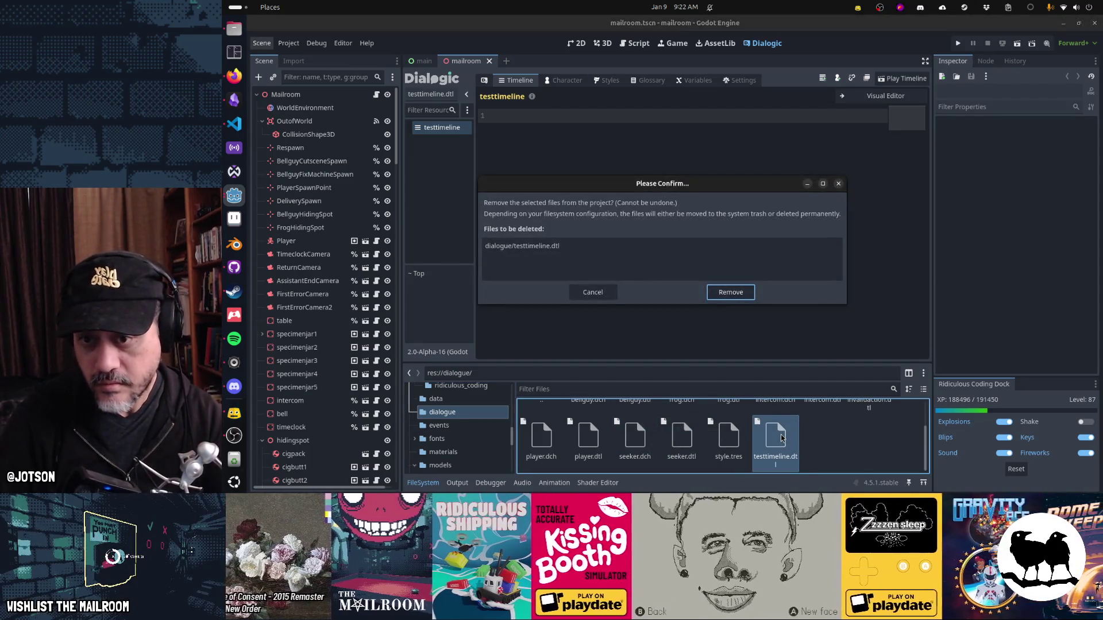
{"action": "key", "text": "Return"}
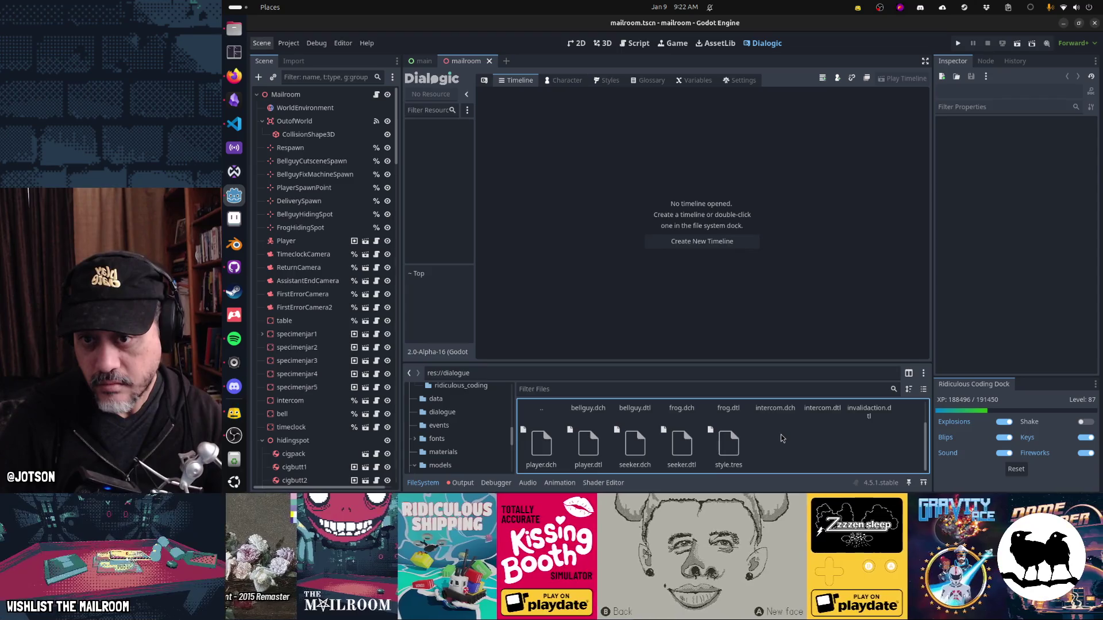
{"action": "key", "text": "alt+Tab"}
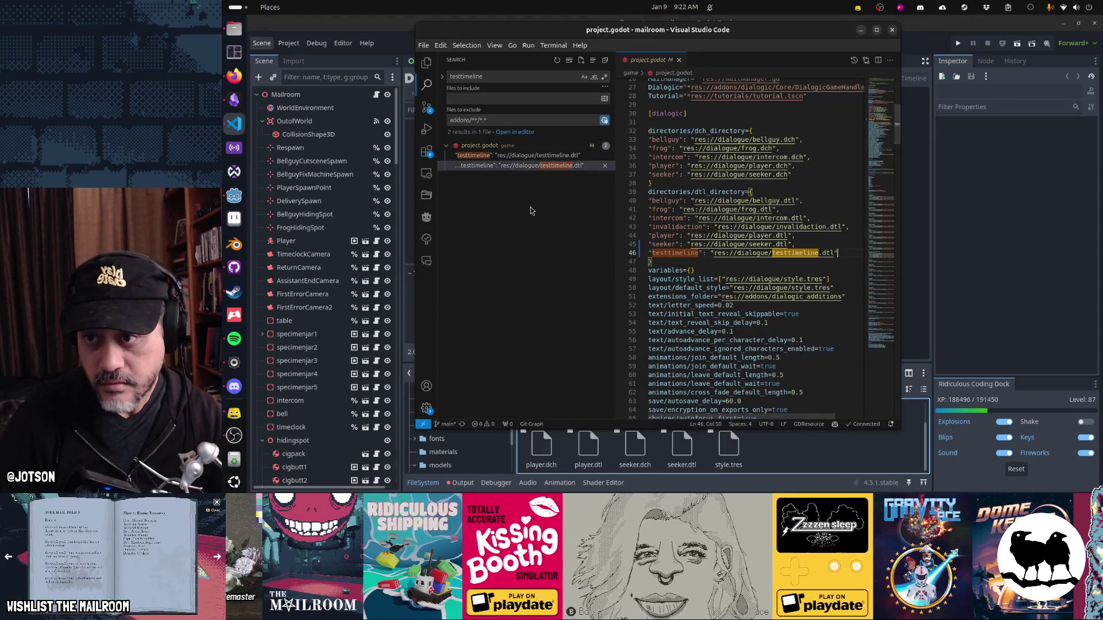
Step: Check line 46 of project.godot still lists testtimeline, reopening the file, then return to Godot
{"action": "left_click", "coordinate": [531, 156]}
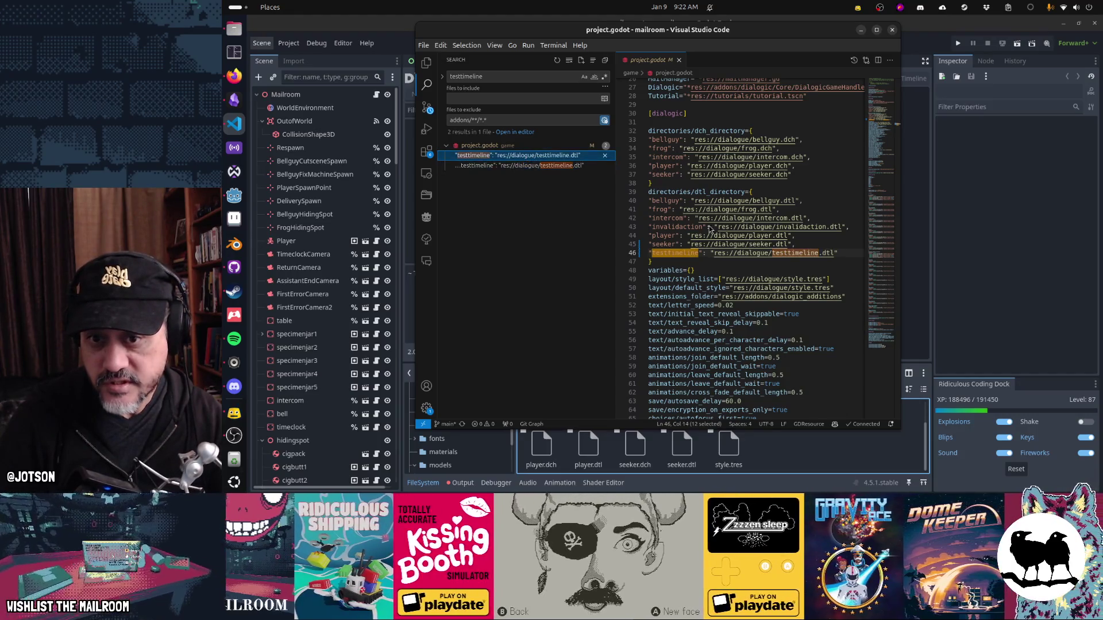
{"action": "left_click", "coordinate": [716, 288]}
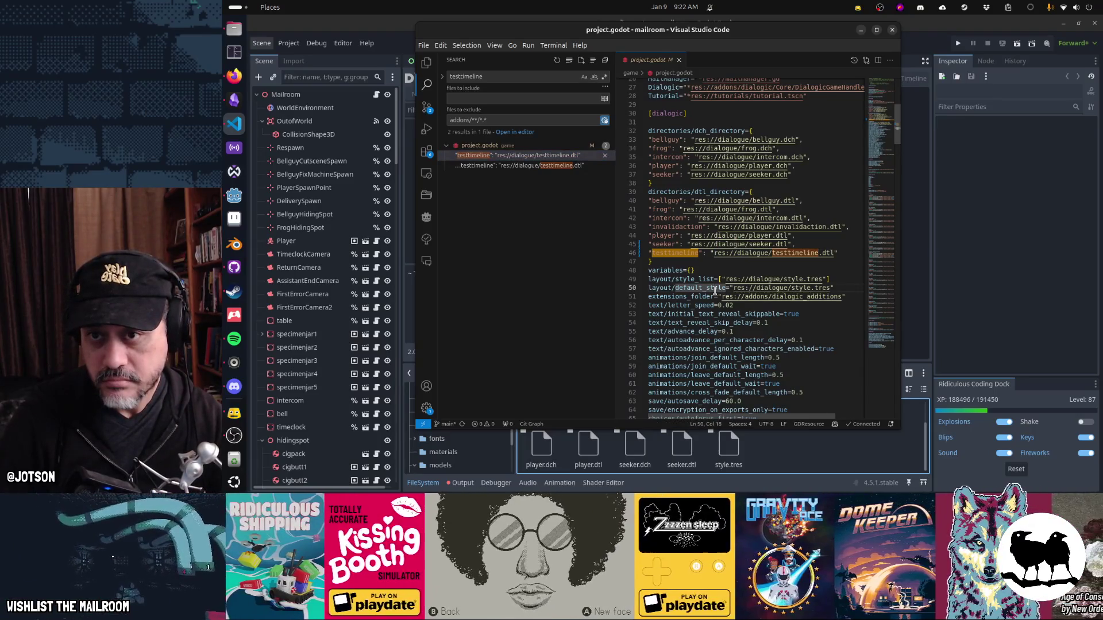
{"action": "key", "text": "ctrl+w"}
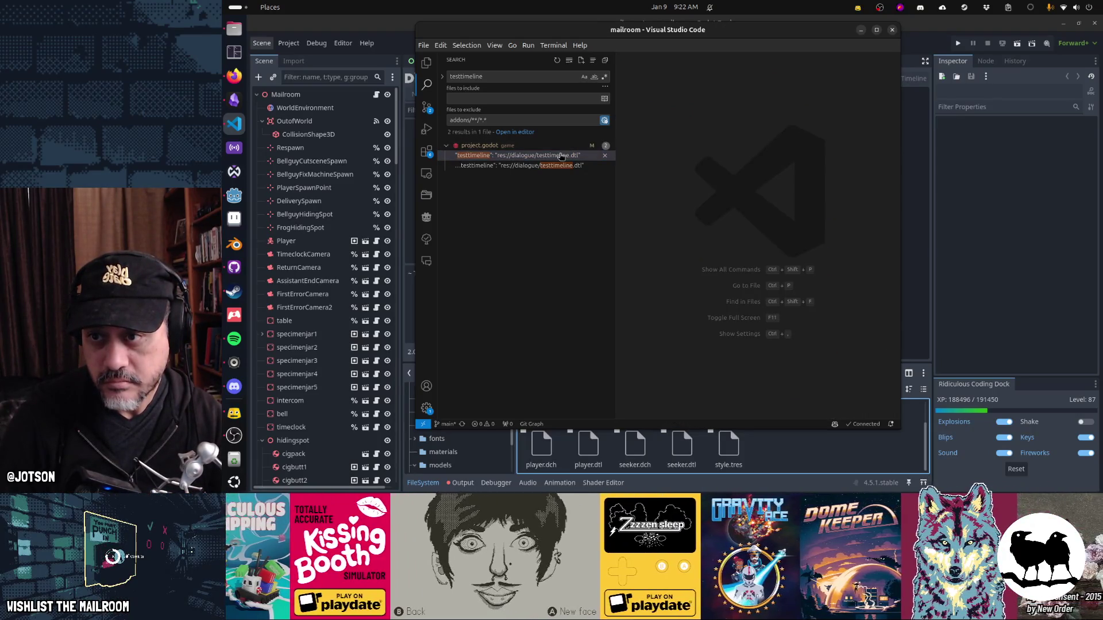
{"action": "left_click", "coordinate": [561, 156]}
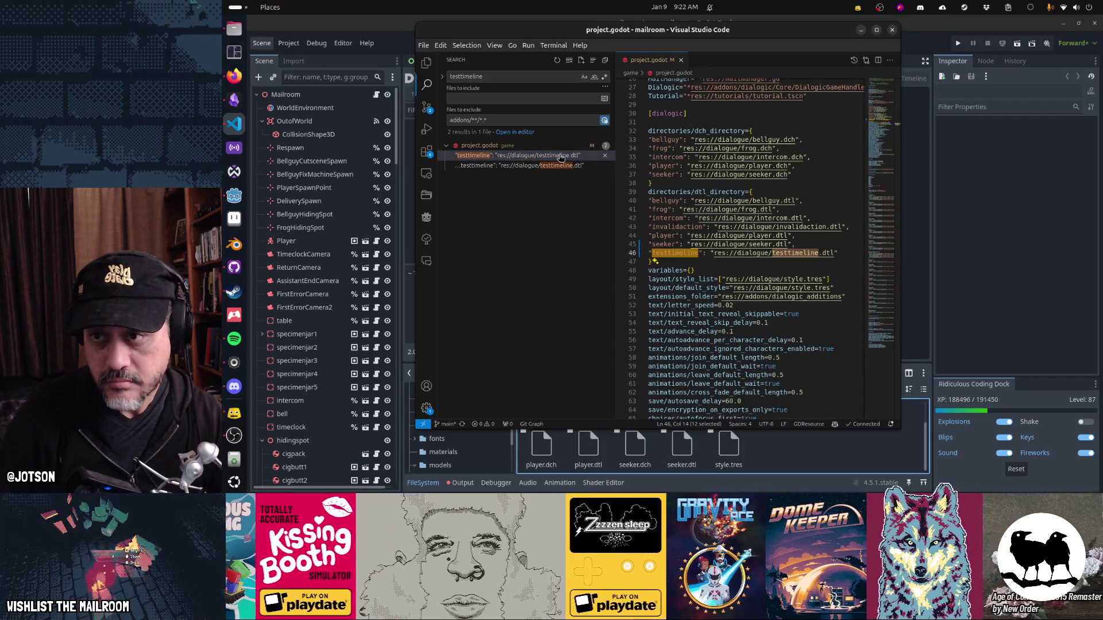
{"action": "key", "text": "alt+Tab"}
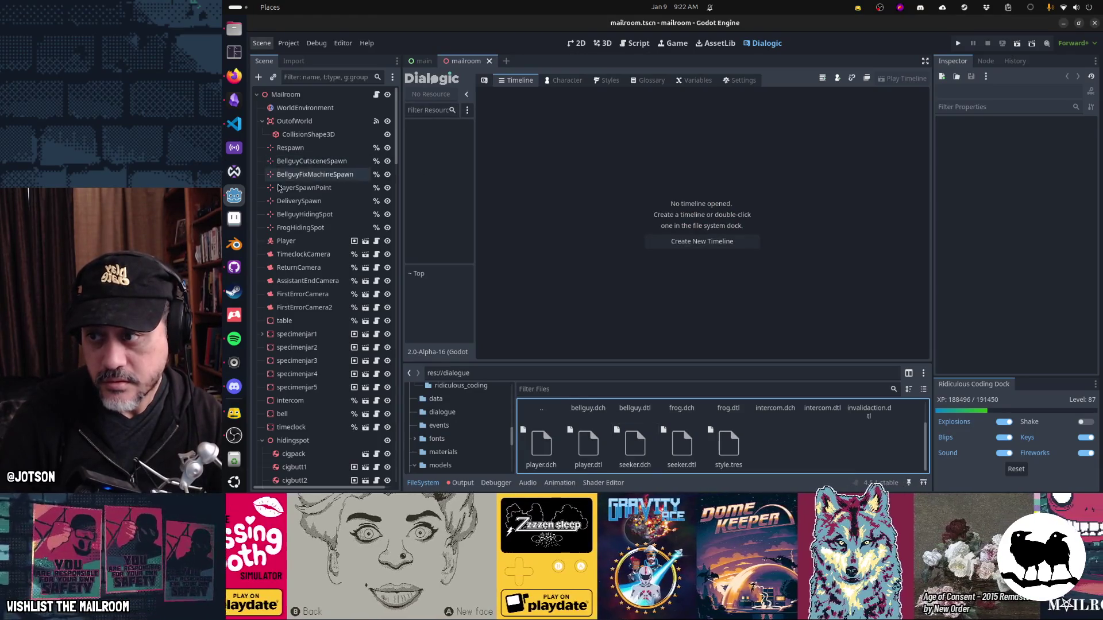
{"action": "left_click", "coordinate": [234, 268]}
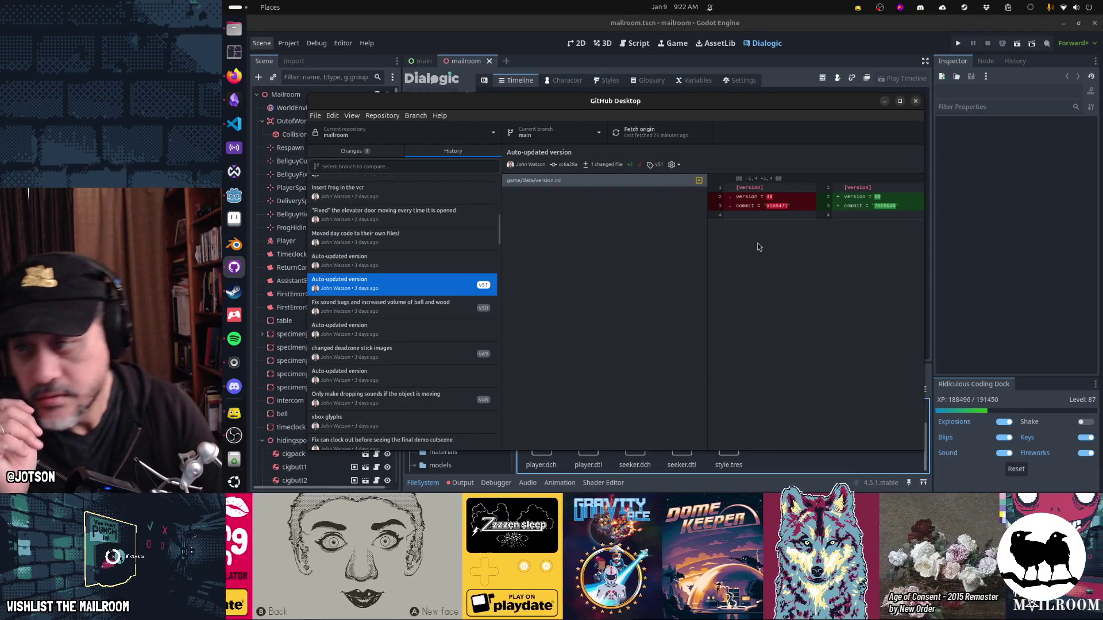
Step: Review the uncommitted project.godot and mailroom.tscn diffs, including the added testtimeline line
{"action": "left_click", "coordinate": [350, 151]}
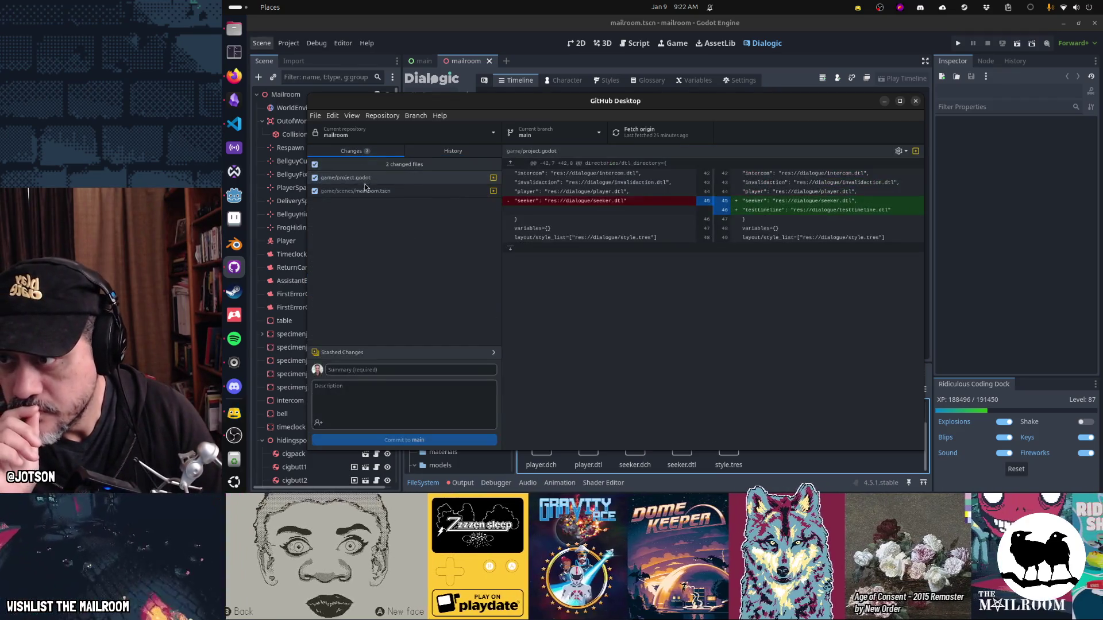
{"action": "left_click", "coordinate": [357, 178]}
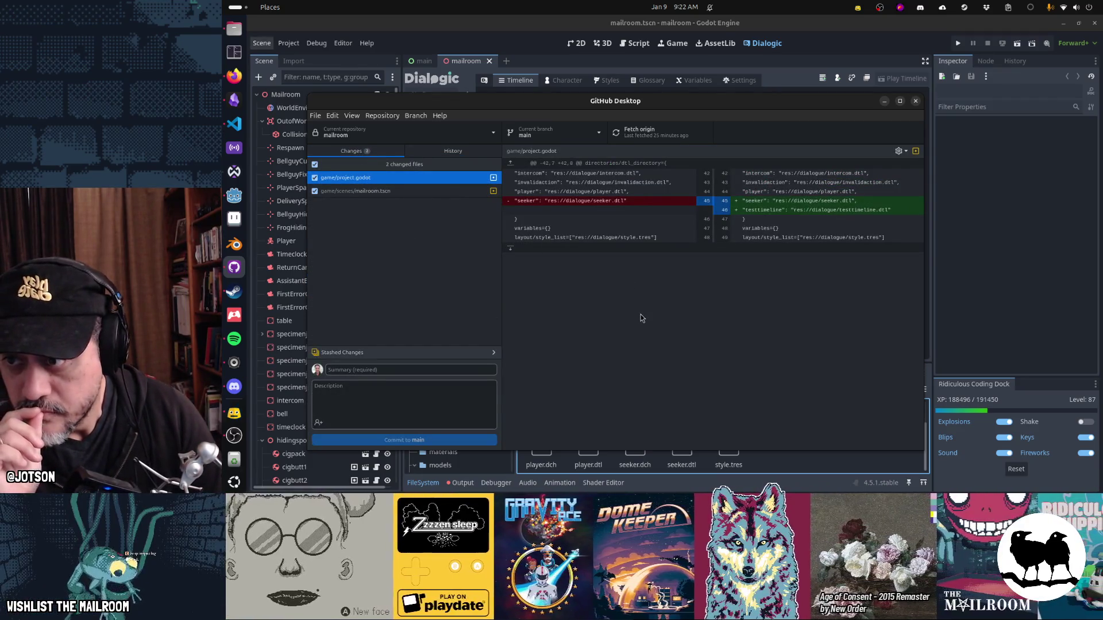
{"action": "left_click", "coordinate": [415, 194]}
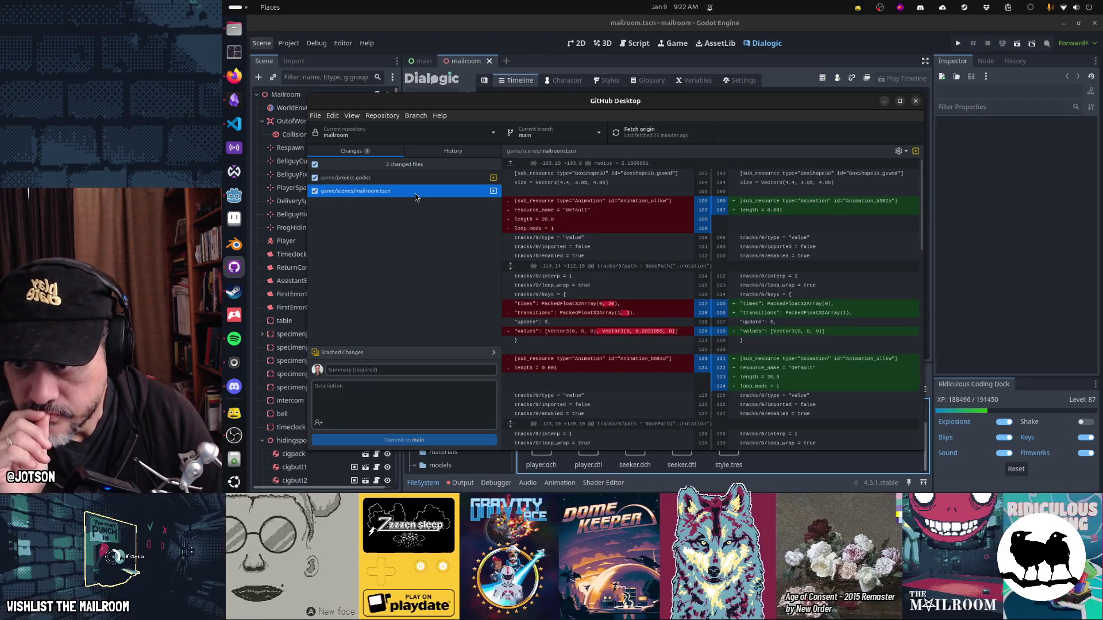
{"action": "left_click", "coordinate": [409, 179]}
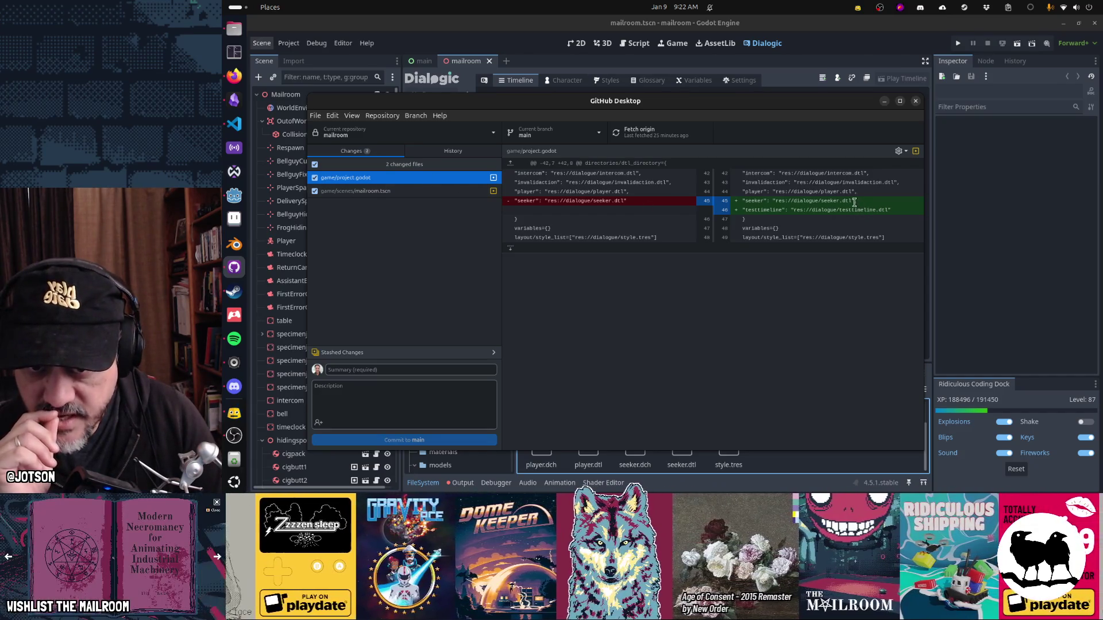
{"action": "triple_click", "coordinate": [815, 209]}
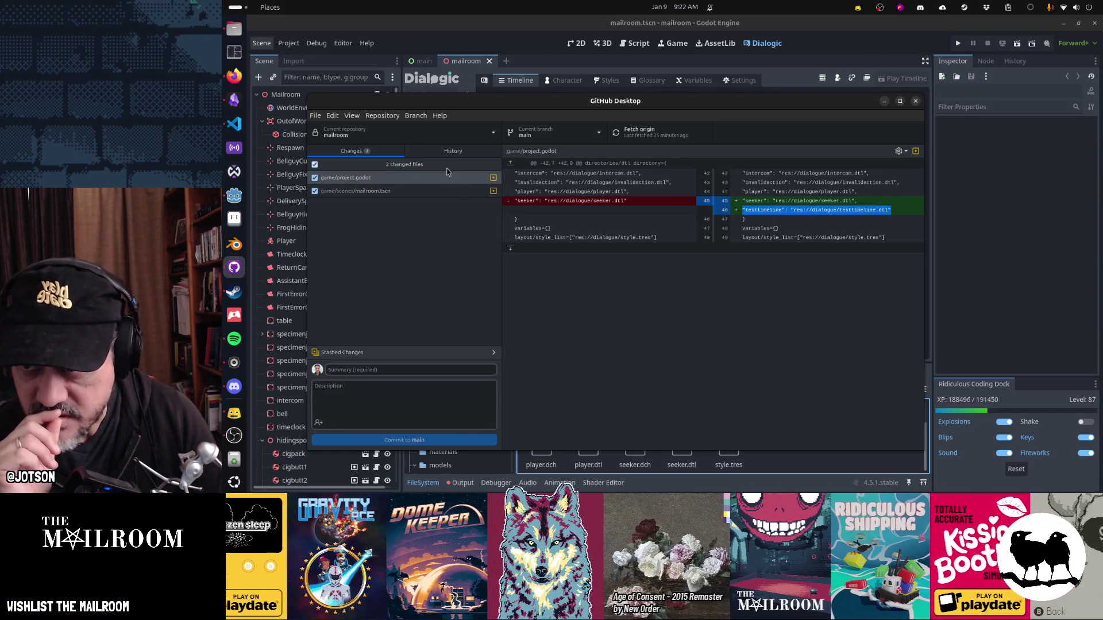
{"action": "left_click", "coordinate": [402, 178]}
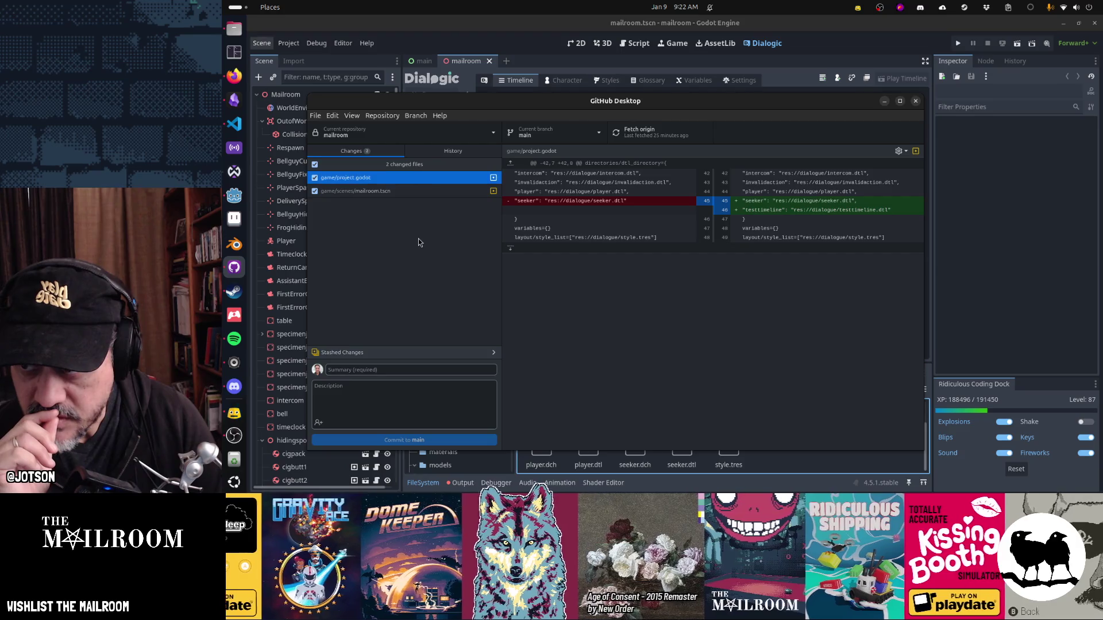
Step: Discard all local changes from the file list's context menu and confirm
{"action": "left_click", "coordinate": [351, 152]}
{"action": "right_click", "coordinate": [356, 167]}
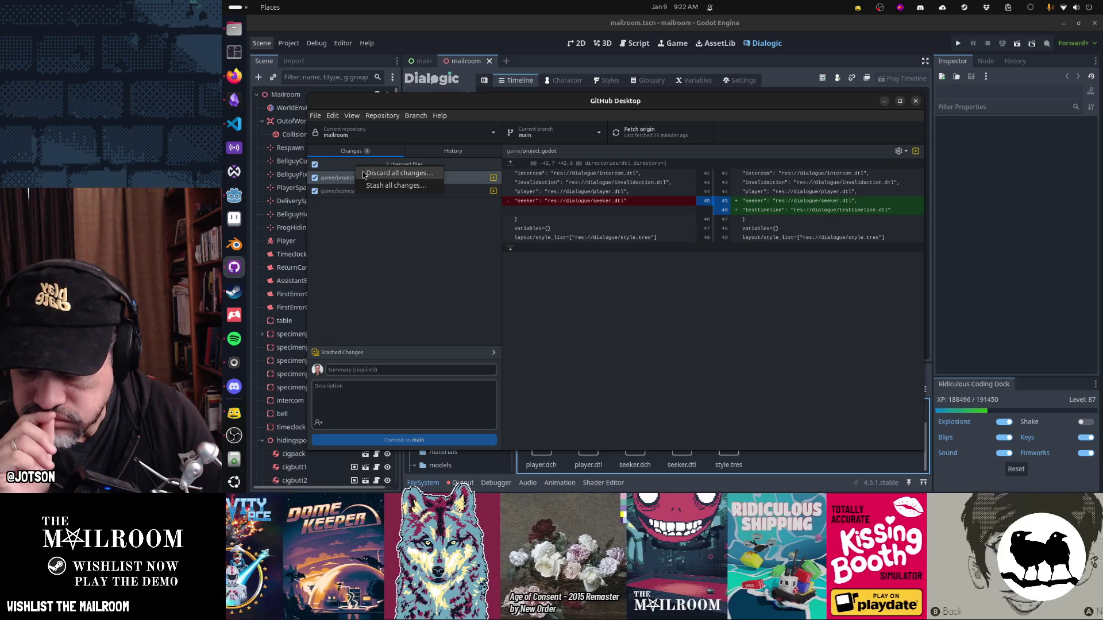
{"action": "left_click", "coordinate": [379, 173]}
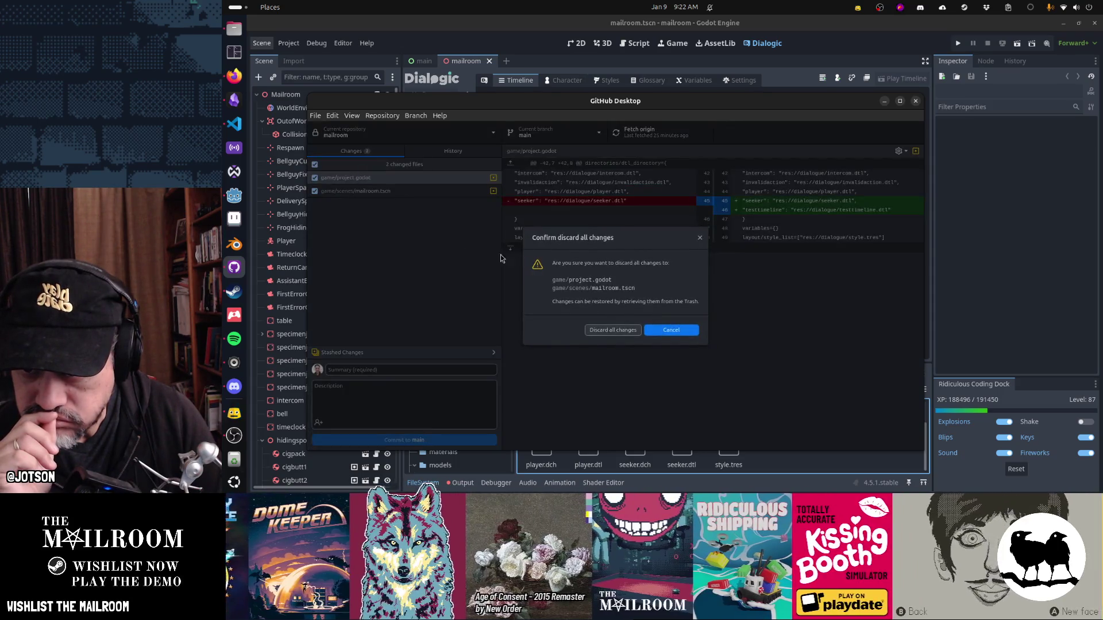
{"action": "left_click", "coordinate": [618, 331]}
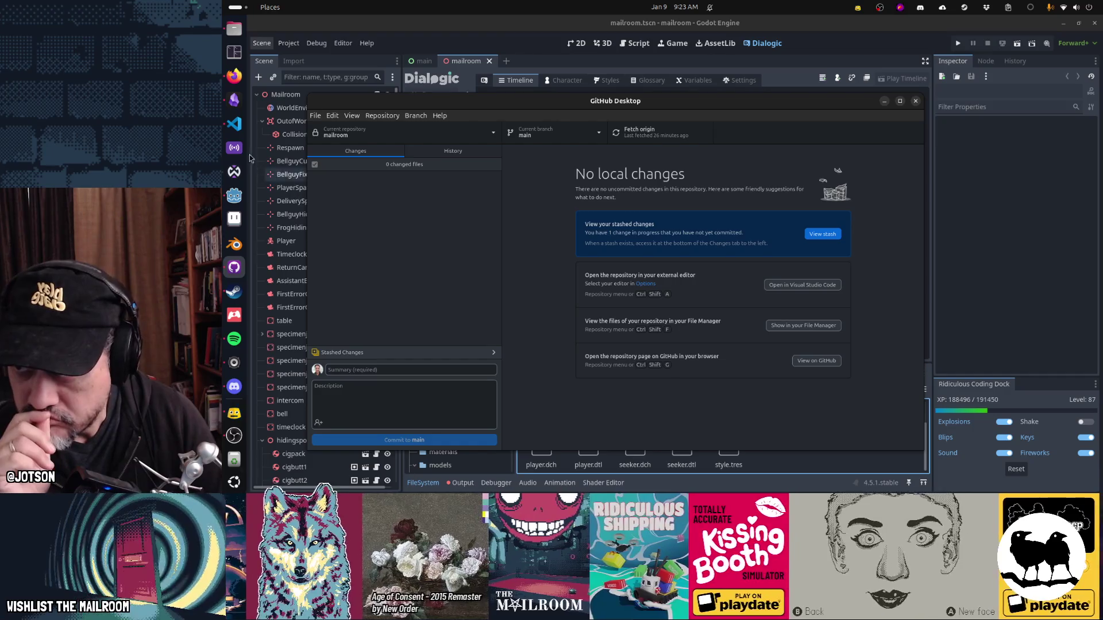
{"action": "left_click", "coordinate": [237, 126]}
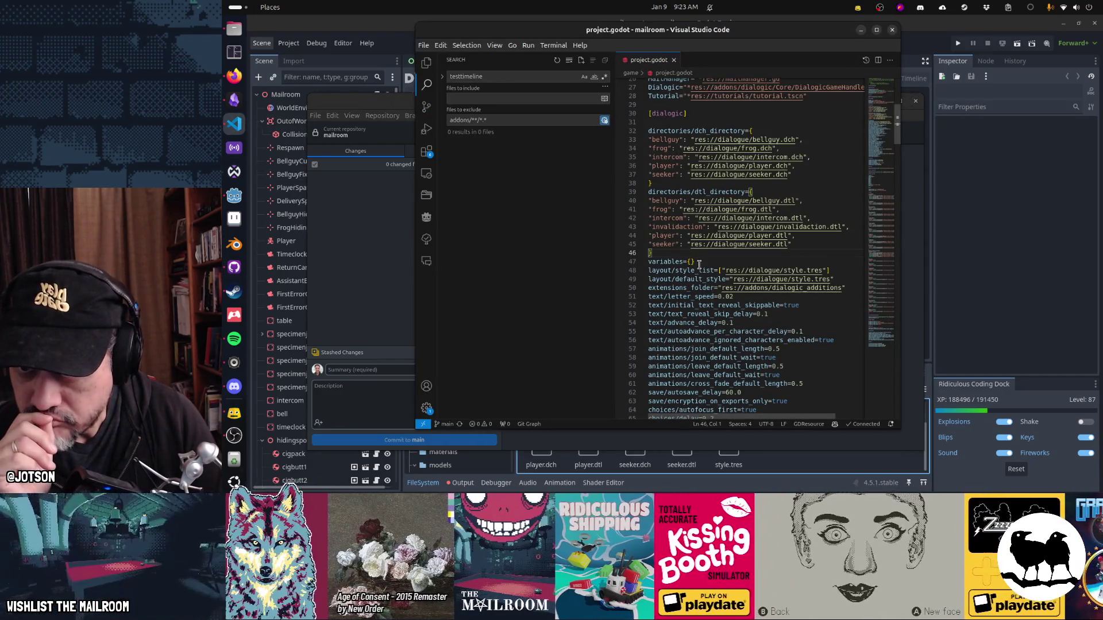
Step: Open bellguy.dtl via Ctrl+P and scan it from end to top
{"action": "scroll", "coordinate": [710, 319], "scroll_direction": "up", "scroll_amount": 2}
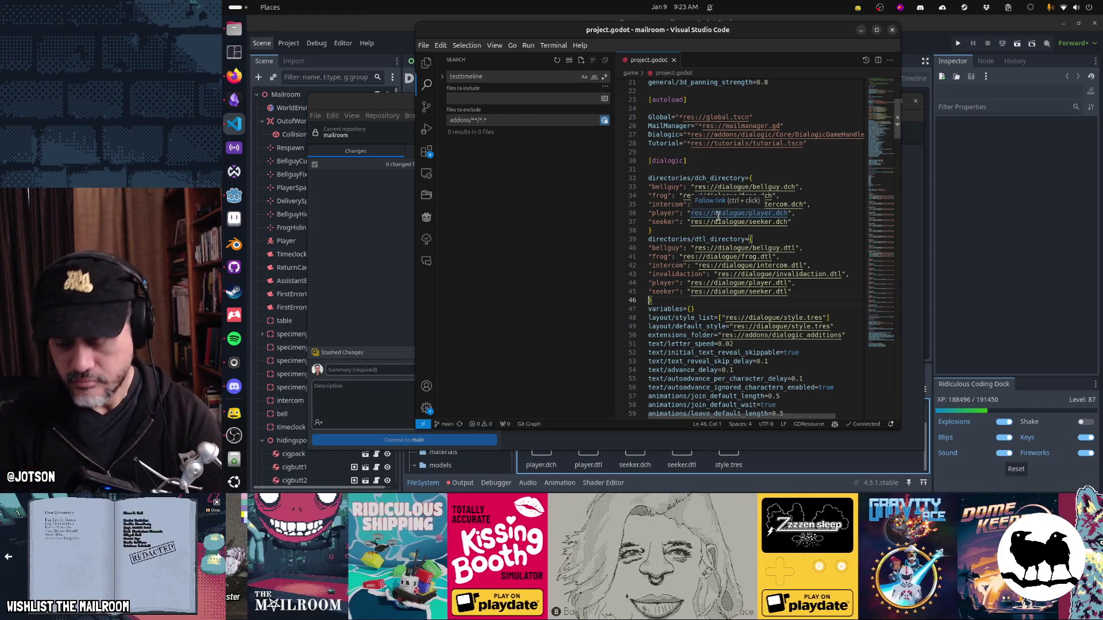
{"action": "key", "text": "ctrl+p"}
{"action": "type", "text": "bellguy.dtl"}
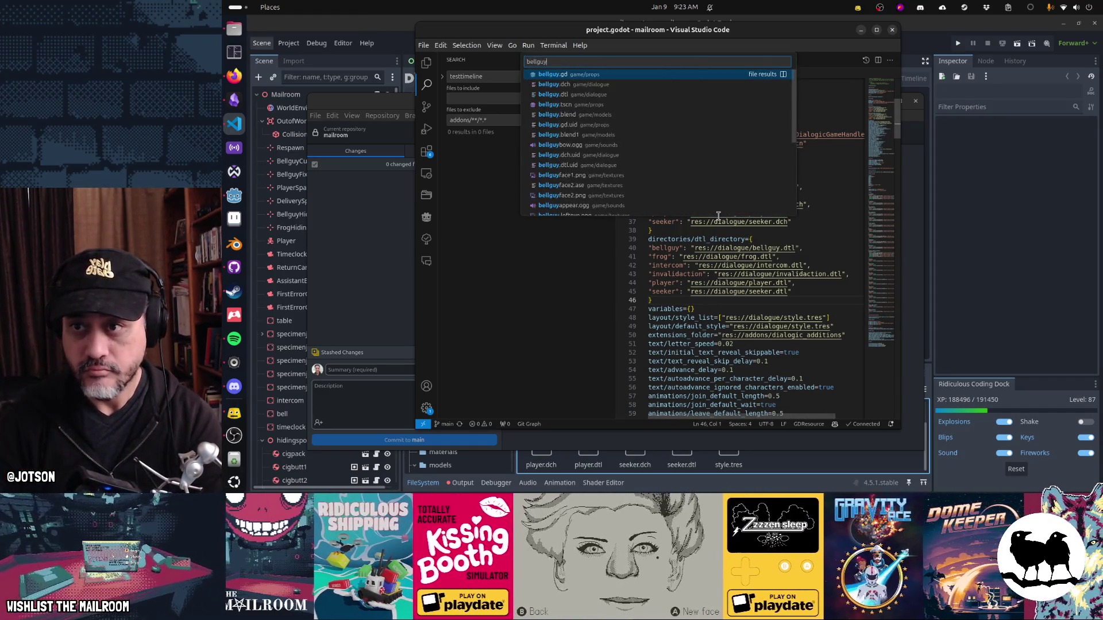
{"action": "key", "text": "Return"}
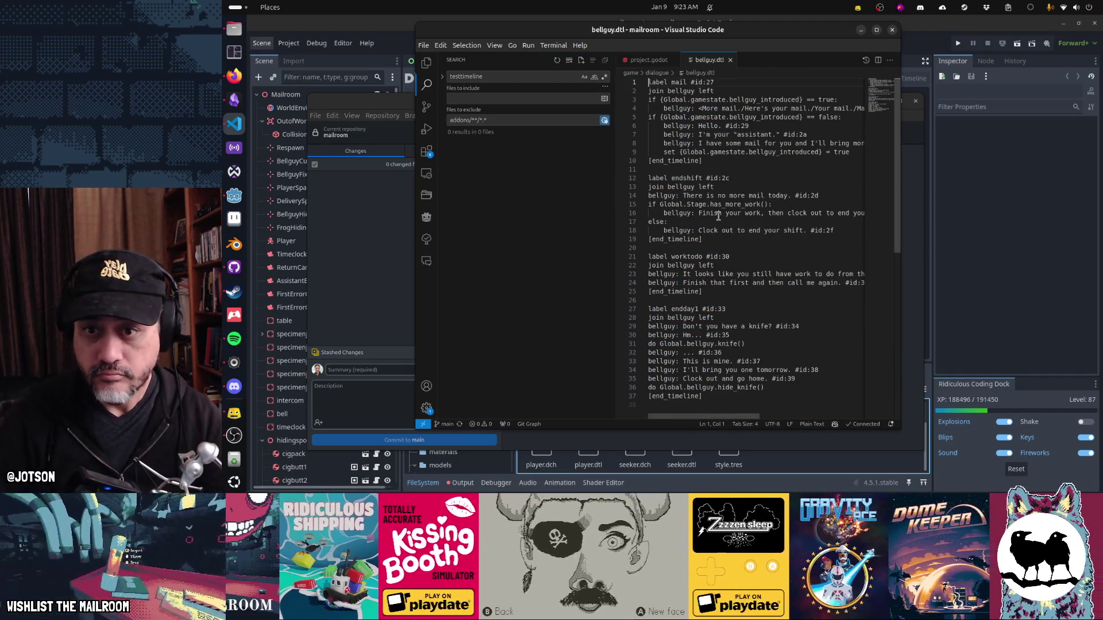
{"action": "key", "text": "ctrl+End"}
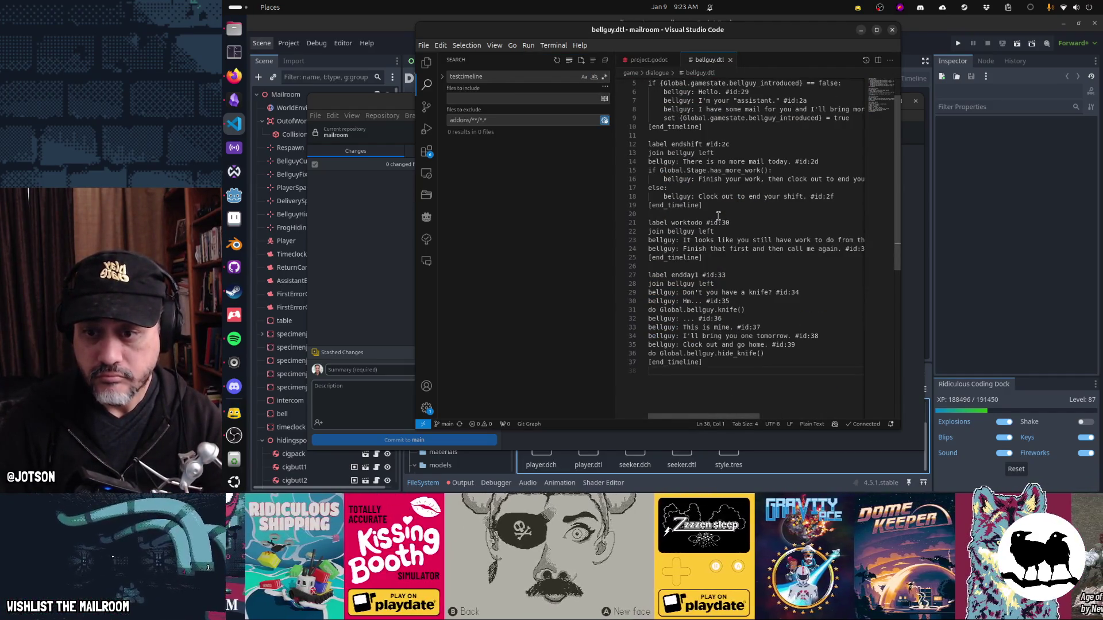
{"action": "key", "text": "ctrl+Home"}
Step: Open the bellguy.dch character file through the quick file finder
{"action": "key", "text": "ctrl+p"}
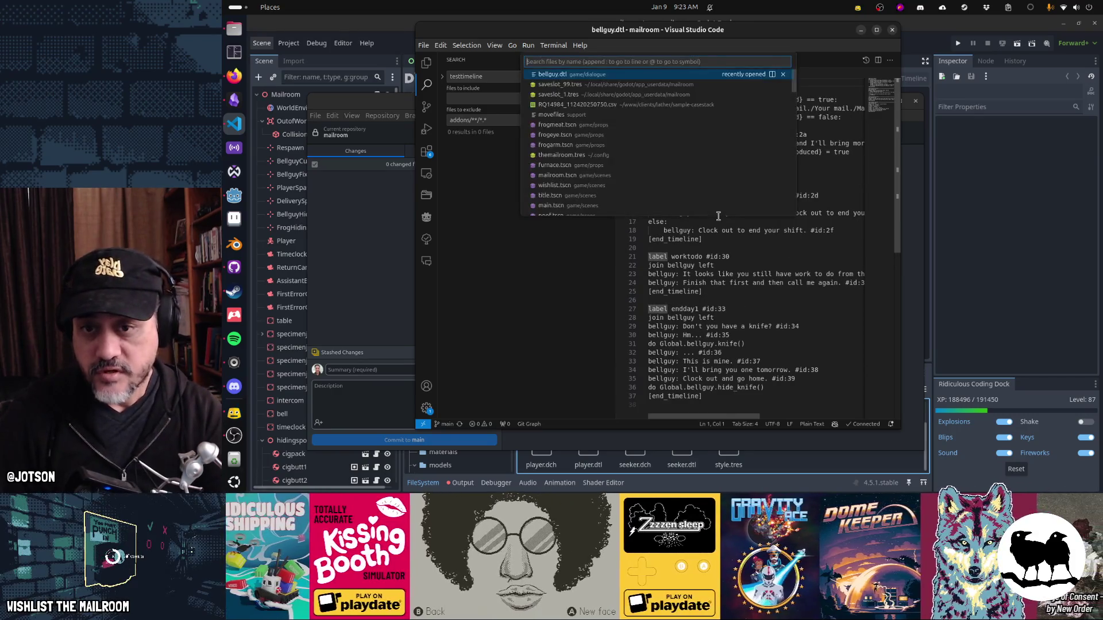
{"action": "type", "text": "bellguy"}
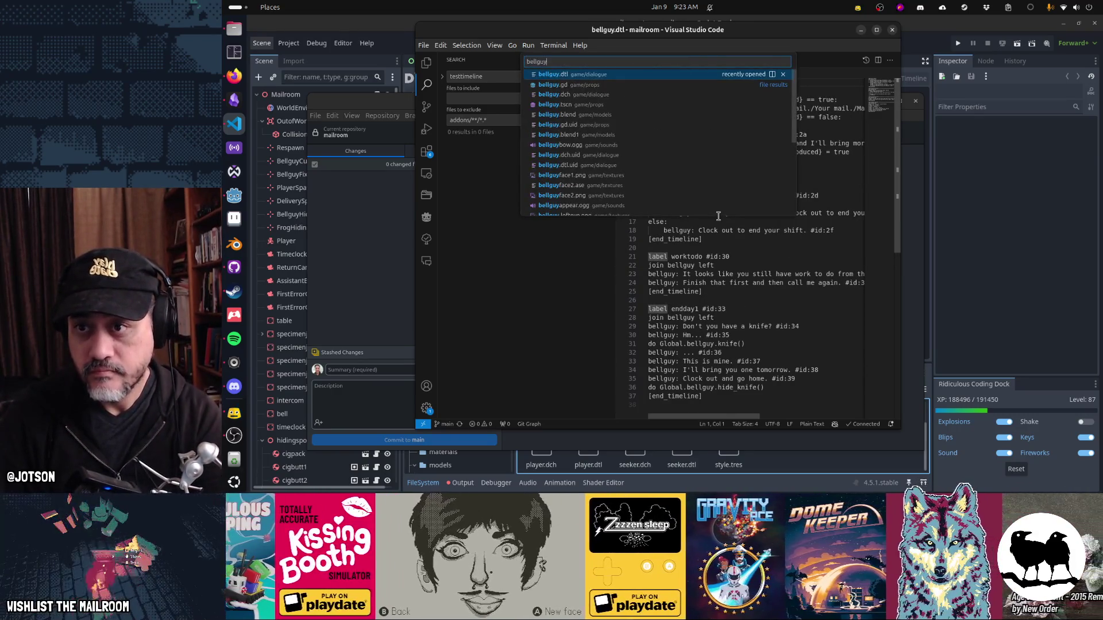
{"action": "key", "text": "Down"}
{"action": "key", "text": "Down"}
{"action": "key", "text": "Return"}
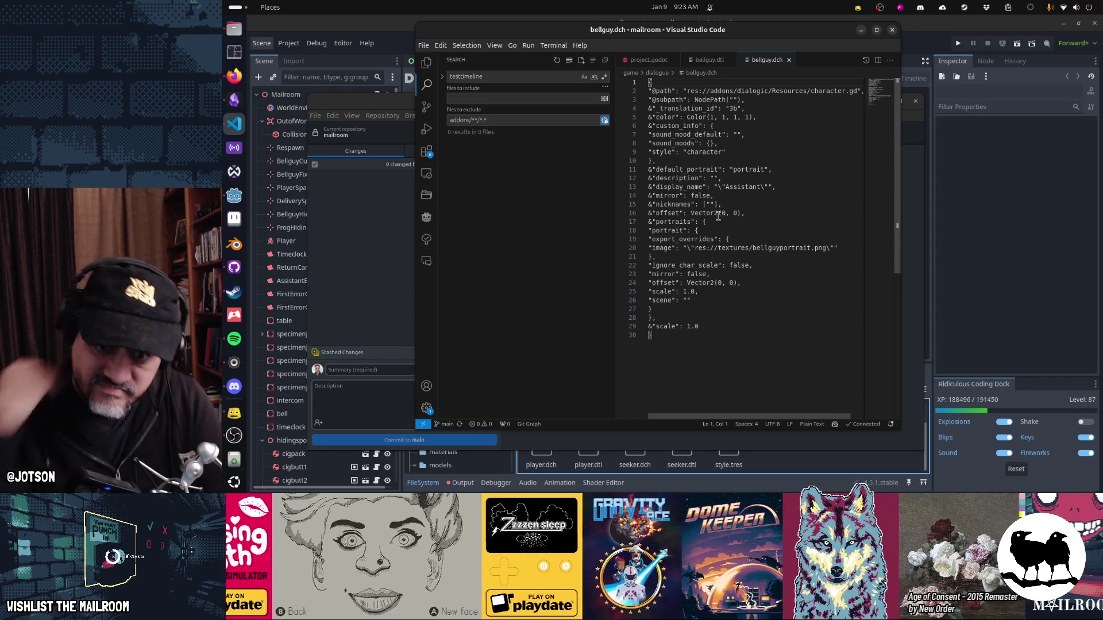
Step: Set bellguy.dch's language mode to JSON and run Format Document on it
{"action": "left_click", "coordinate": [812, 424]}
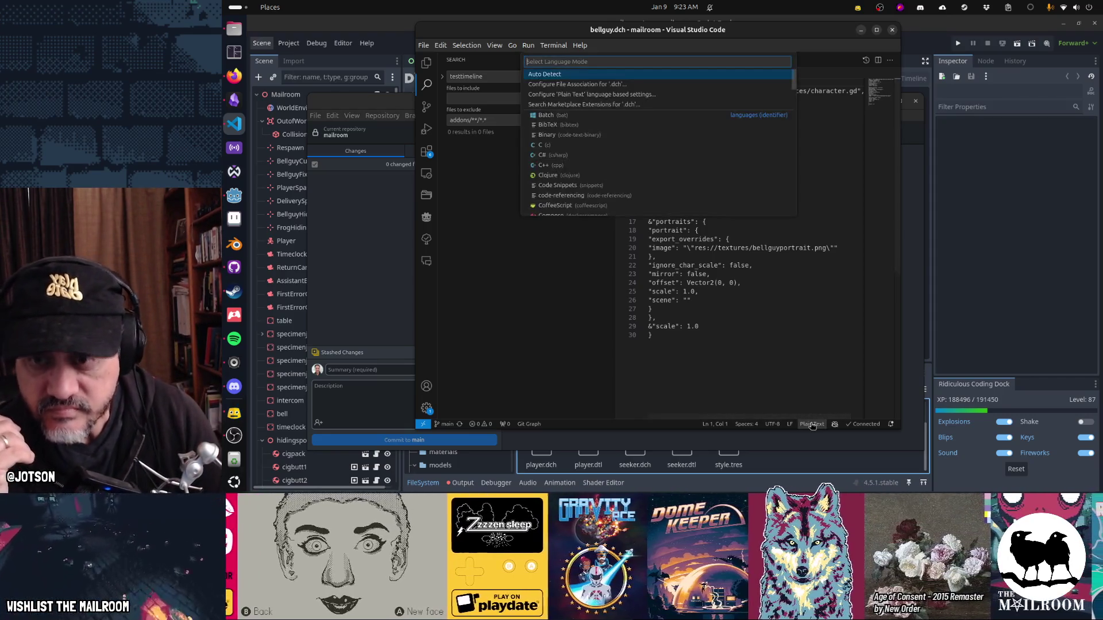
{"action": "type", "text": "json"}
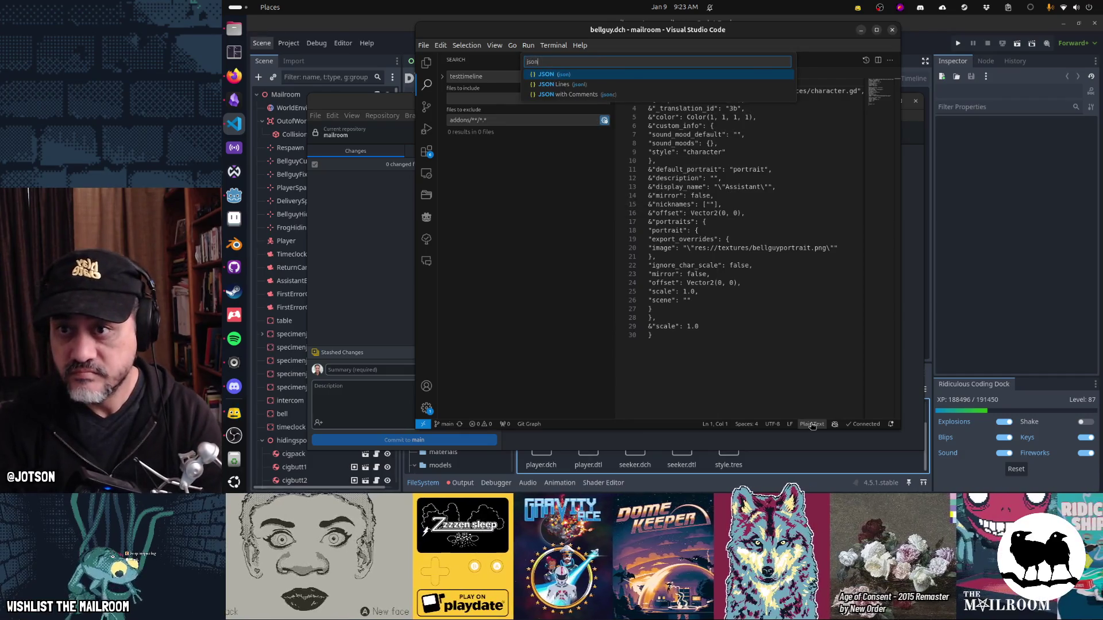
{"action": "key", "text": "Return"}
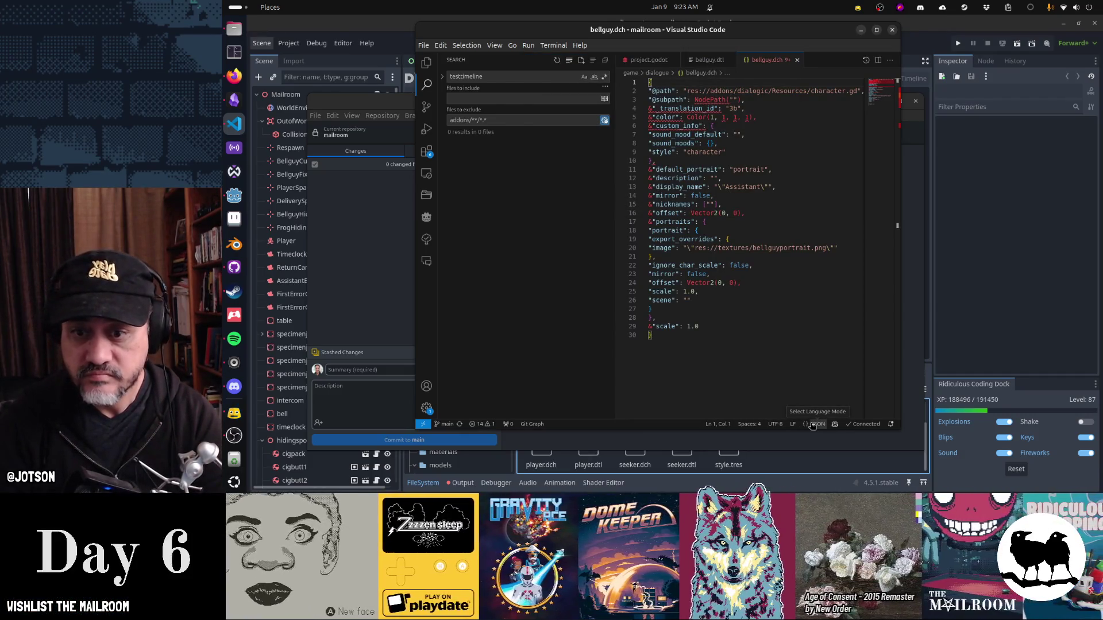
{"action": "key", "text": "ctrl+shift+p"}
{"action": "type", "text": "format"}
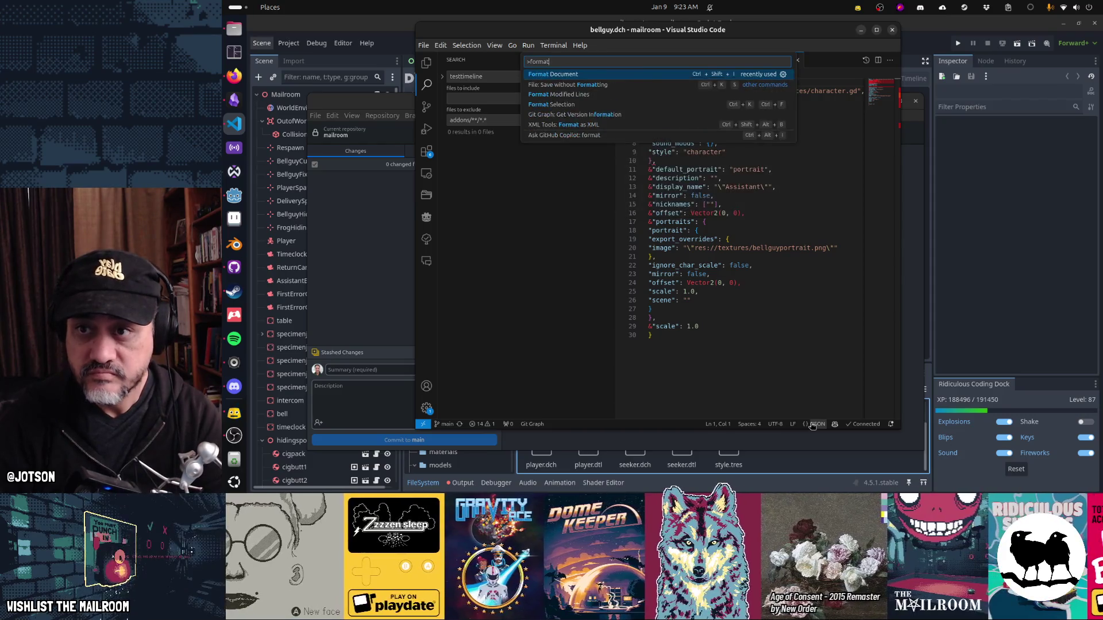
{"action": "key", "text": "Return"}
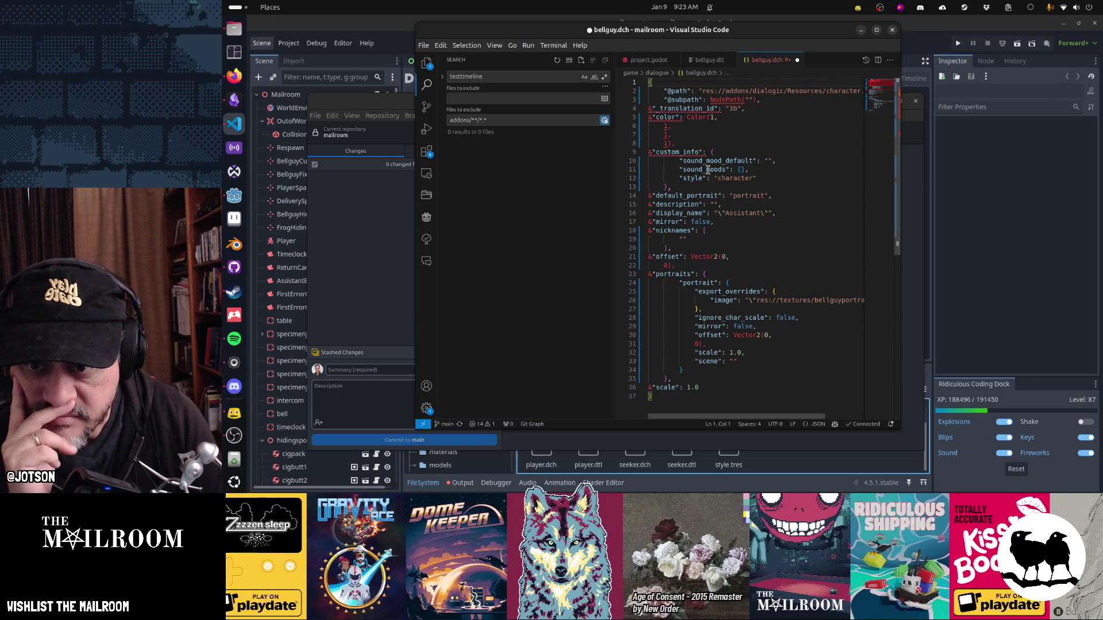
{"action": "mouse_move", "coordinate": [671, 190]}
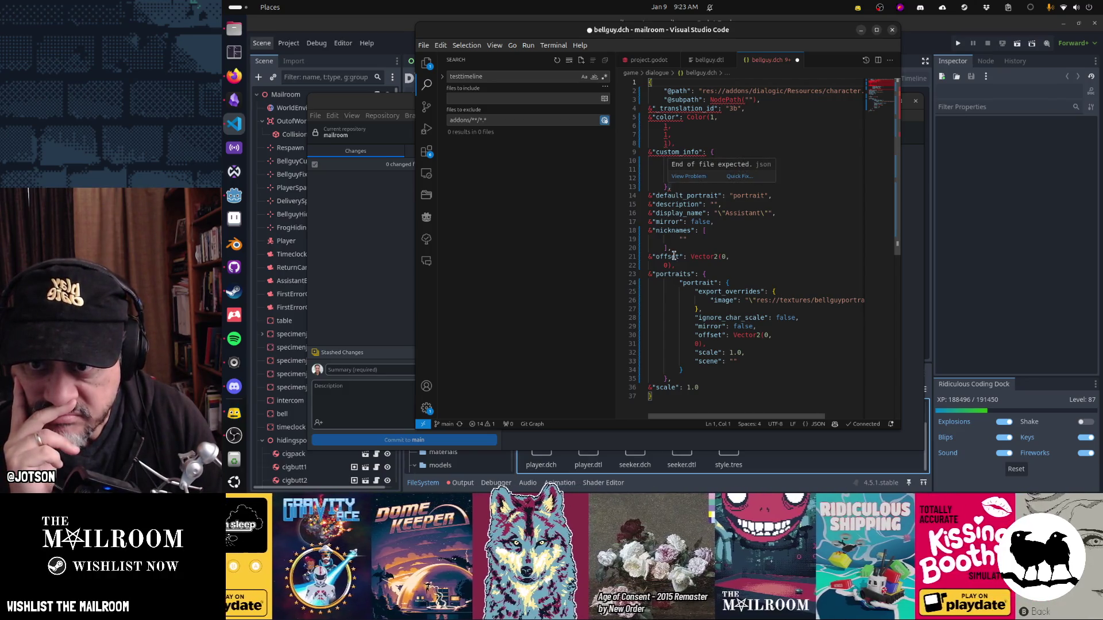
{"action": "mouse_move", "coordinate": [732, 102]}
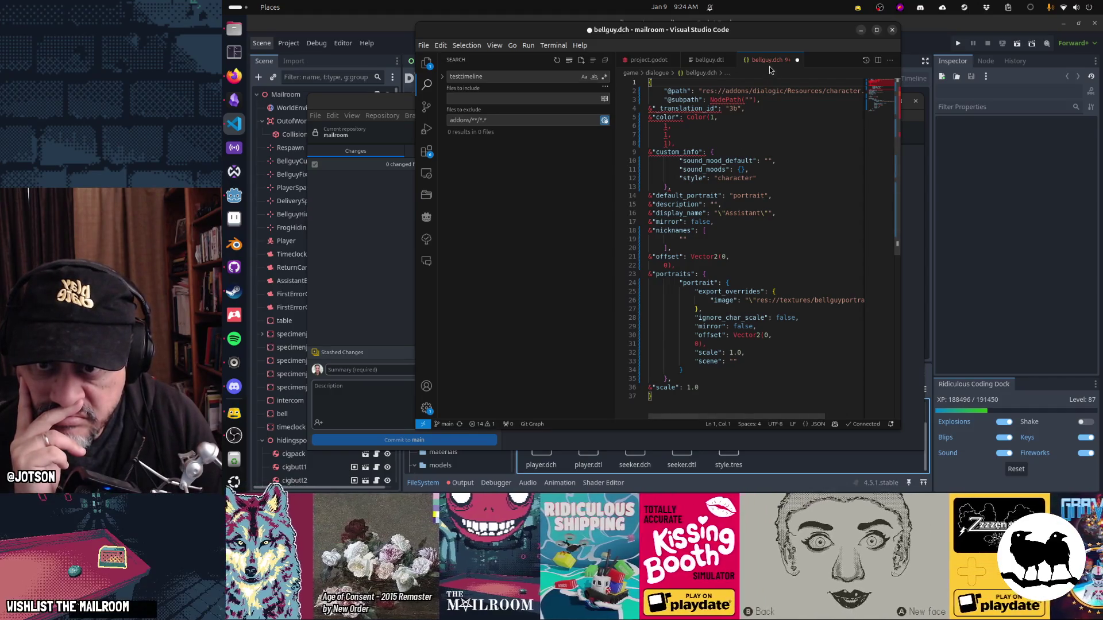
Step: Close bellguy.dch with Don't Save, then close bellguy.dtl, leaving project.godot open
{"action": "key", "text": "ctrl+w"}
{"action": "left_click", "coordinate": [661, 255]}
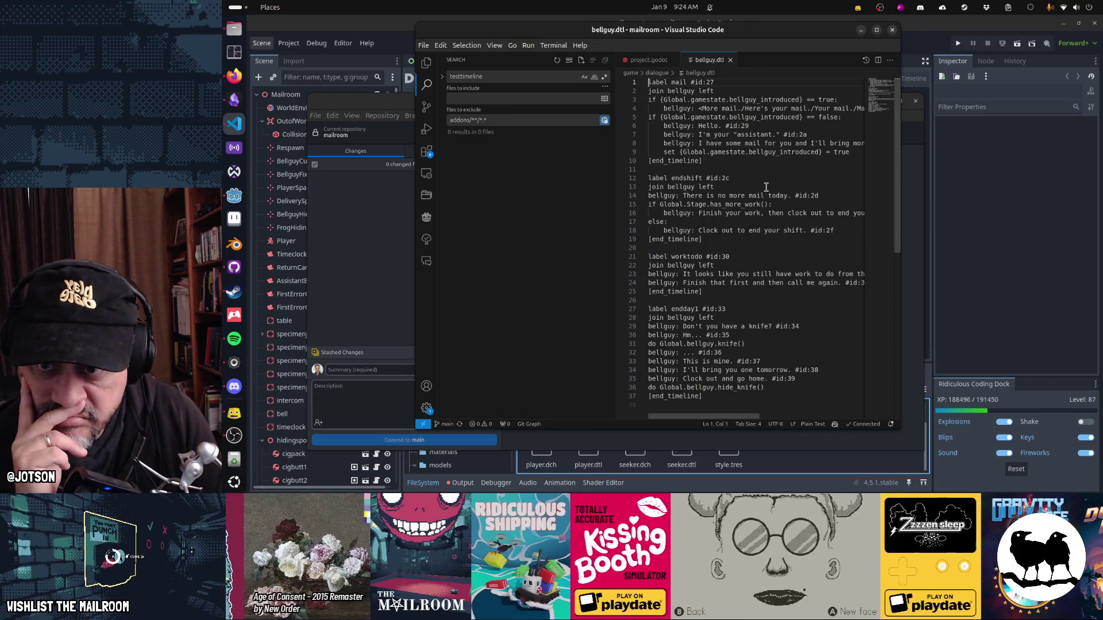
{"action": "scroll", "coordinate": [766, 187], "scroll_direction": "down", "scroll_amount": 8}
{"action": "scroll", "coordinate": [766, 187], "scroll_direction": "up", "scroll_amount": 8}
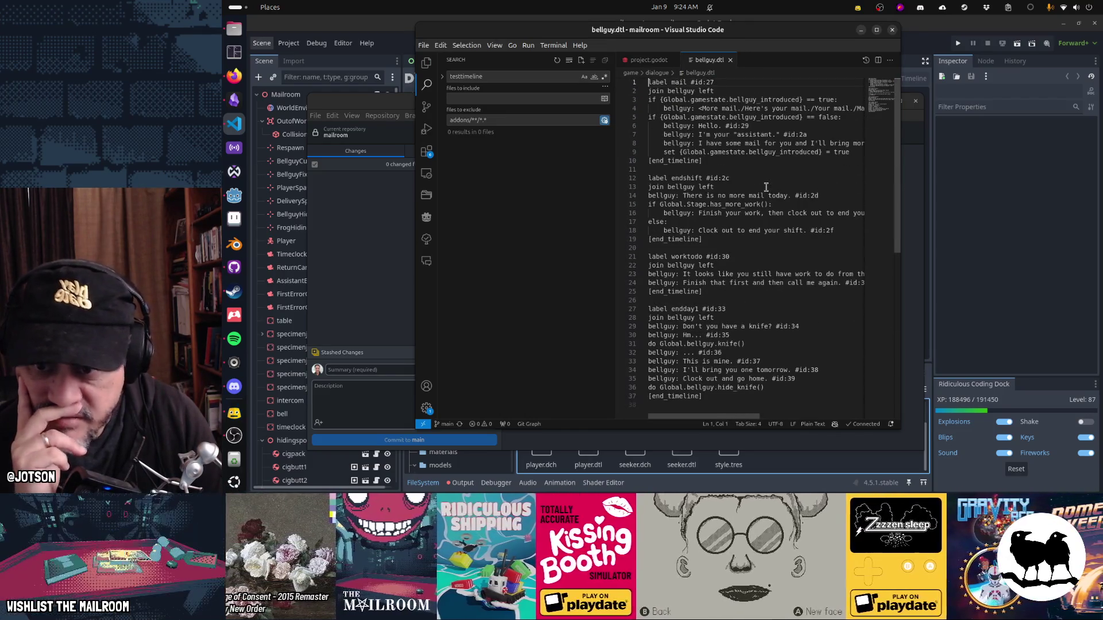
{"action": "key", "text": "ctrl+w"}
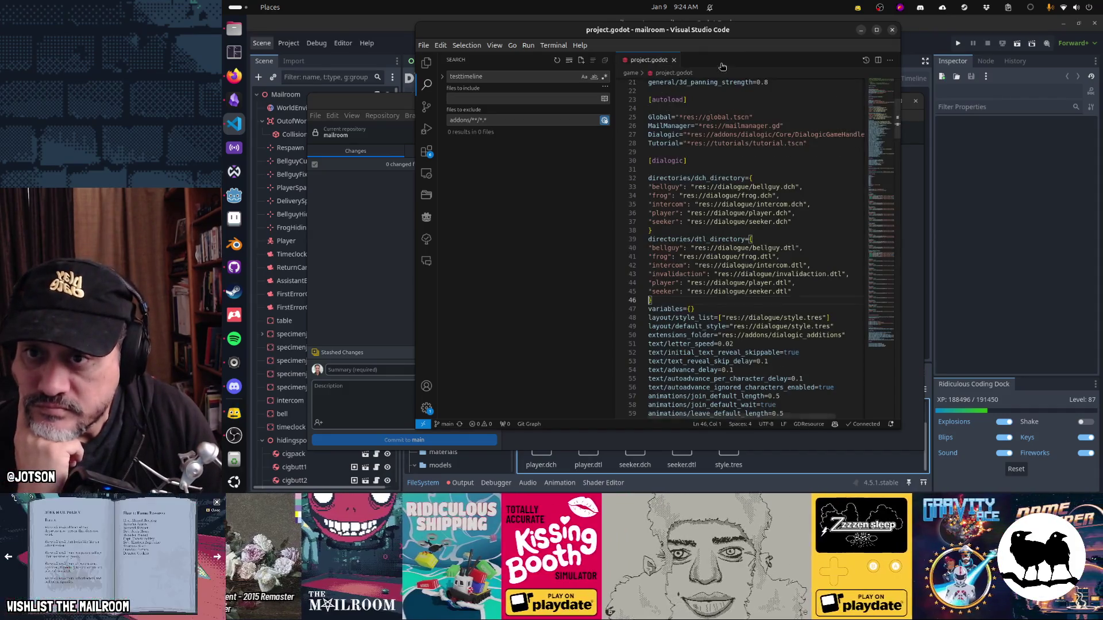
{"action": "key", "text": "alt+Tab"}
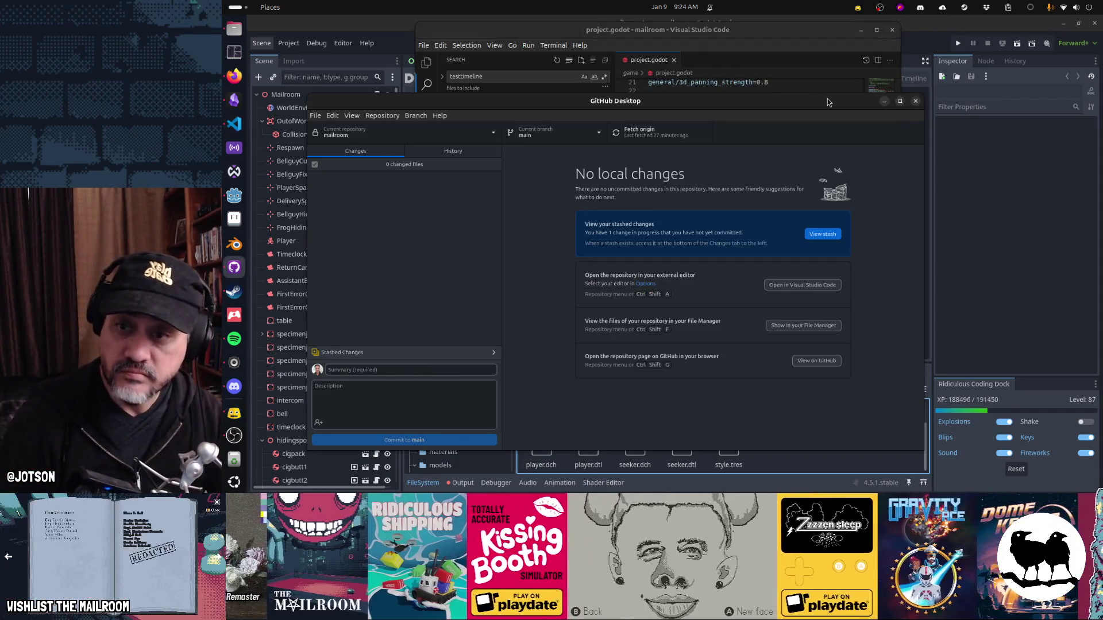
Step: Browse the History from Fix sound bugs back through the Insert frog in the vcr commit
{"action": "left_click", "coordinate": [449, 151]}
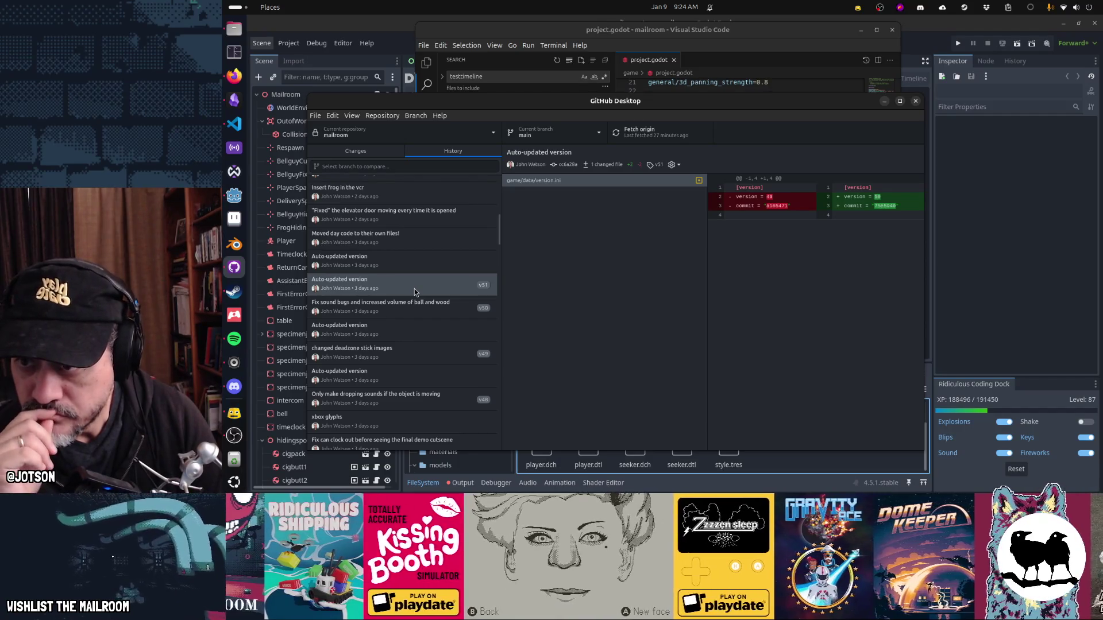
{"action": "left_click", "coordinate": [392, 305]}
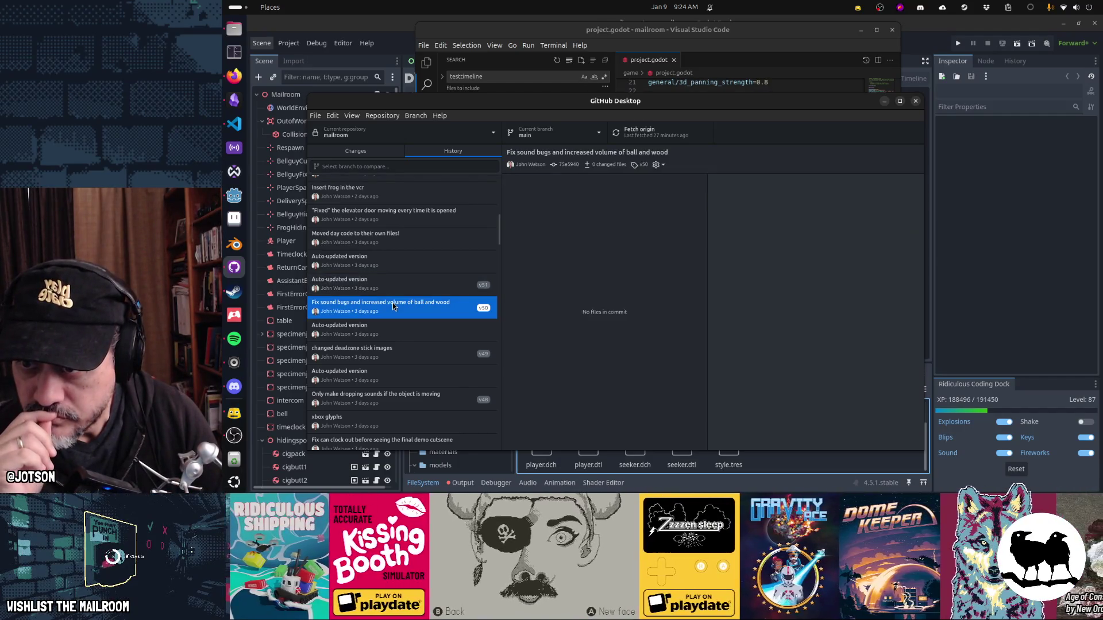
{"action": "left_click", "coordinate": [383, 281]}
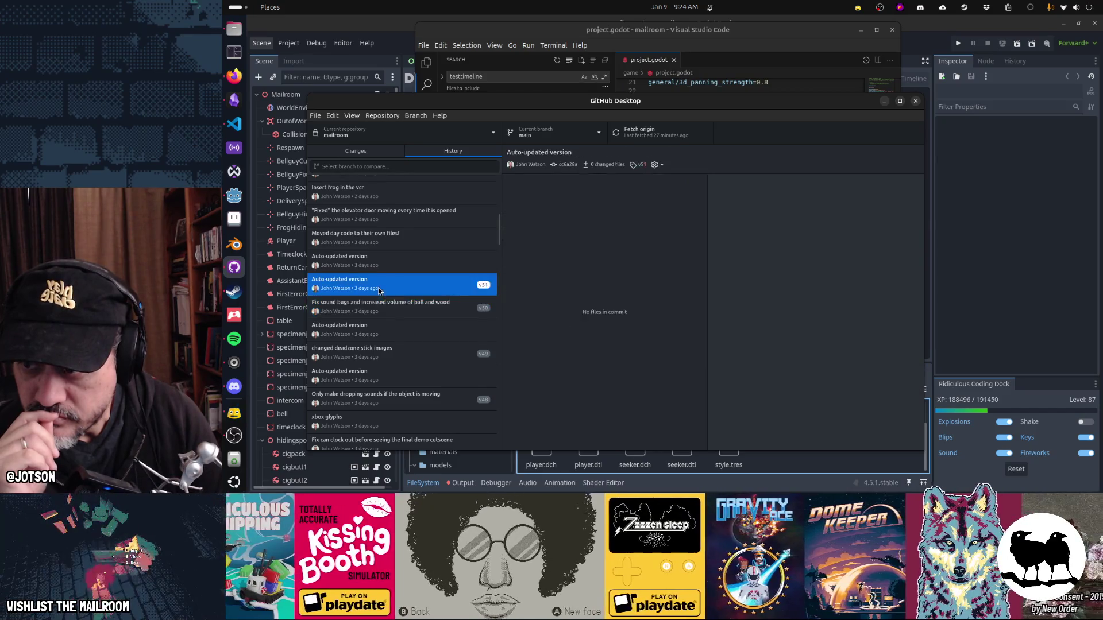
{"action": "left_click", "coordinate": [374, 259]}
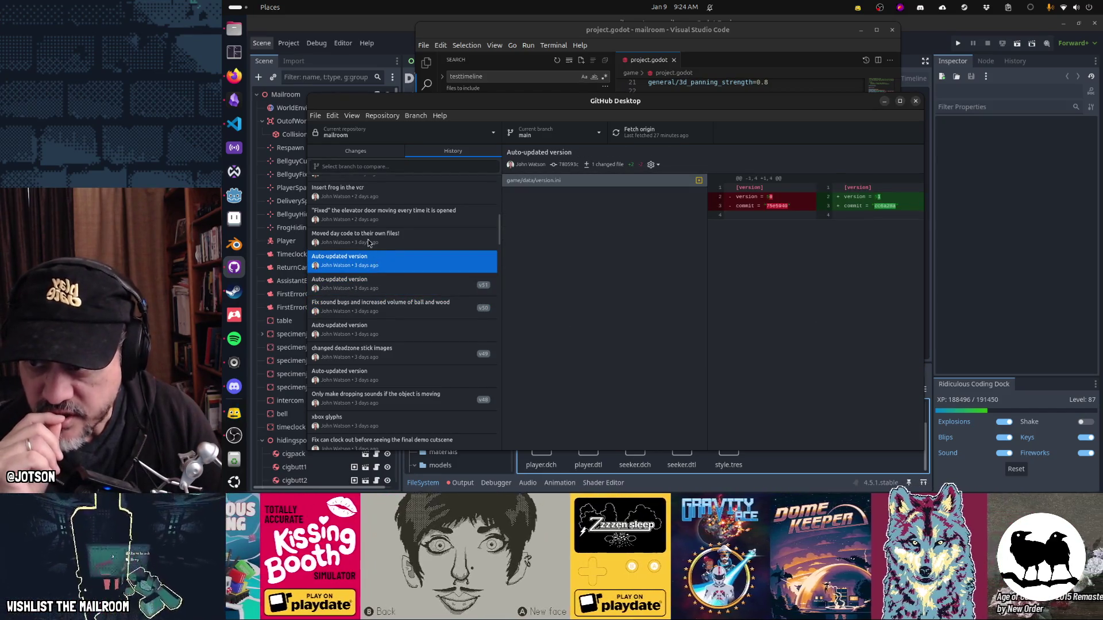
{"action": "left_click", "coordinate": [369, 244]}
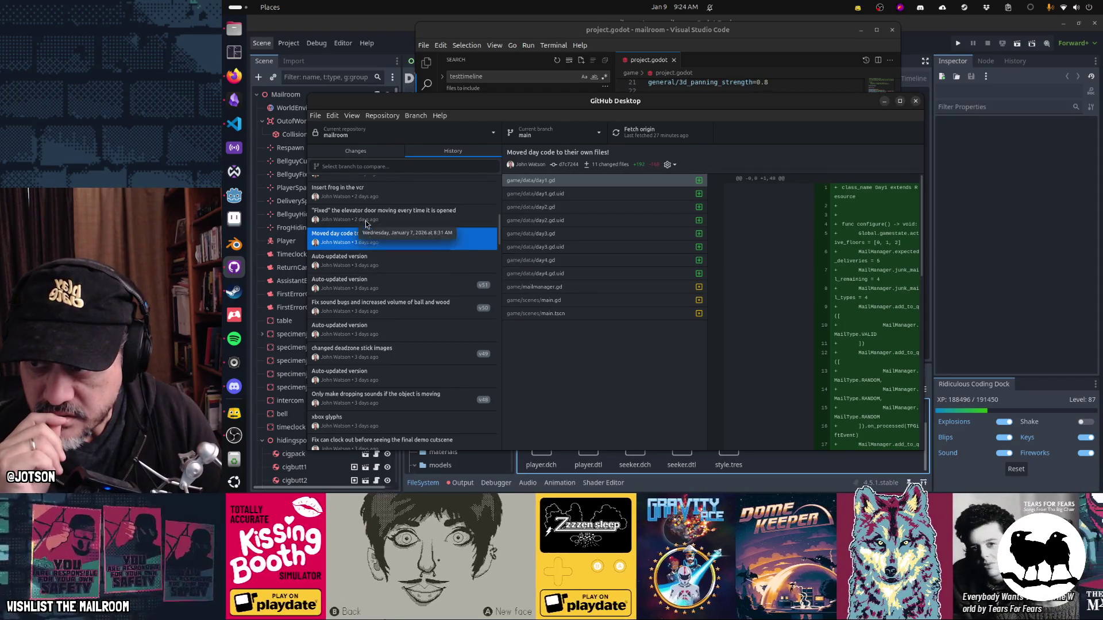
{"action": "left_click", "coordinate": [366, 220]}
{"action": "left_click", "coordinate": [359, 196]}
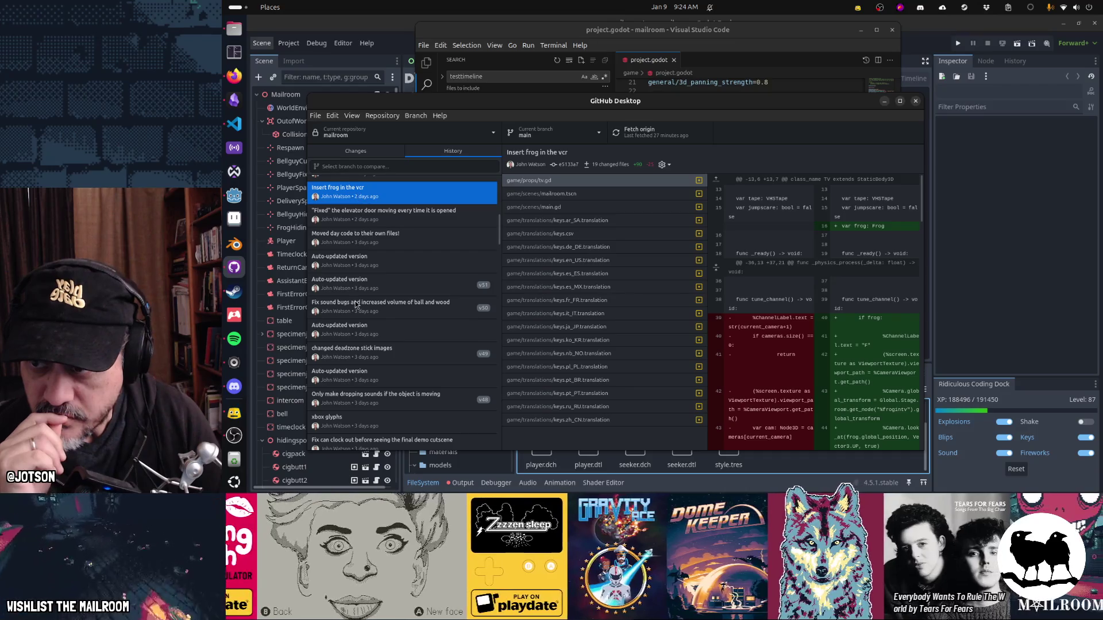
Step: Inspect the Spin frog on tv, Moved console commands, 80s background and Top hat commits
{"action": "scroll", "coordinate": [359, 224], "scroll_direction": "up", "scroll_amount": 3}
{"action": "left_click", "coordinate": [360, 249]}
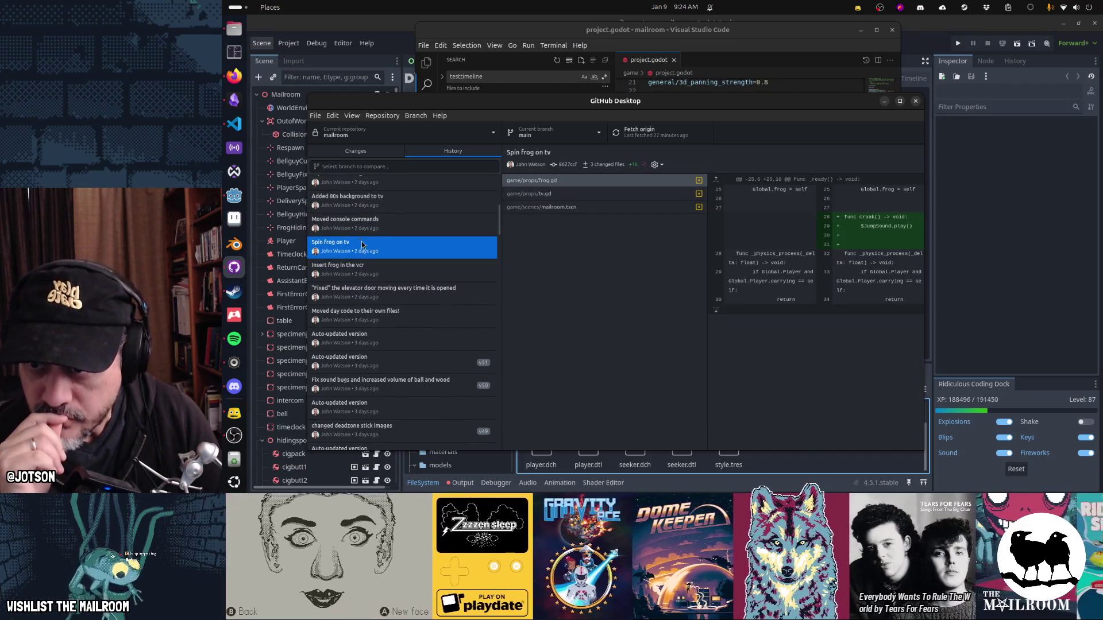
{"action": "left_click", "coordinate": [363, 230]}
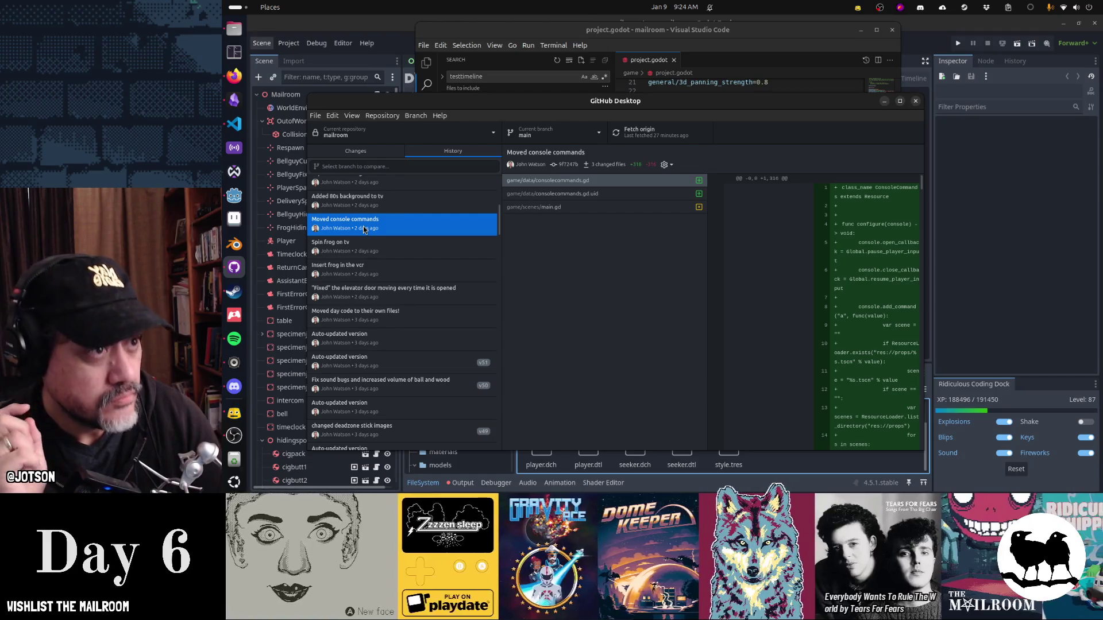
{"action": "left_click", "coordinate": [363, 197]}
{"action": "scroll", "coordinate": [363, 290], "scroll_direction": "up", "scroll_amount": 3}
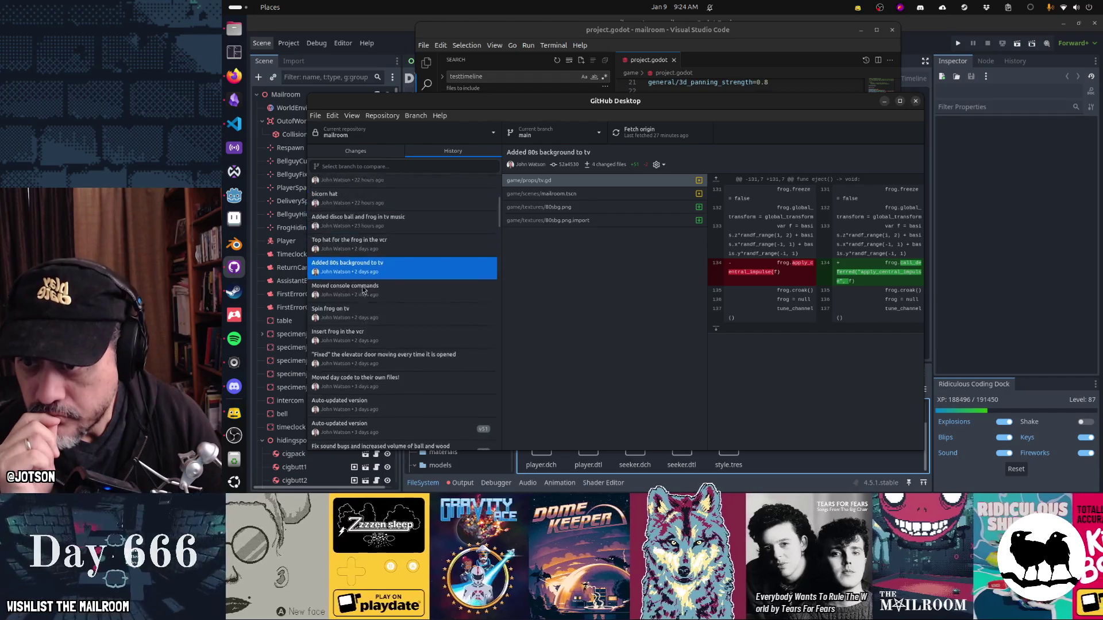
{"action": "scroll", "coordinate": [363, 290], "scroll_direction": "up", "scroll_amount": 2}
{"action": "left_click", "coordinate": [365, 269]}
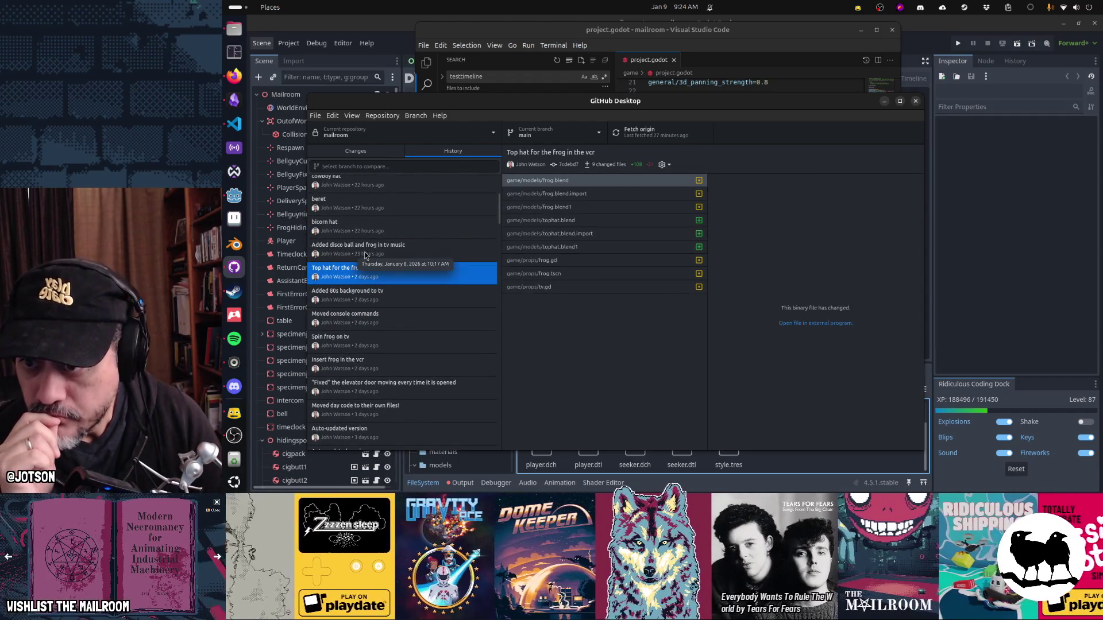
Step: Show project.godot's diff in the 'Added disco ball and frog in tv music' commit, window maximized
{"action": "left_click", "coordinate": [364, 255]}
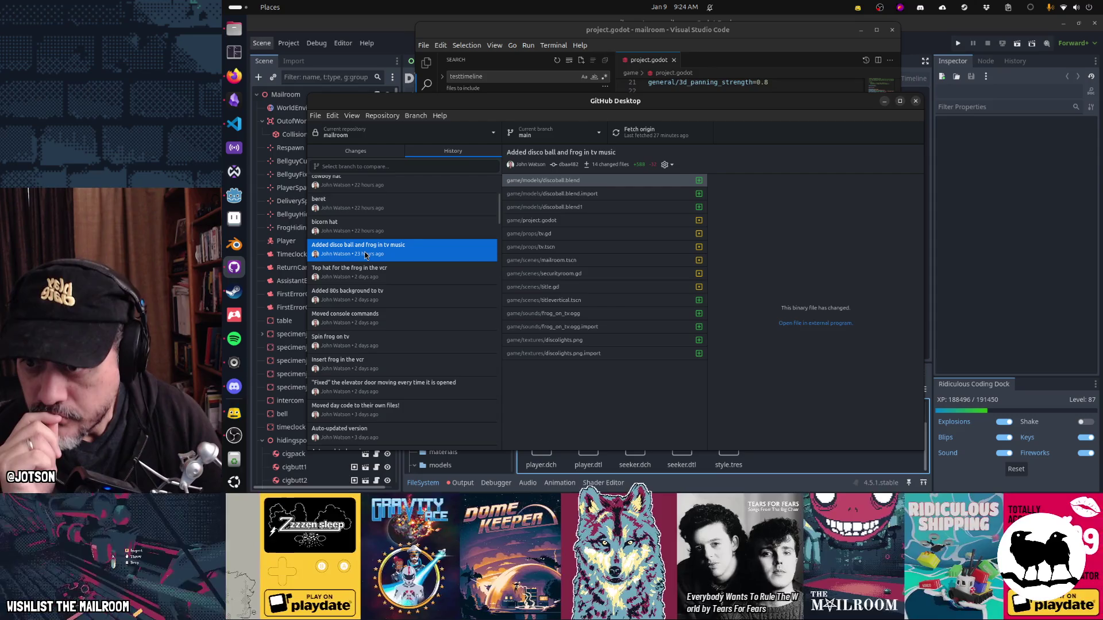
{"action": "left_click", "coordinate": [547, 222]}
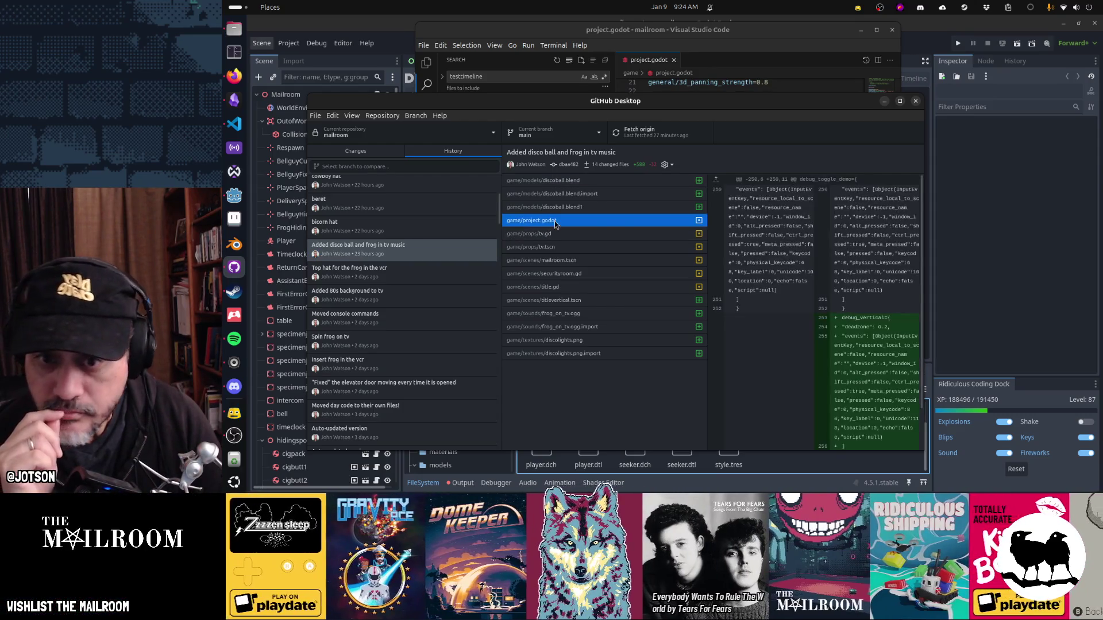
{"action": "scroll", "coordinate": [886, 339], "scroll_direction": "down", "scroll_amount": 2}
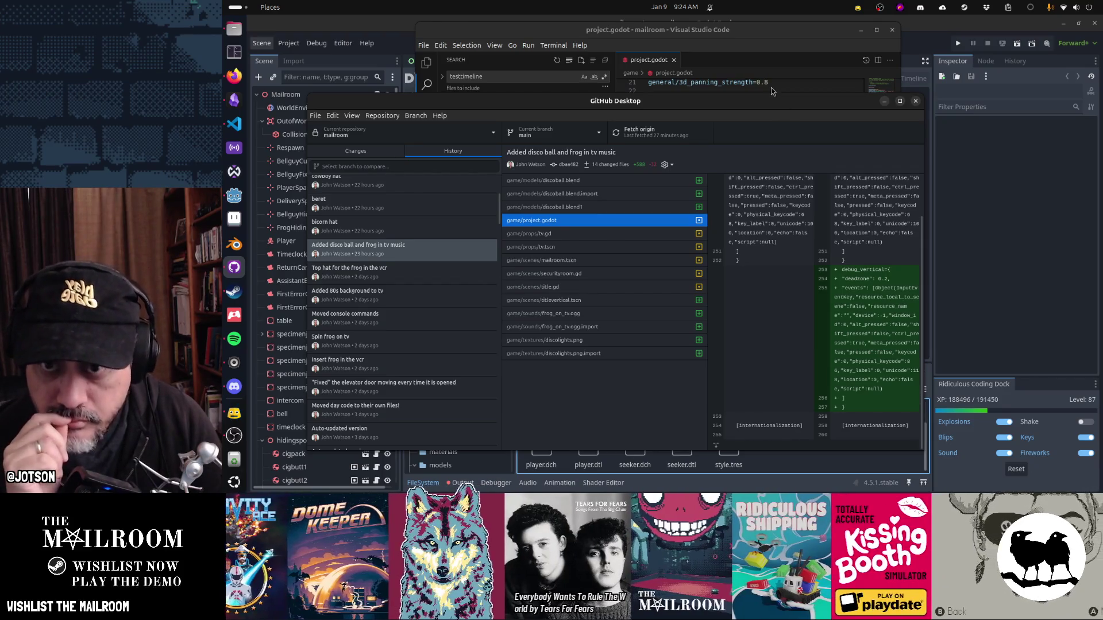
{"action": "double_click", "coordinate": [770, 106]}
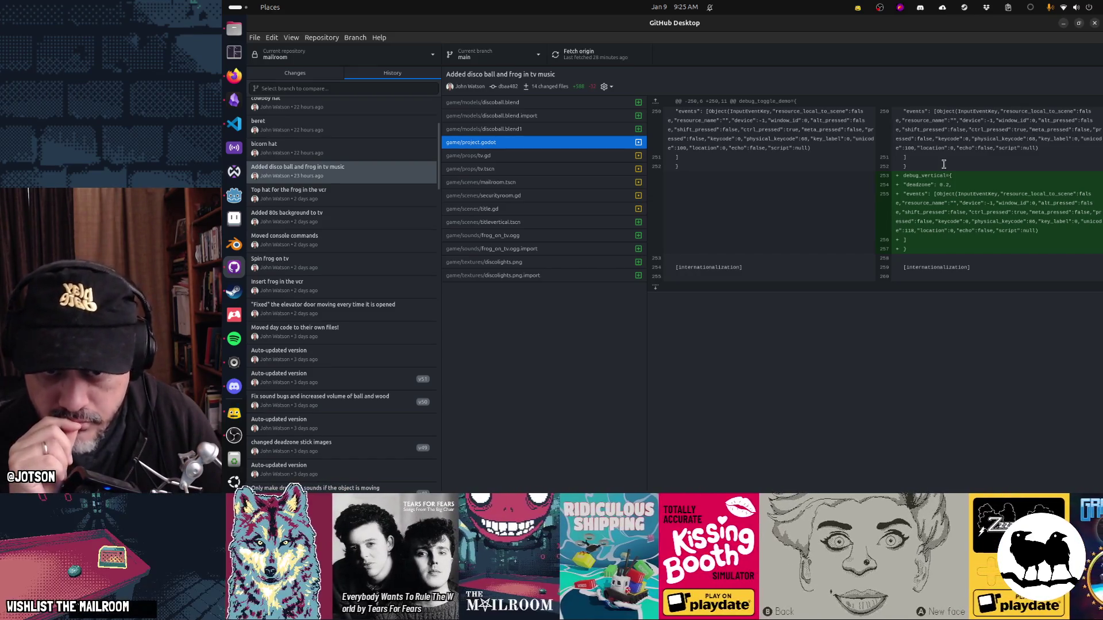
Step: Inspect the bicorn hat, beret, cowboy hat, Frog preview and sailor hat commits
{"action": "left_click", "coordinate": [322, 153]}
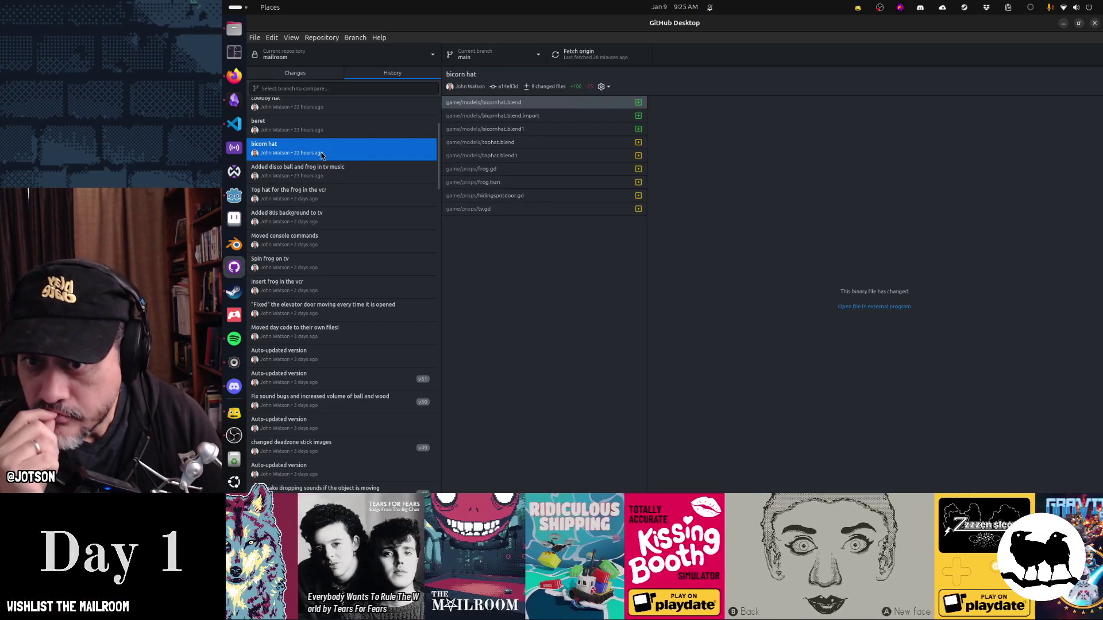
{"action": "left_click", "coordinate": [320, 132]}
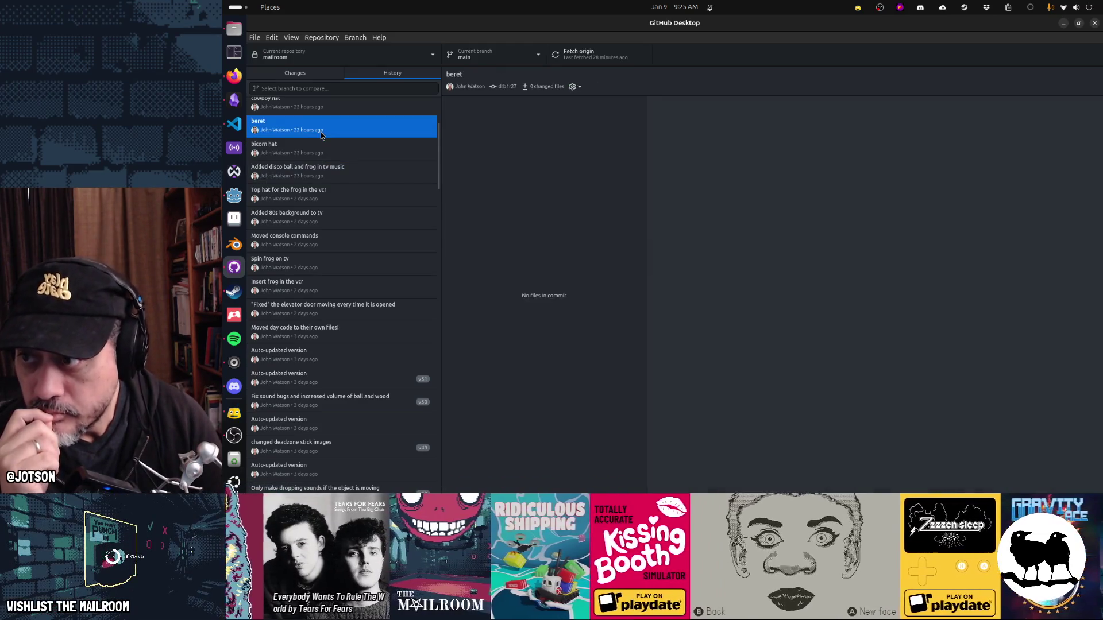
{"action": "scroll", "coordinate": [339, 225], "scroll_direction": "up", "scroll_amount": 2}
{"action": "scroll", "coordinate": [339, 224], "scroll_direction": "up", "scroll_amount": 4}
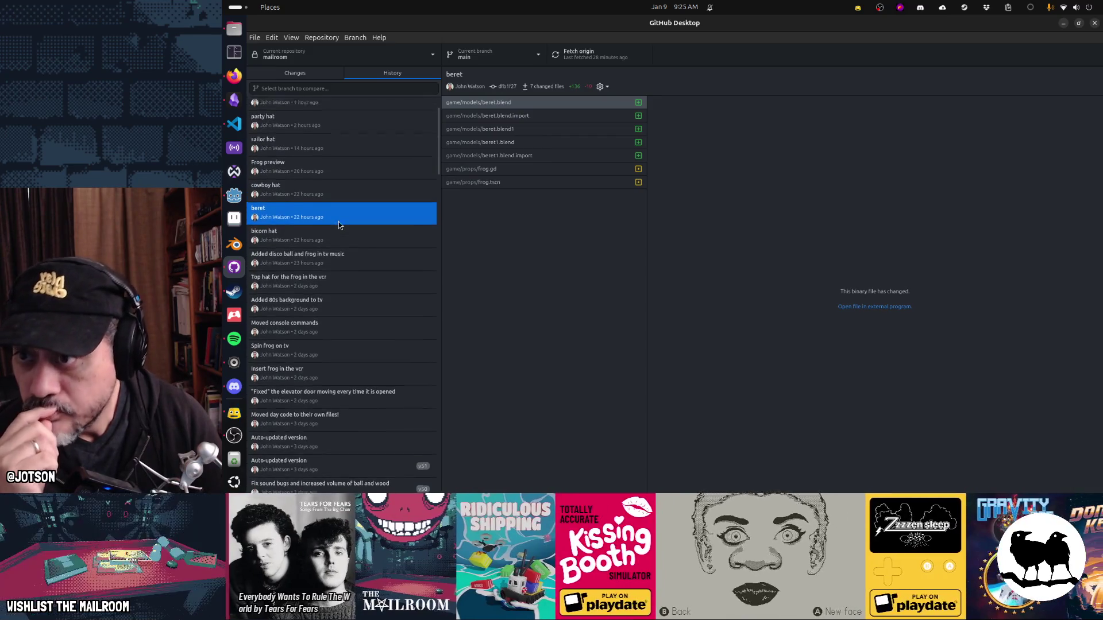
{"action": "left_click", "coordinate": [333, 249]}
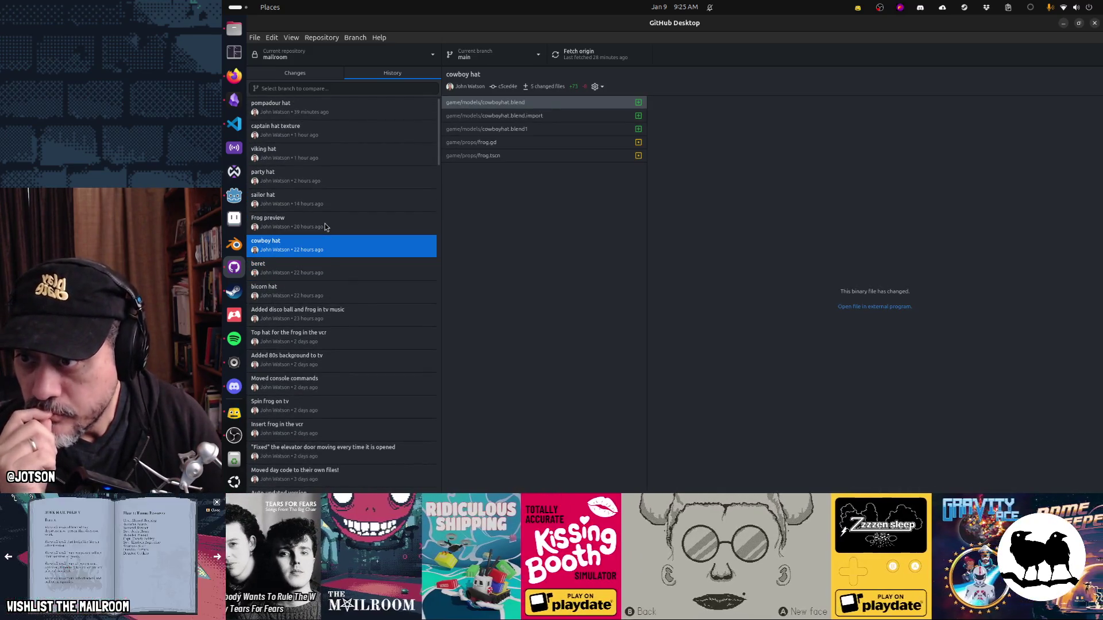
{"action": "left_click", "coordinate": [325, 226]}
{"action": "left_click", "coordinate": [322, 201]}
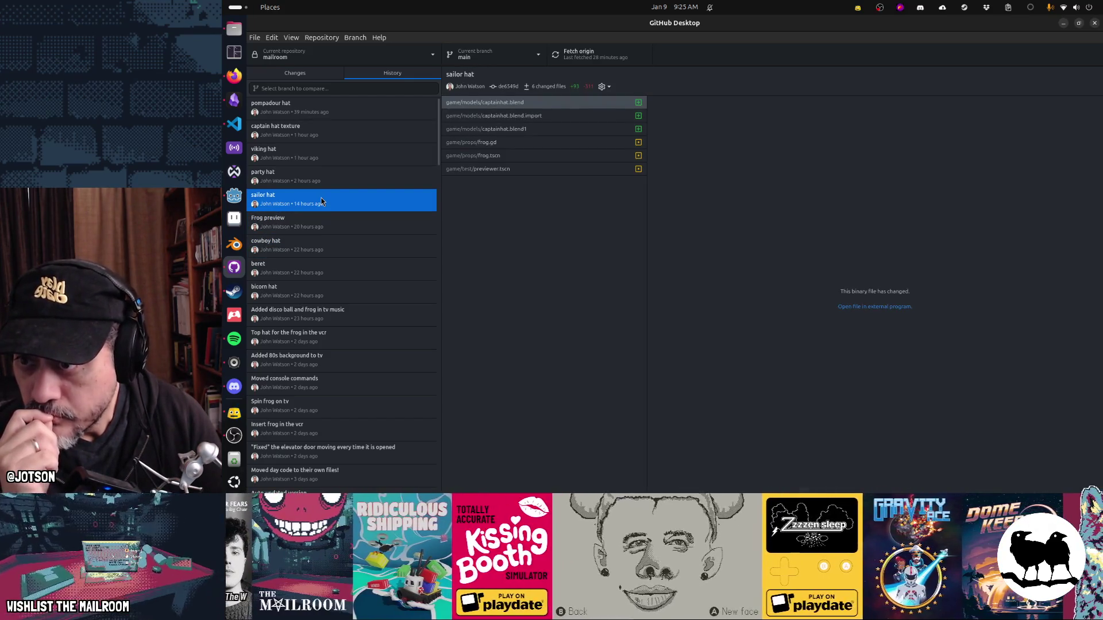
Step: Step through the party, viking and captain hat commits to pompadour hat, then view the sound fix
{"action": "left_click", "coordinate": [316, 184]}
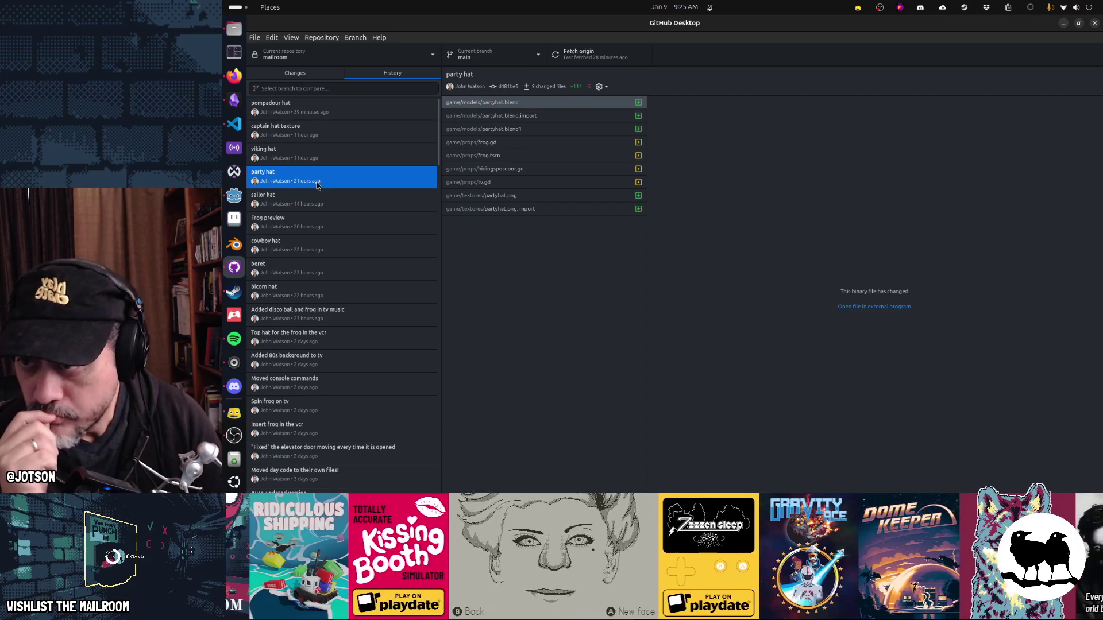
{"action": "left_click", "coordinate": [311, 156]}
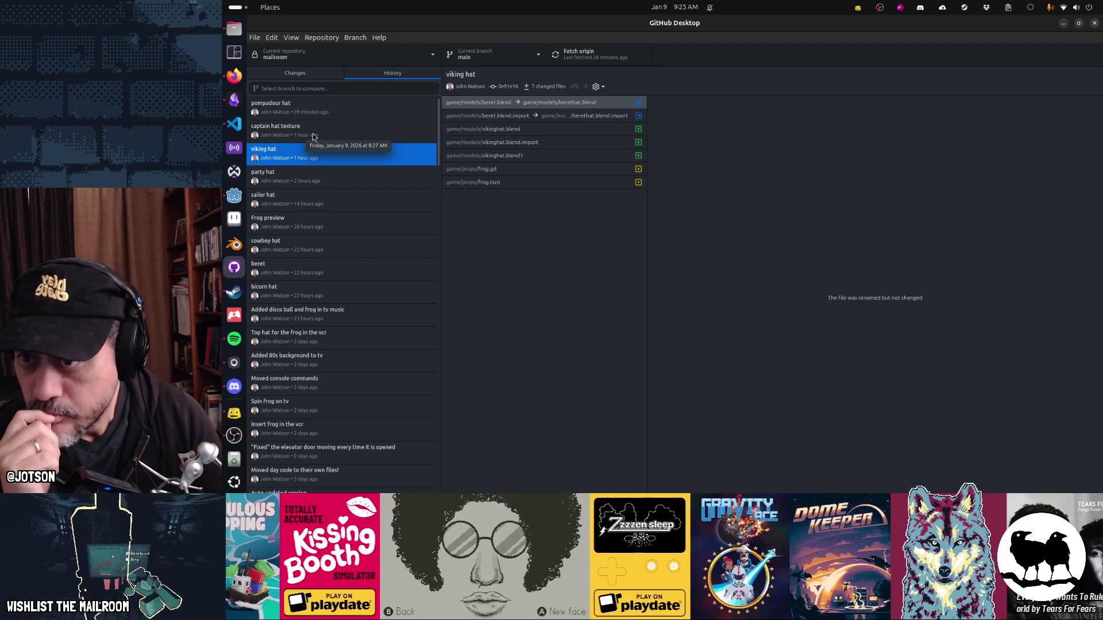
{"action": "left_click", "coordinate": [311, 132]}
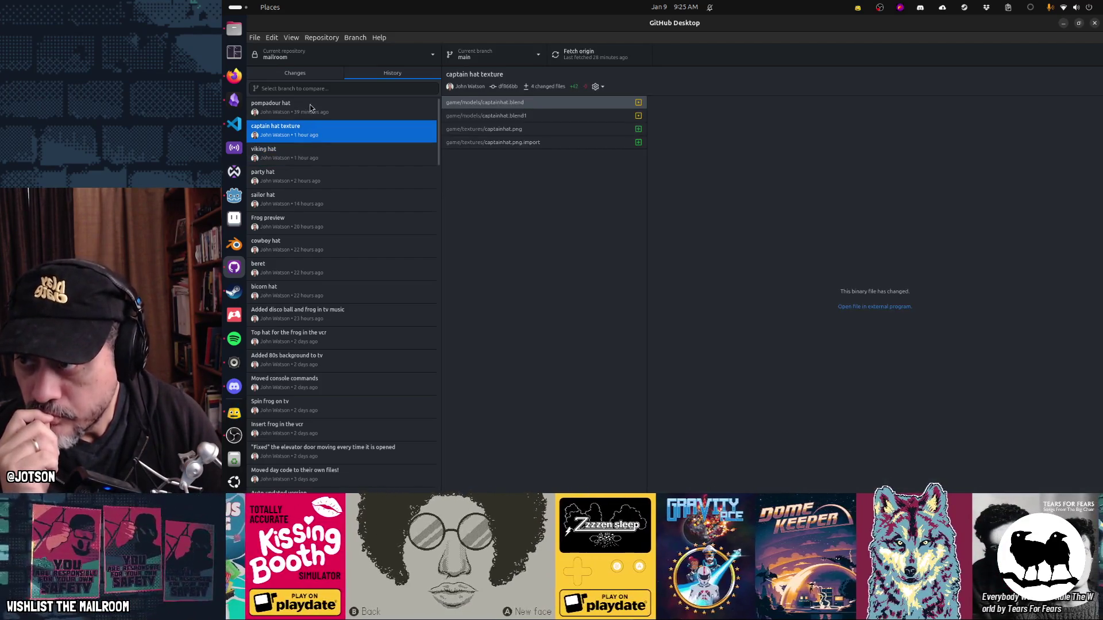
{"action": "key", "text": "Up"}
{"action": "scroll", "coordinate": [313, 282], "scroll_direction": "down", "scroll_amount": 5}
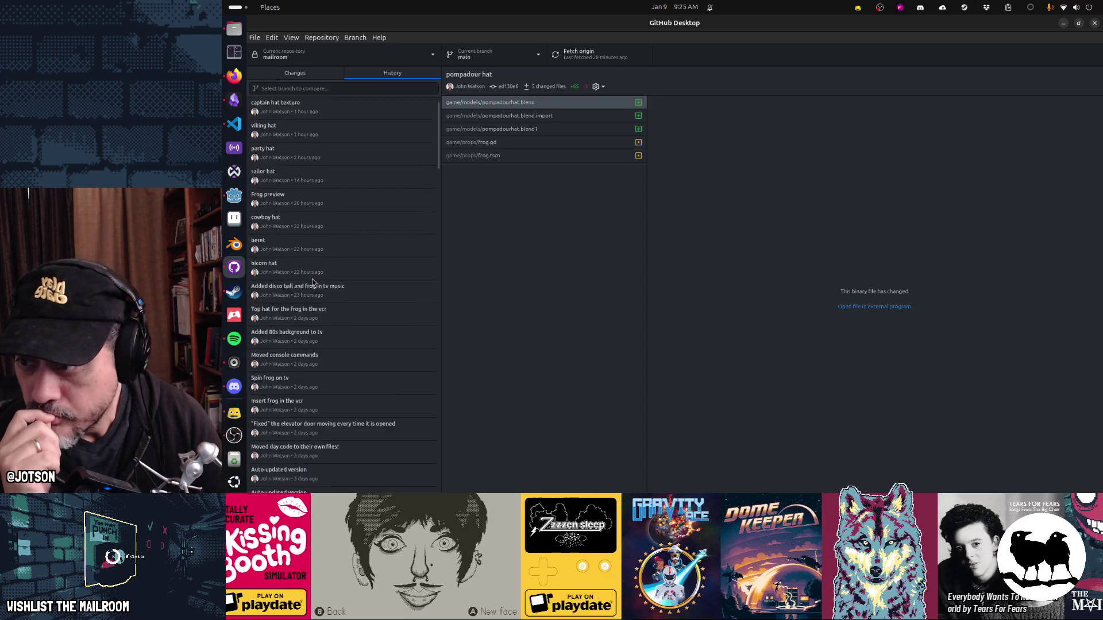
{"action": "scroll", "coordinate": [316, 293], "scroll_direction": "down", "scroll_amount": 2}
{"action": "left_click", "coordinate": [333, 341]}
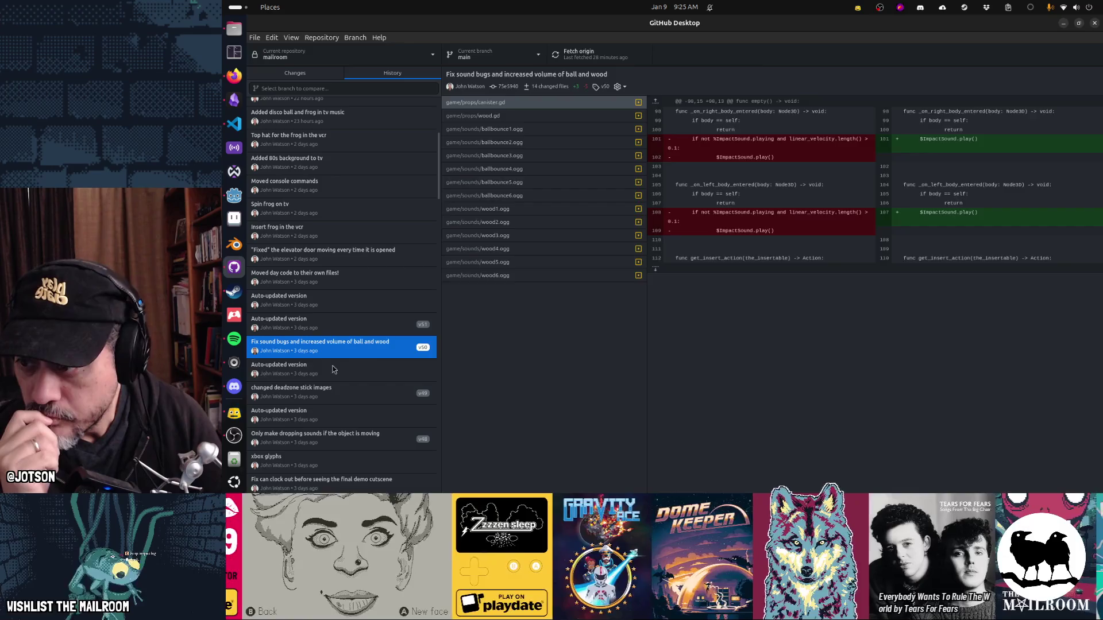
Step: Step through older commits, from Auto-updated version down to the liquid look-at fix
{"action": "left_click", "coordinate": [333, 369]}
{"action": "scroll", "coordinate": [333, 368], "scroll_direction": "down", "scroll_amount": 3}
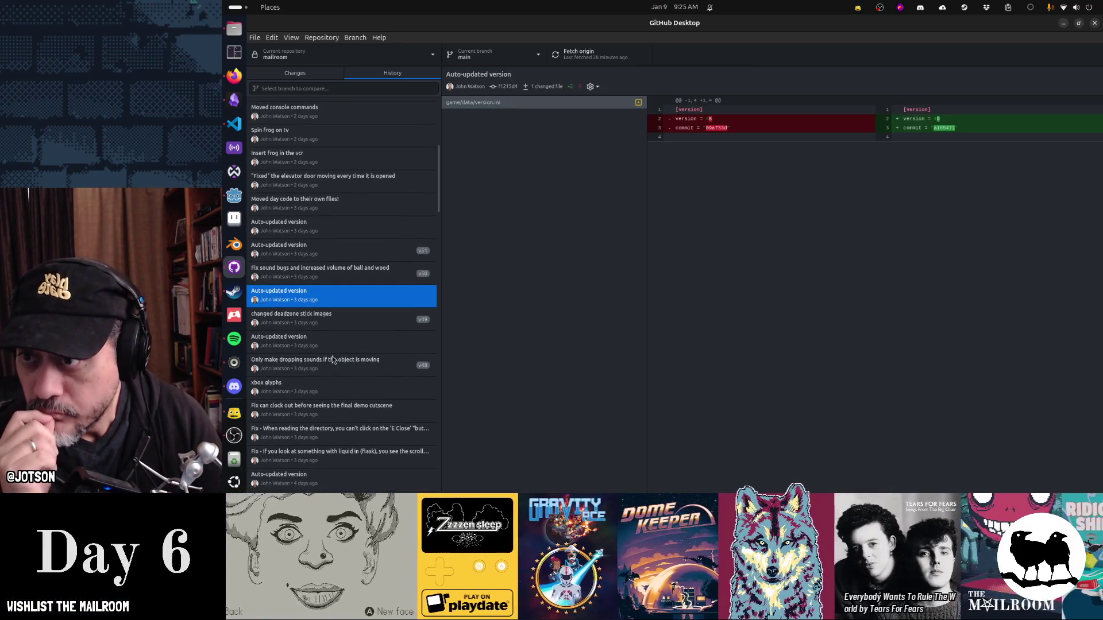
{"action": "left_click", "coordinate": [326, 318]}
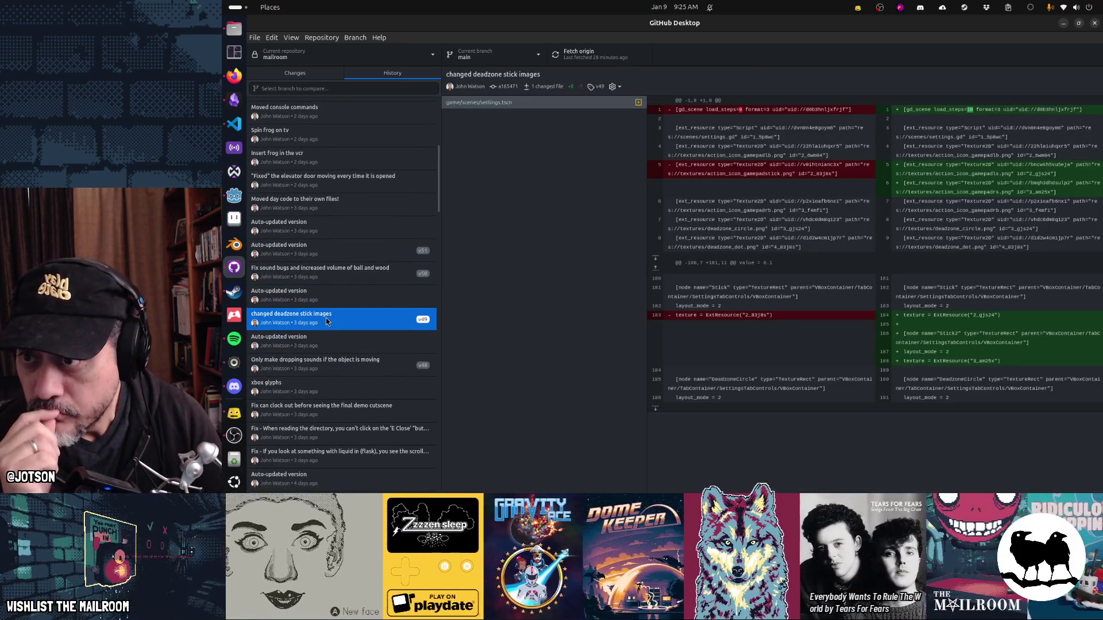
{"action": "left_click", "coordinate": [331, 347]}
{"action": "left_click", "coordinate": [333, 369]}
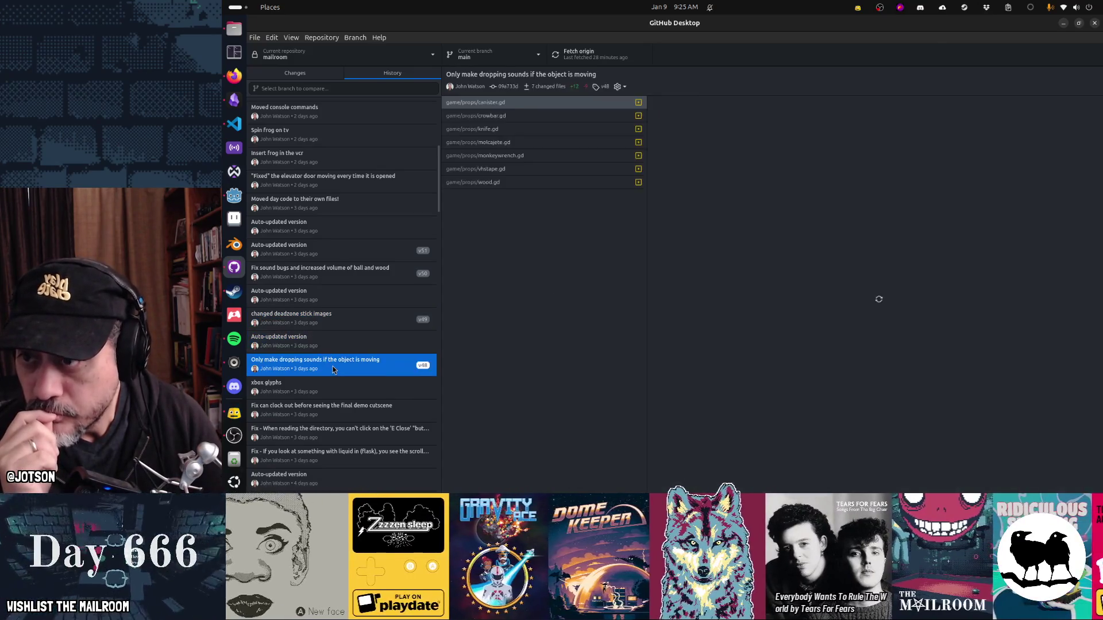
{"action": "scroll", "coordinate": [333, 369], "scroll_direction": "down", "scroll_amount": 2}
{"action": "scroll", "coordinate": [333, 369], "scroll_direction": "down", "scroll_amount": 1}
{"action": "left_click", "coordinate": [329, 307]}
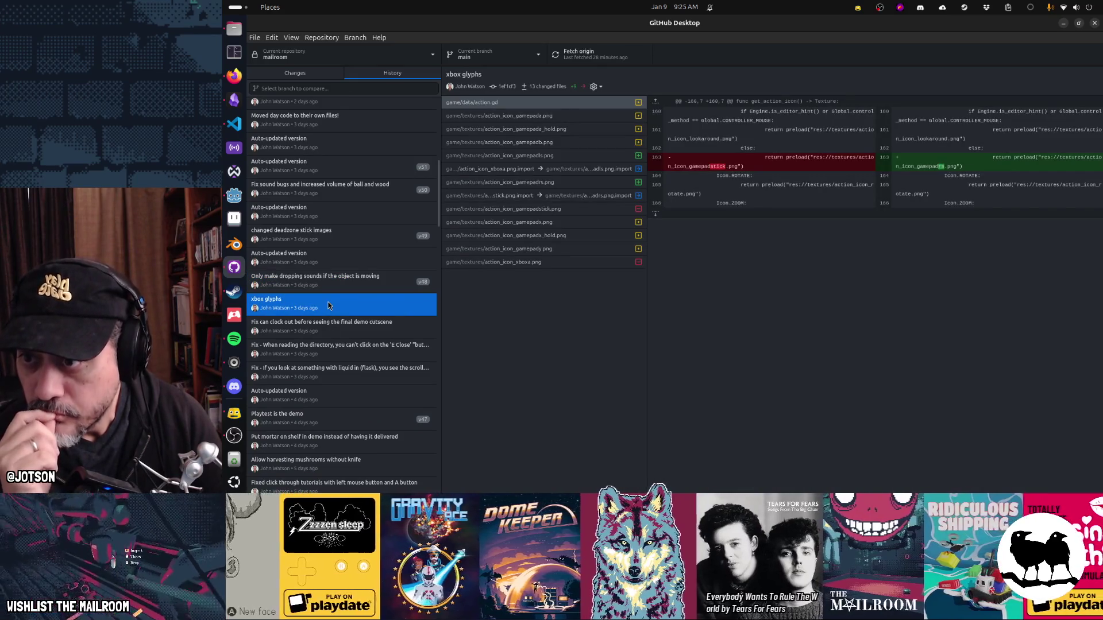
{"action": "left_click", "coordinate": [333, 331]}
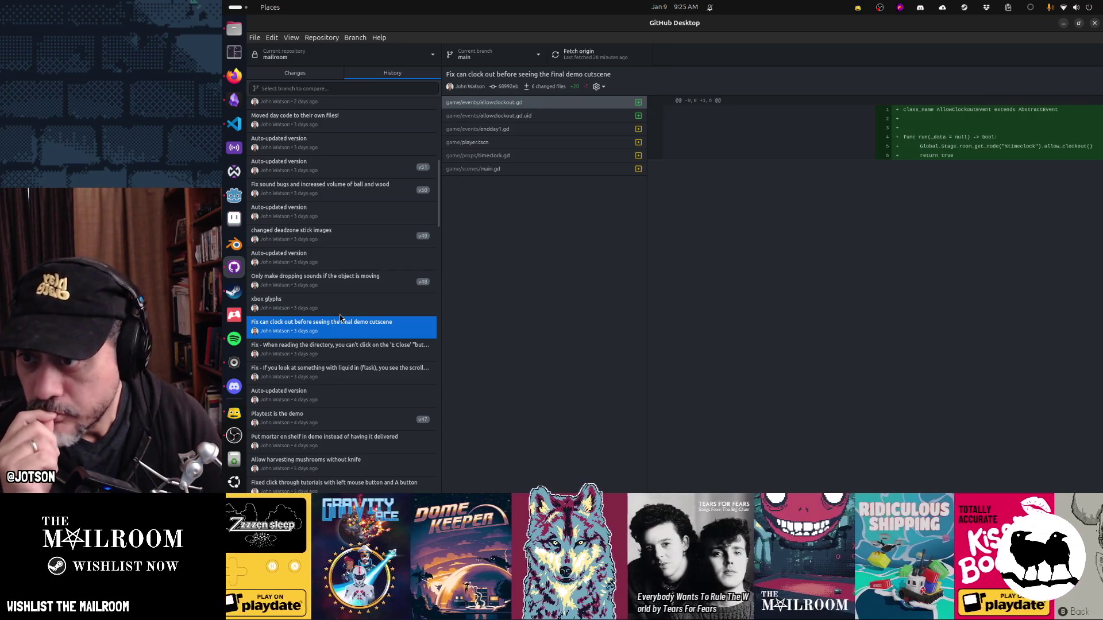
{"action": "left_click", "coordinate": [331, 348]}
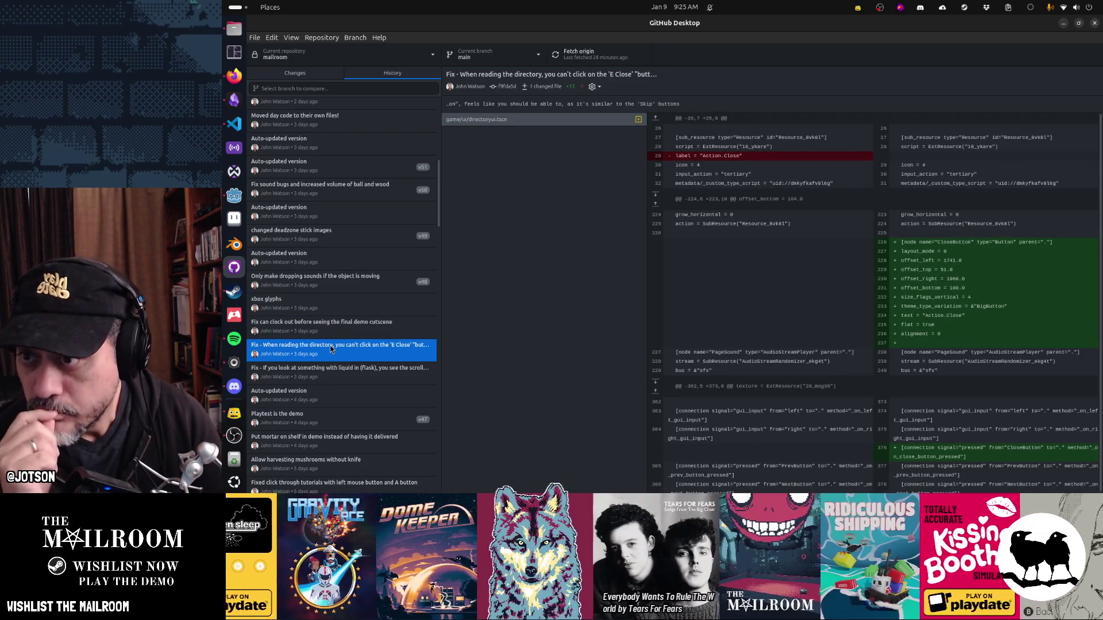
{"action": "left_click", "coordinate": [326, 377]}
{"action": "left_click", "coordinate": [326, 398]}
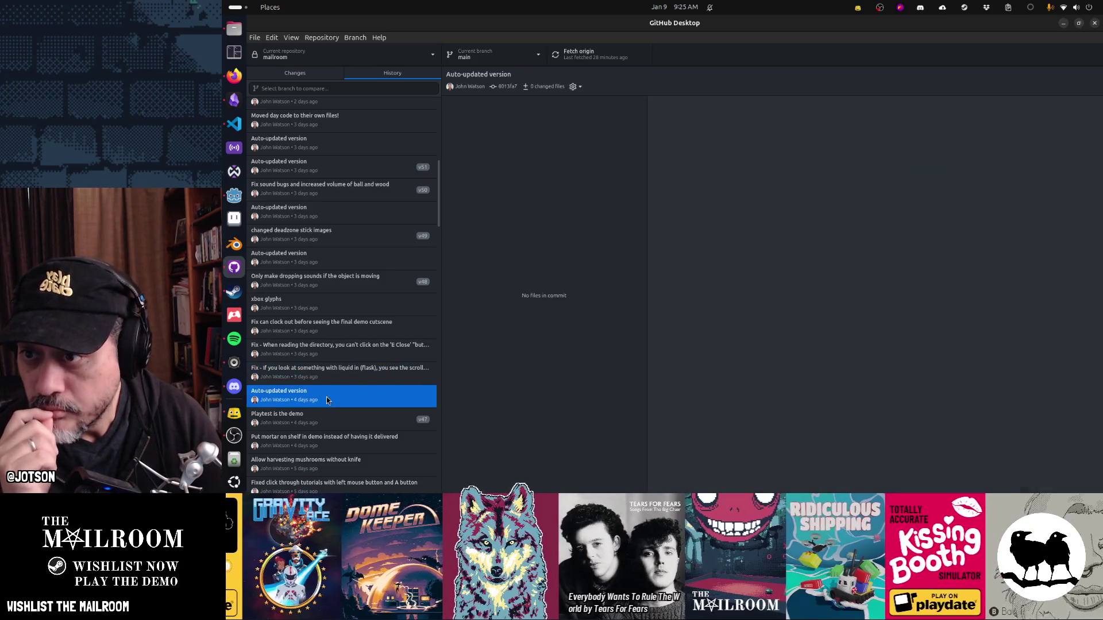
Step: View the Playtest is the demo and mortar on shelf commits, showing project.godot changes
{"action": "scroll", "coordinate": [326, 397], "scroll_direction": "down", "scroll_amount": 3}
{"action": "left_click", "coordinate": [329, 316]}
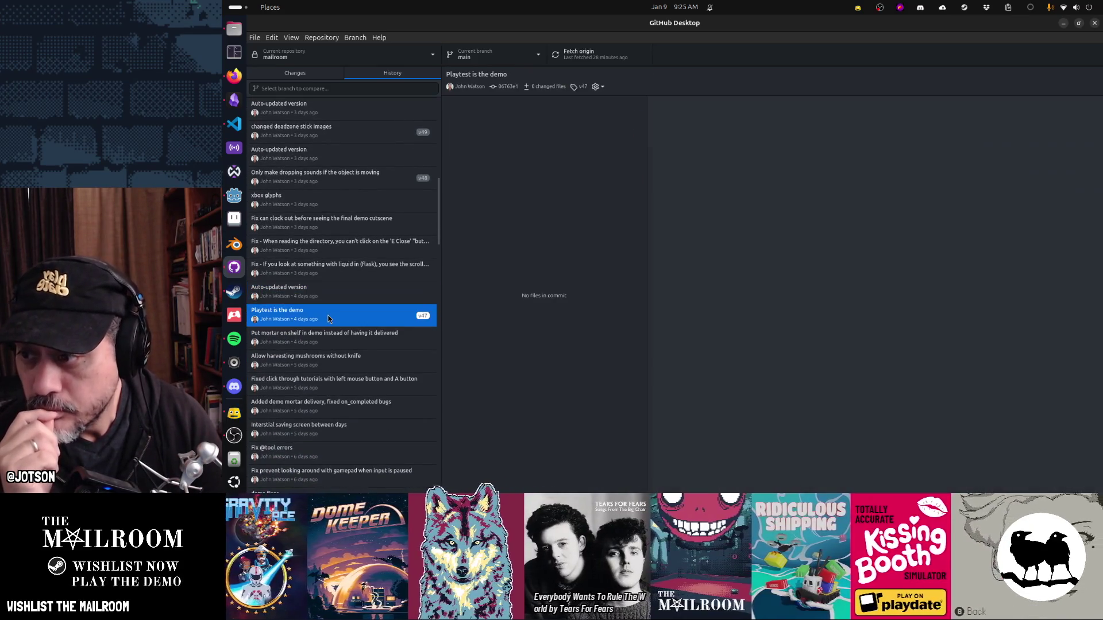
{"action": "left_click", "coordinate": [333, 345]}
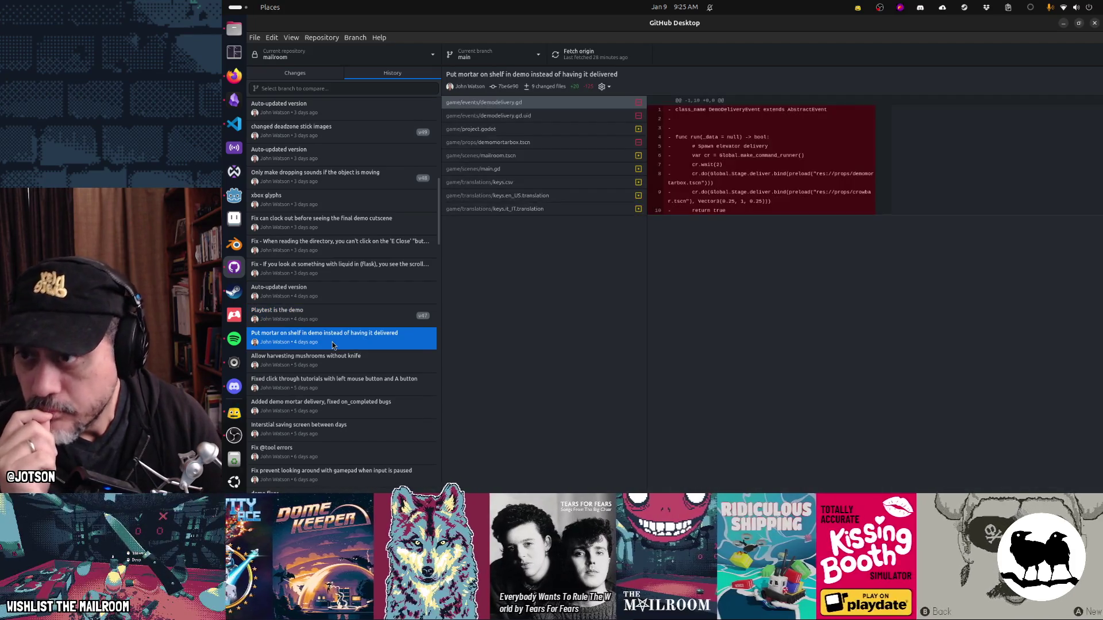
{"action": "left_click", "coordinate": [479, 130]}
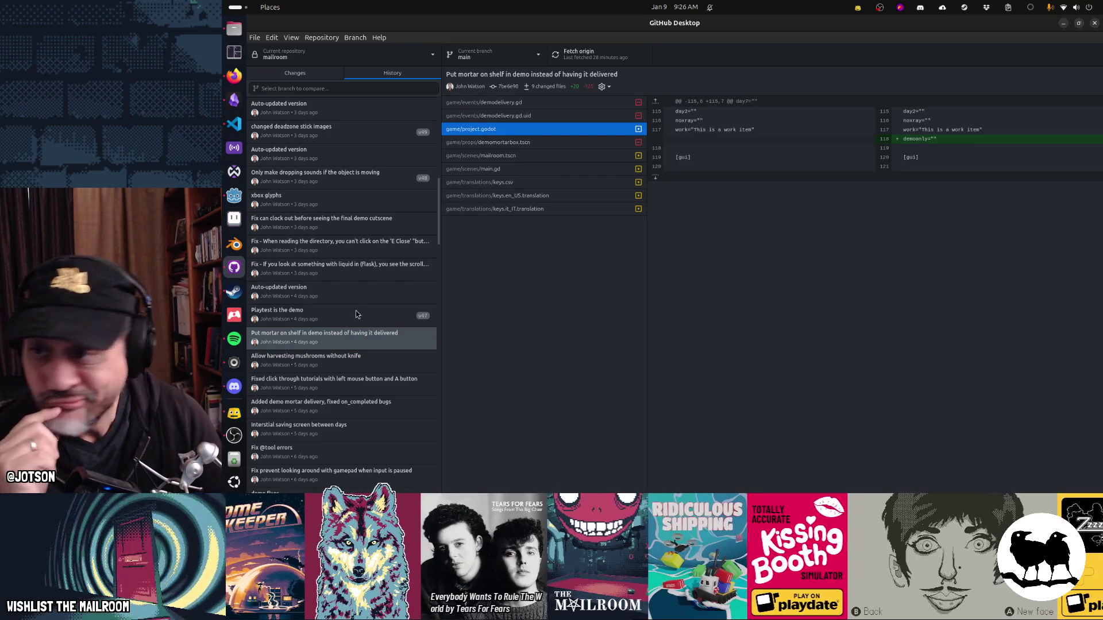
Step: Browse commits from mushroom harvesting without knife through the demo fixes commit
{"action": "scroll", "coordinate": [354, 315], "scroll_direction": "down", "scroll_amount": 3}
{"action": "scroll", "coordinate": [354, 315], "scroll_direction": "down", "scroll_amount": 1}
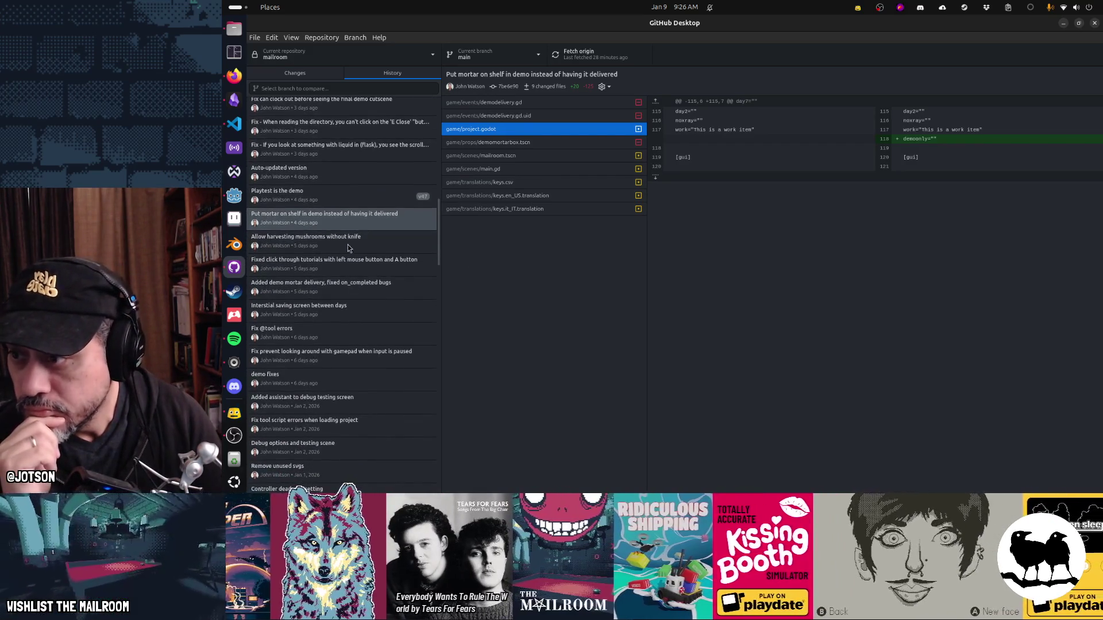
{"action": "left_click", "coordinate": [347, 238]}
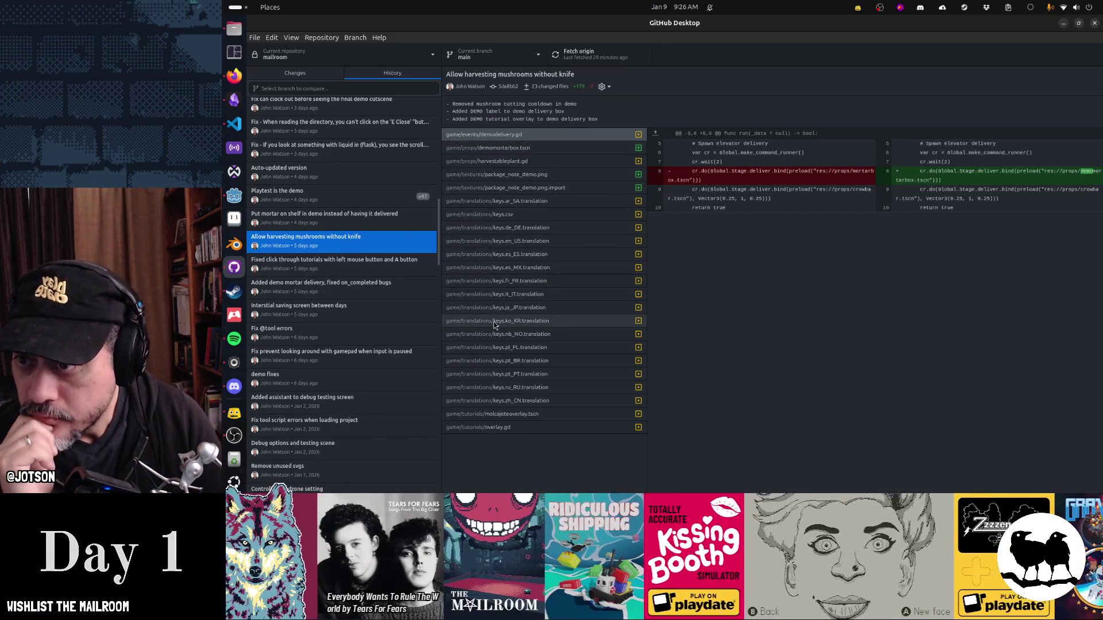
{"action": "left_click", "coordinate": [356, 259]}
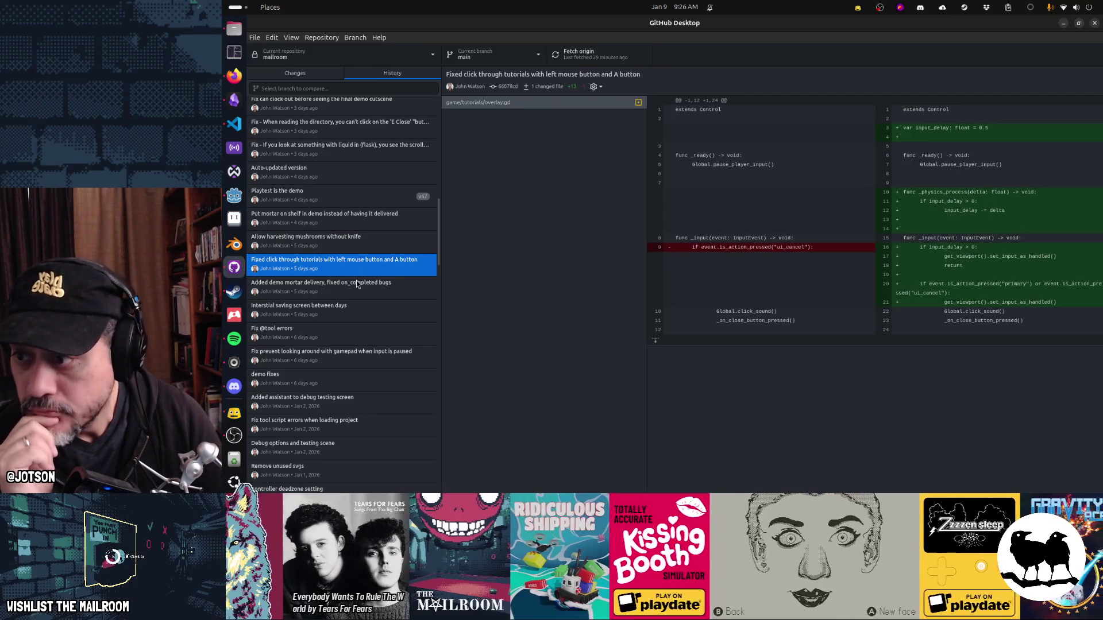
{"action": "left_click", "coordinate": [357, 283]}
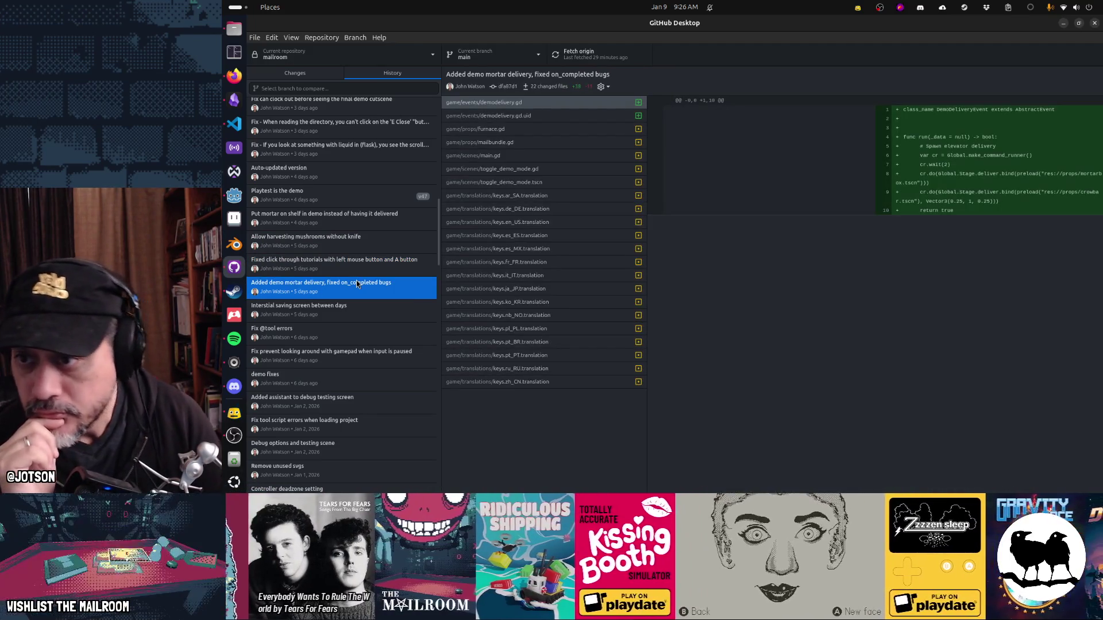
{"action": "left_click", "coordinate": [361, 310]}
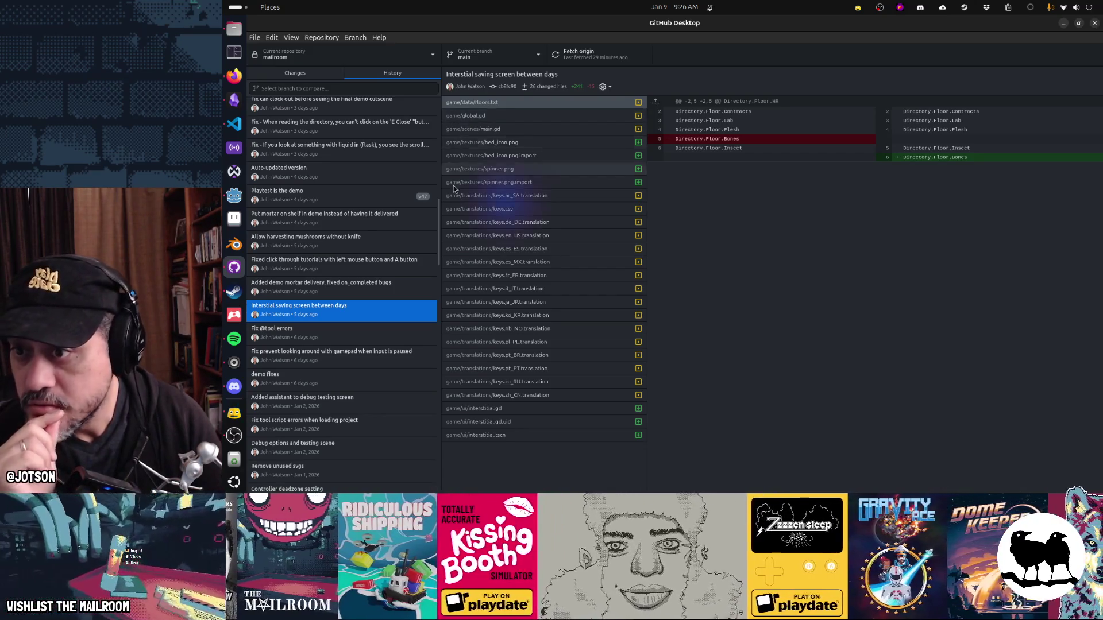
{"action": "left_click", "coordinate": [372, 336]}
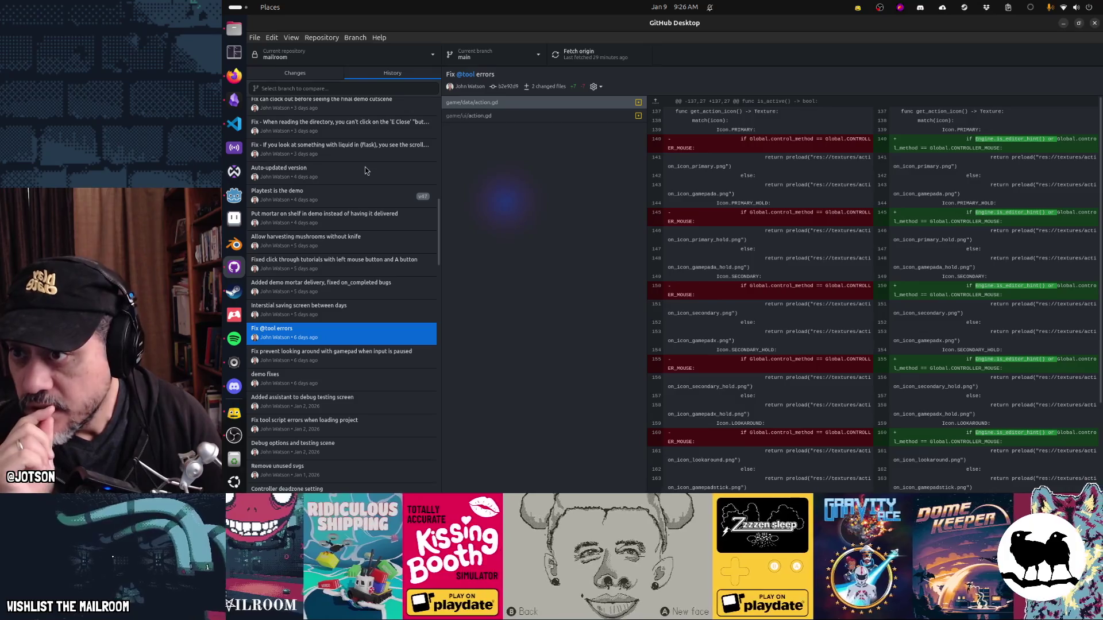
{"action": "left_click", "coordinate": [326, 351]}
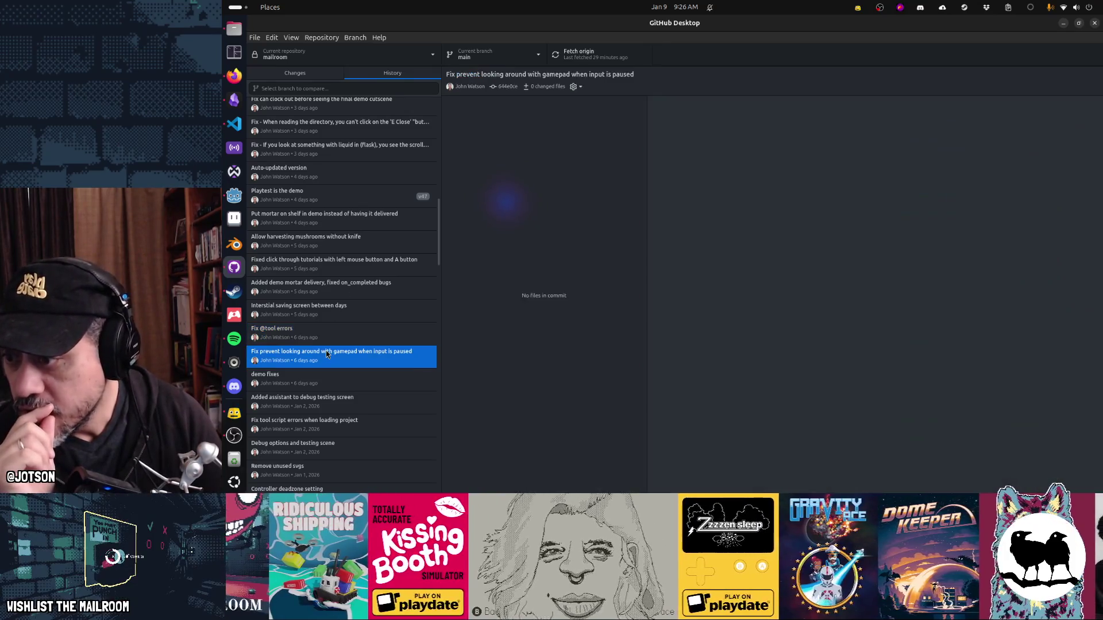
{"action": "left_click", "coordinate": [318, 381]}
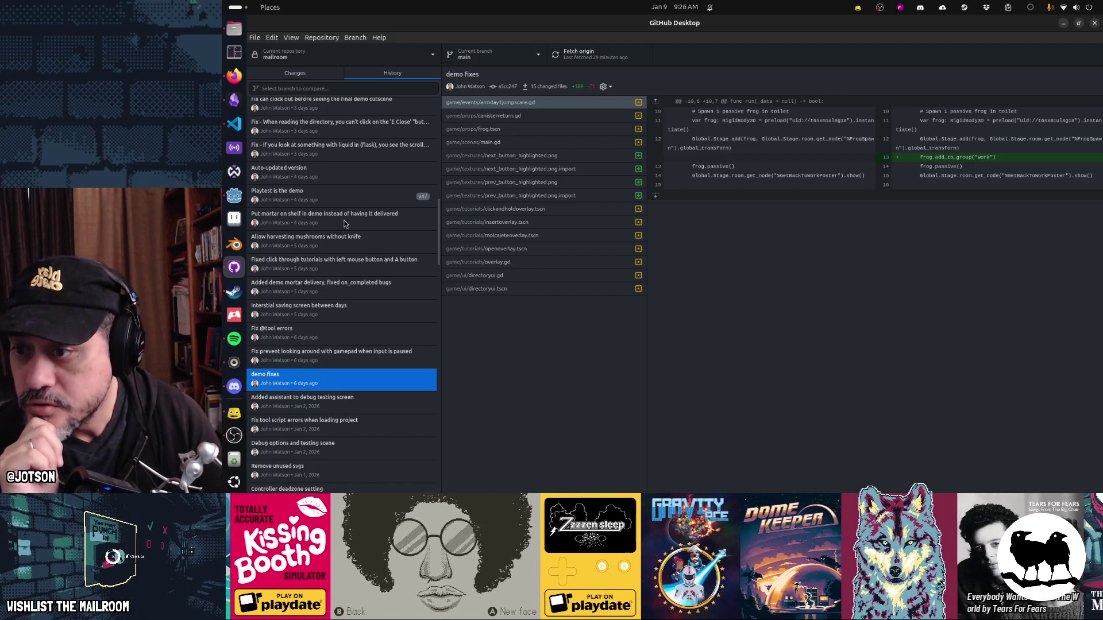
Step: Continue past the debug testing screen commit to Debug options and testing scene
{"action": "scroll", "coordinate": [344, 222], "scroll_direction": "down", "scroll_amount": 1}
{"action": "left_click", "coordinate": [334, 383]}
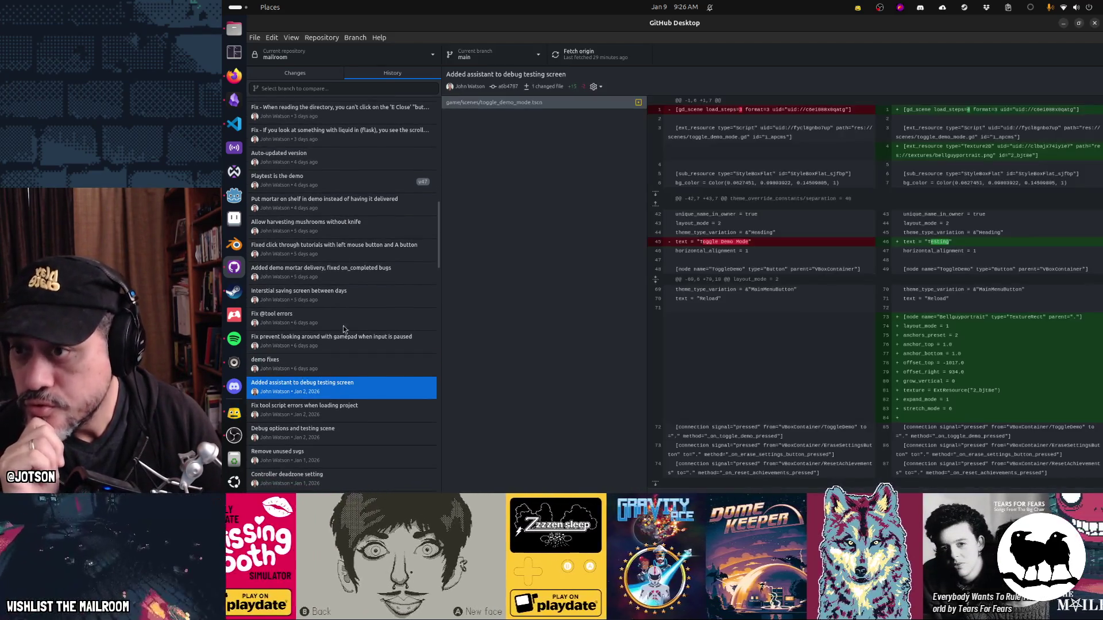
{"action": "key", "text": "Down"}
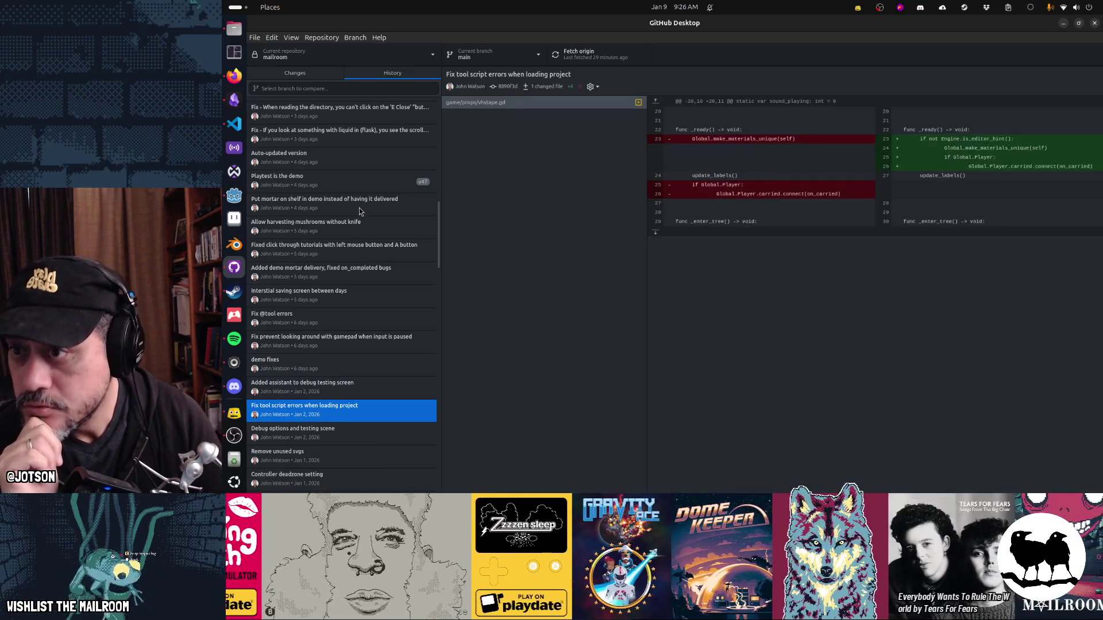
{"action": "scroll", "coordinate": [360, 211], "scroll_direction": "down", "scroll_amount": 1}
{"action": "scroll", "coordinate": [359, 208], "scroll_direction": "down", "scroll_amount": 3}
{"action": "left_click", "coordinate": [333, 295]}
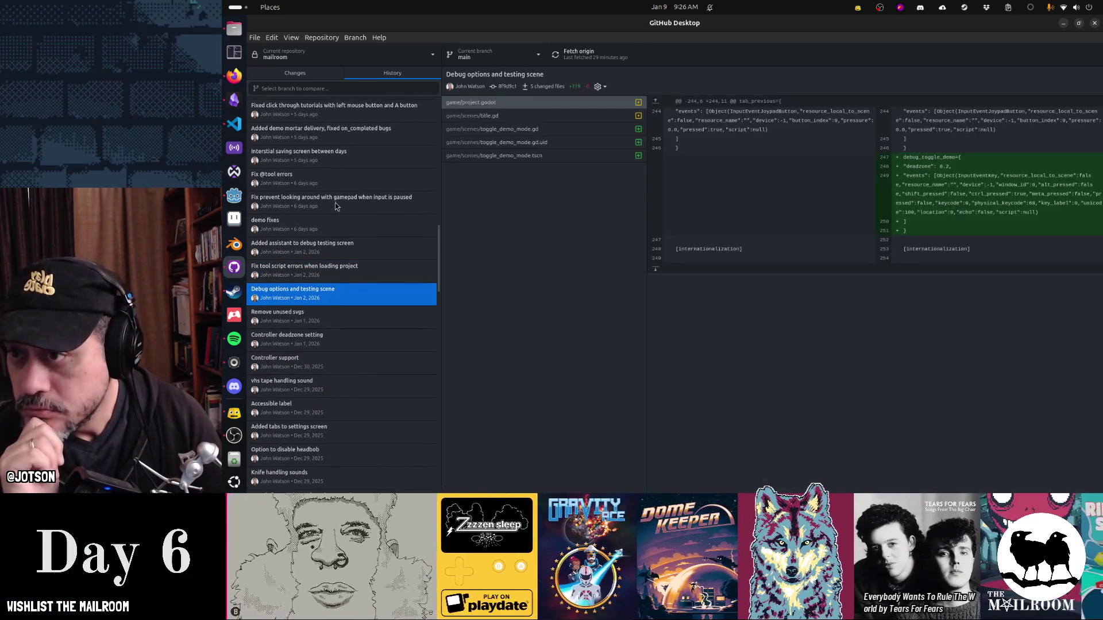
Step: Focus the project.godot diff, then view the Remove unused svgs, Controller deadzone and Controller support commits
{"action": "left_click", "coordinate": [519, 103]}
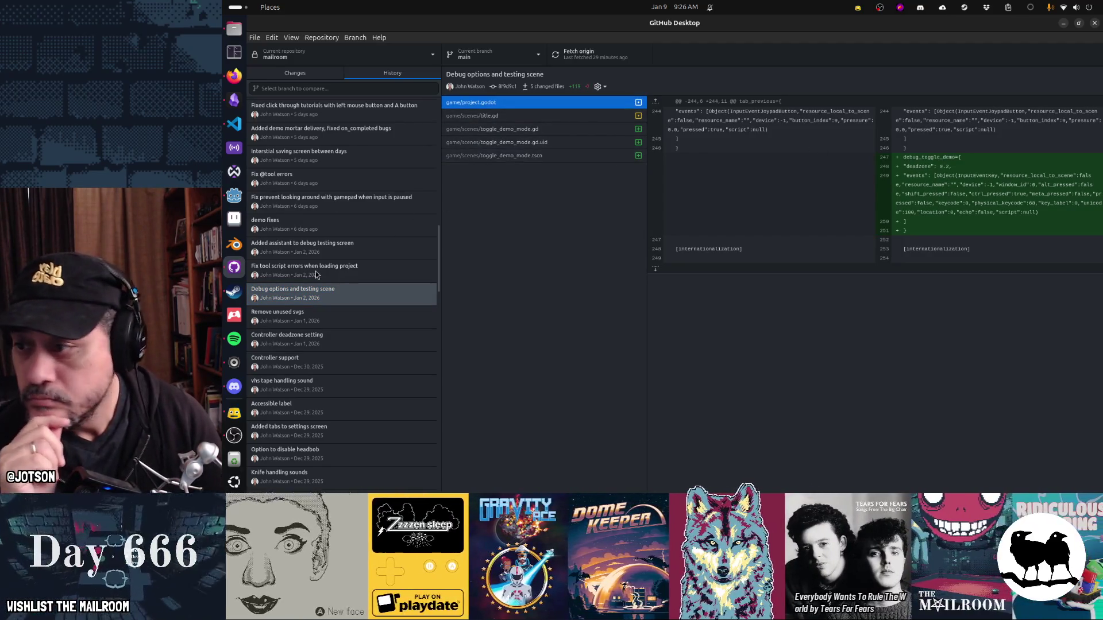
{"action": "scroll", "coordinate": [317, 275], "scroll_direction": "down", "scroll_amount": 3}
{"action": "left_click", "coordinate": [319, 242]}
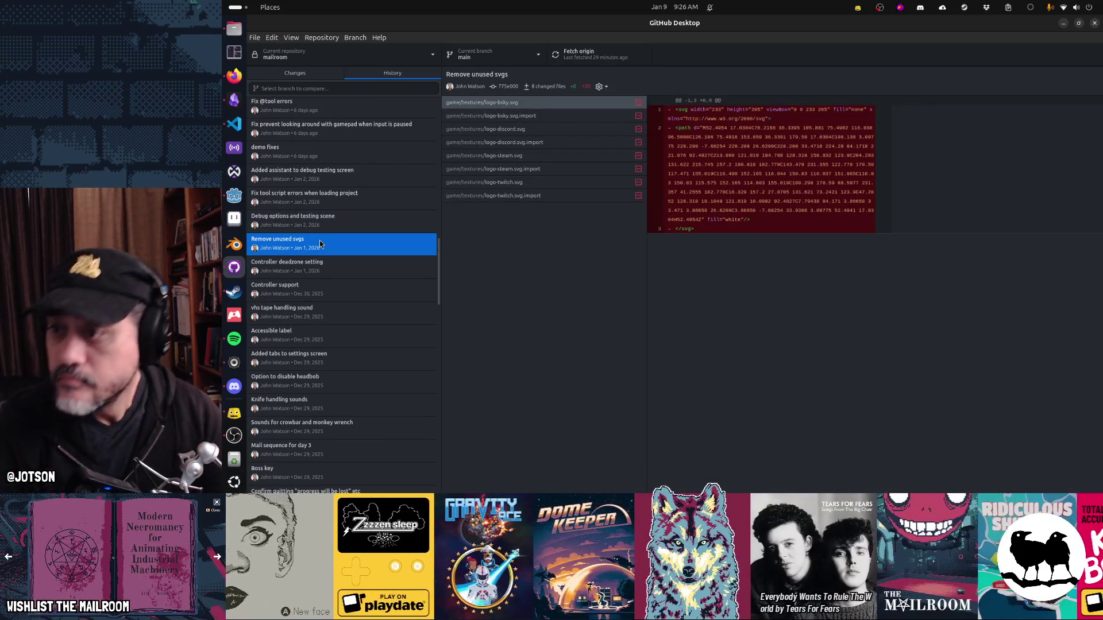
{"action": "left_click", "coordinate": [321, 268]}
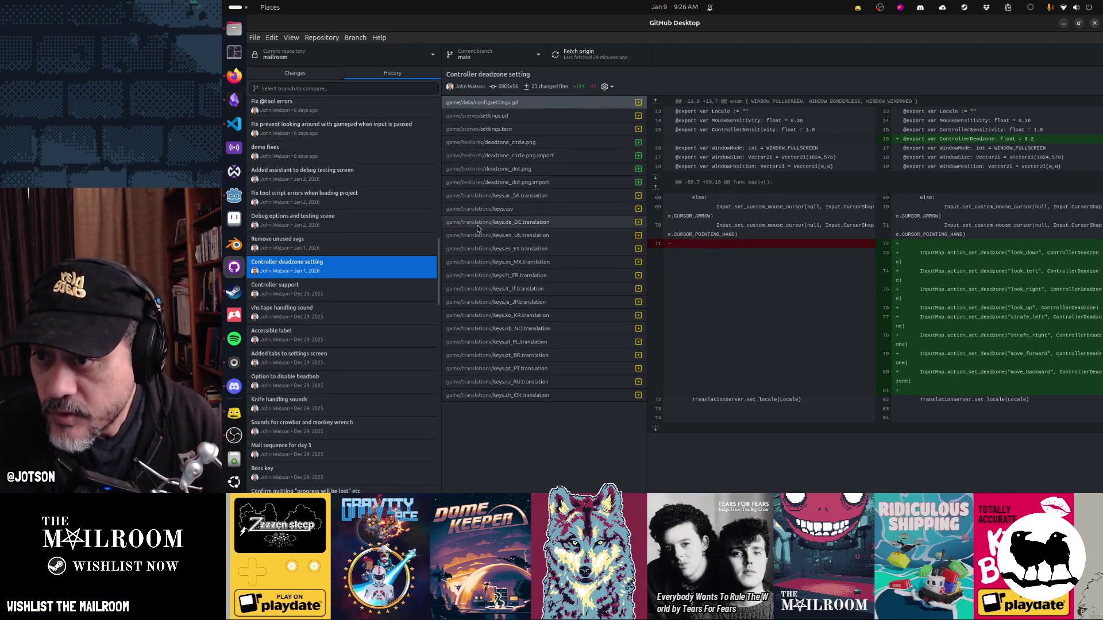
{"action": "left_click", "coordinate": [325, 289]}
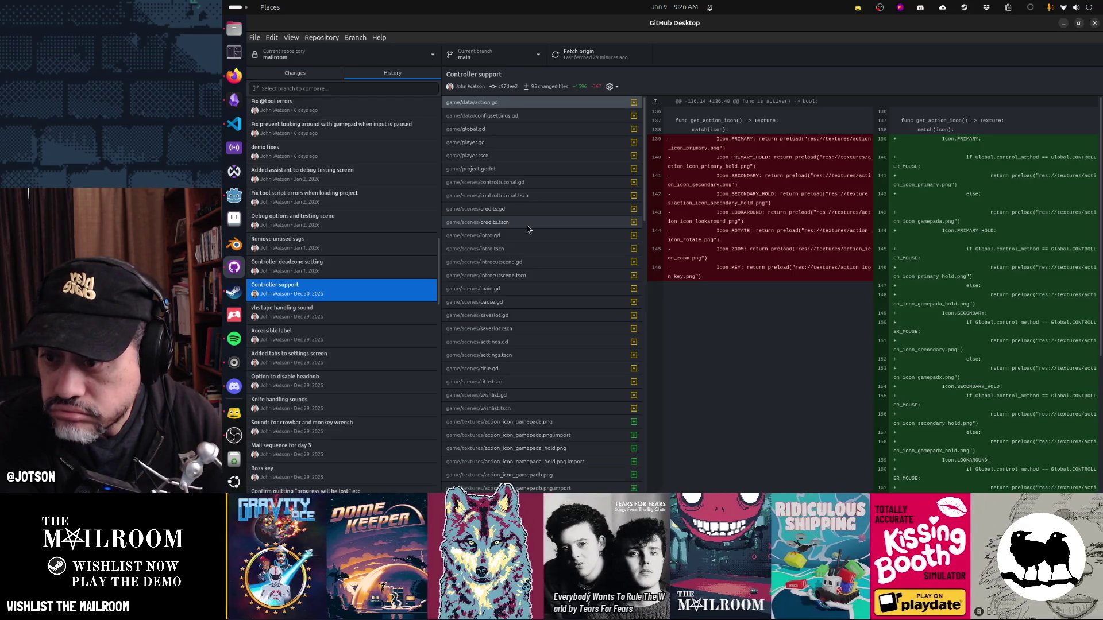
Step: Browse the vhs tape sound, Accessible label, settings tabs, knife sounds and headbob option commits
{"action": "scroll", "coordinate": [528, 228], "scroll_direction": "down", "scroll_amount": 10}
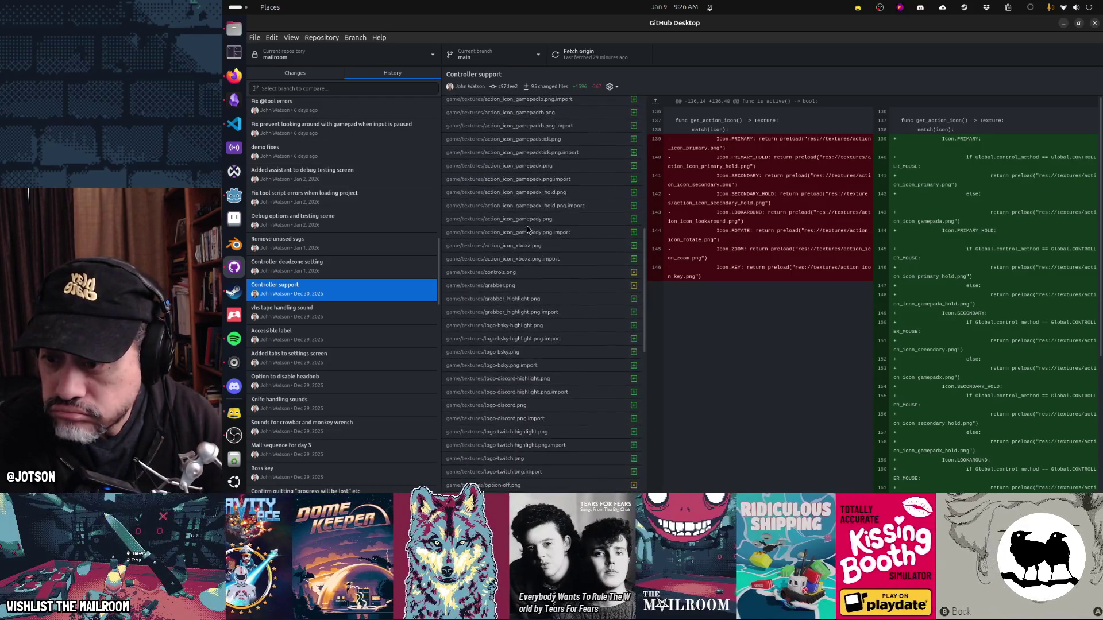
{"action": "scroll", "coordinate": [527, 228], "scroll_direction": "down", "scroll_amount": 15}
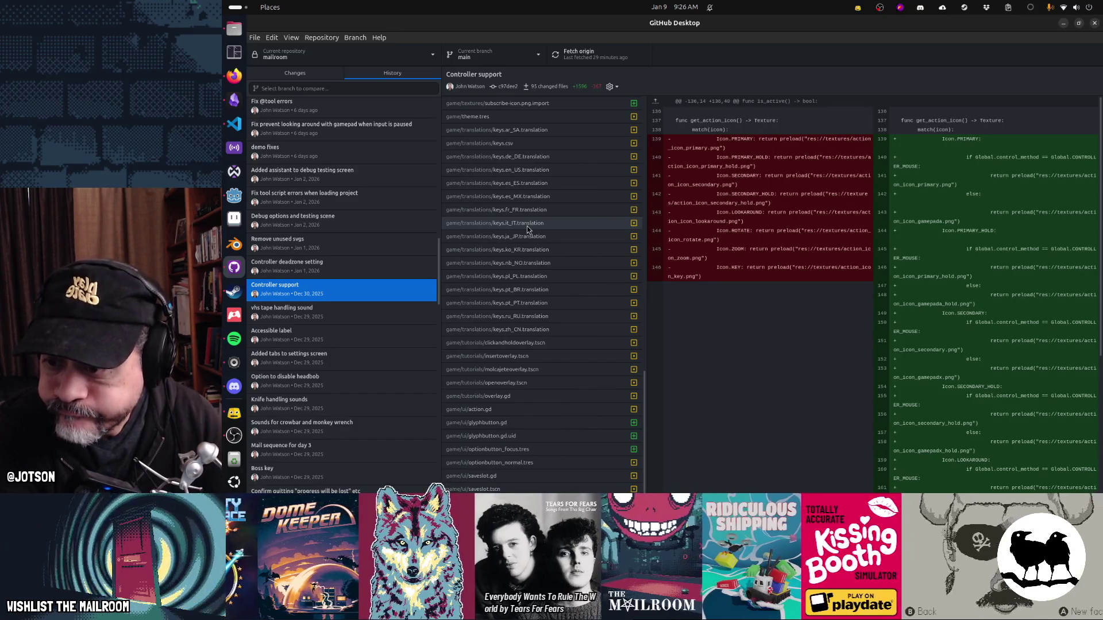
{"action": "left_click", "coordinate": [313, 311]}
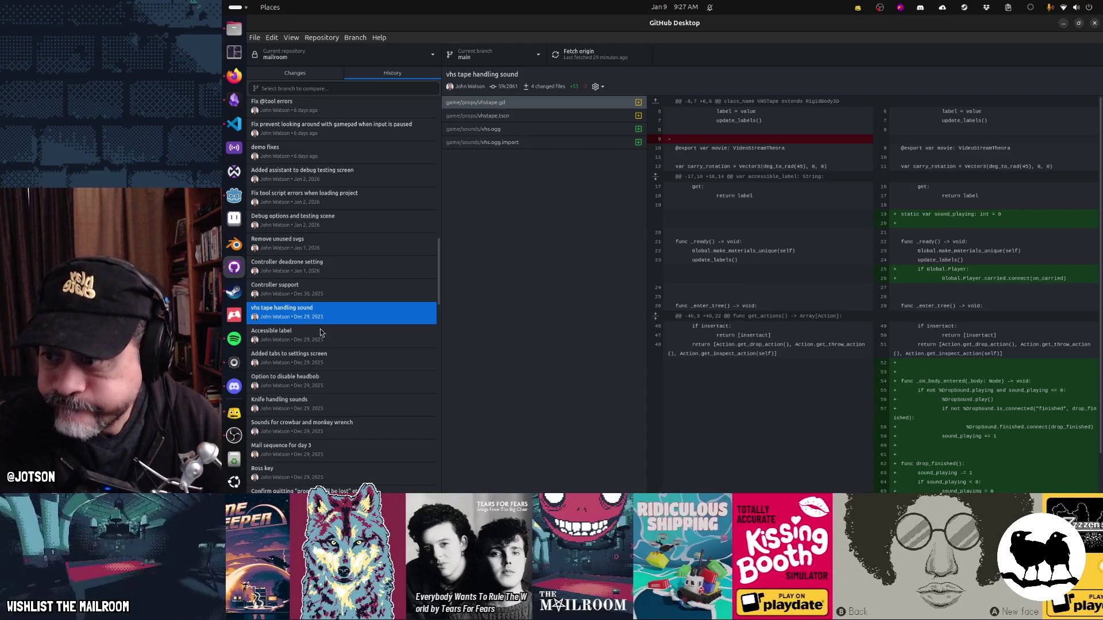
{"action": "left_click", "coordinate": [320, 332]}
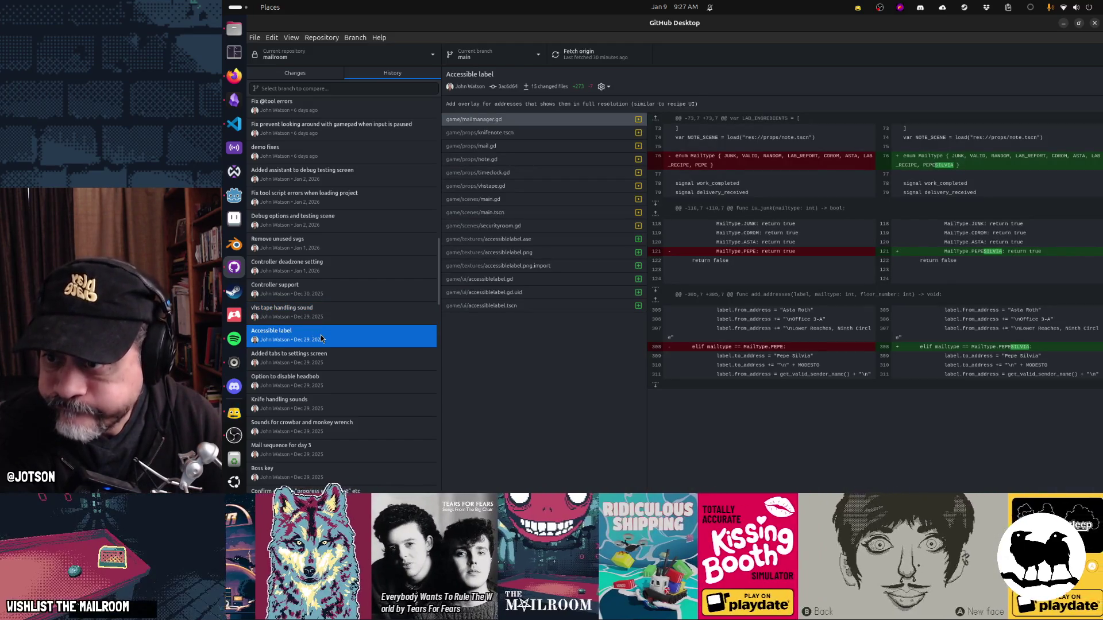
{"action": "scroll", "coordinate": [321, 338], "scroll_direction": "down", "scroll_amount": 3}
{"action": "left_click", "coordinate": [325, 230]}
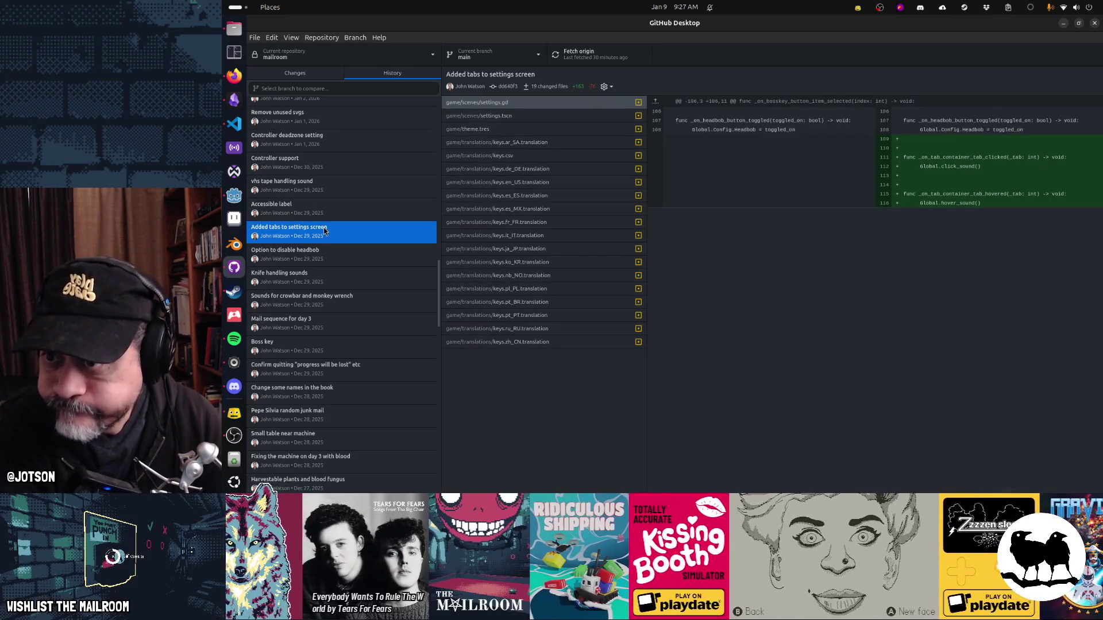
{"action": "left_click", "coordinate": [319, 275]}
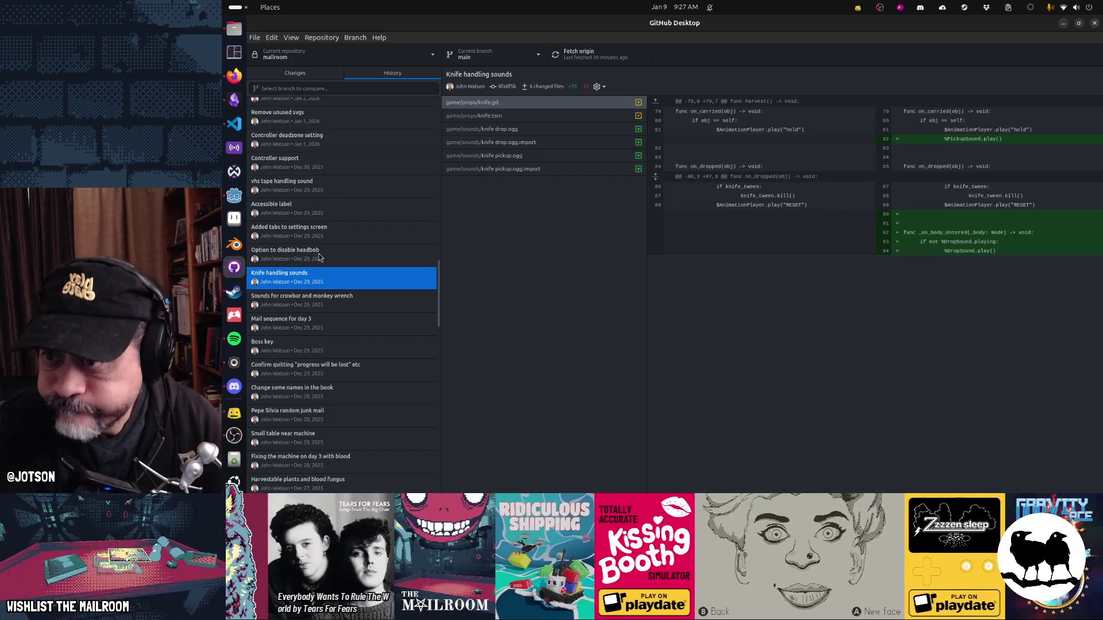
{"action": "left_click", "coordinate": [320, 257]}
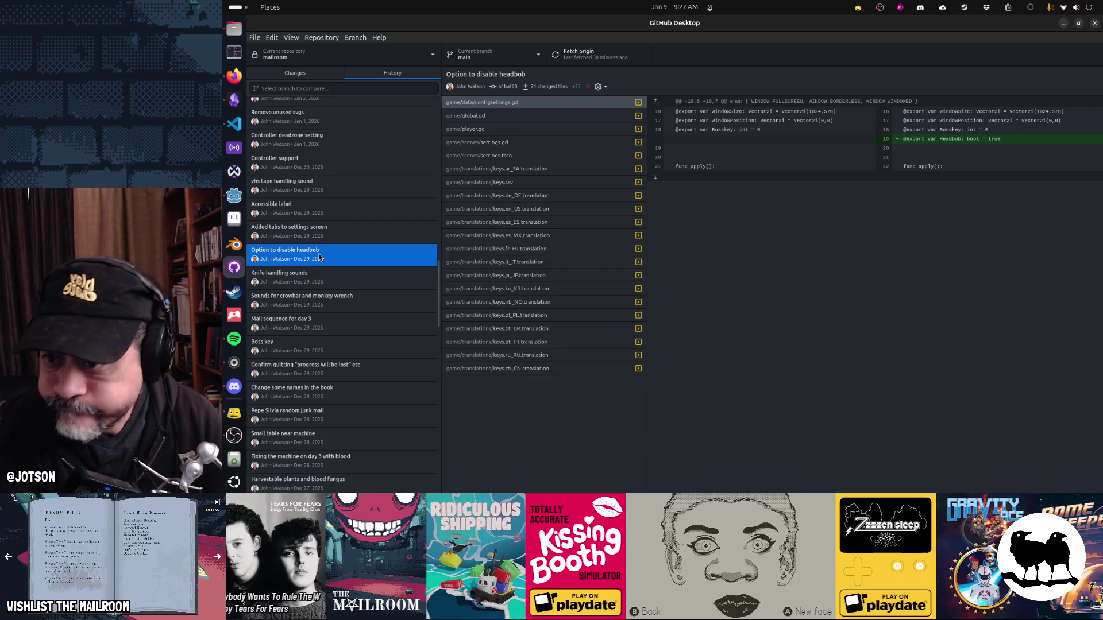
Step: View the crowbar sounds and day 3 mail commits, then Boss key's project.godot boss_key input
{"action": "scroll", "coordinate": [320, 257], "scroll_direction": "down", "scroll_amount": 2}
{"action": "left_click", "coordinate": [313, 224]}
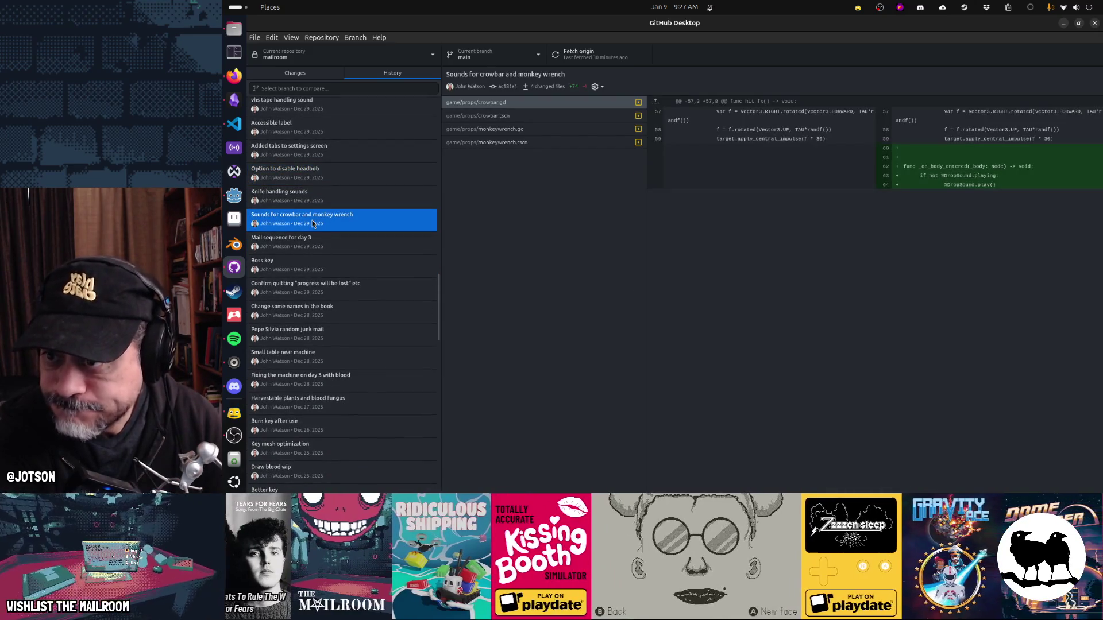
{"action": "left_click", "coordinate": [311, 240]}
{"action": "left_click", "coordinate": [313, 267]}
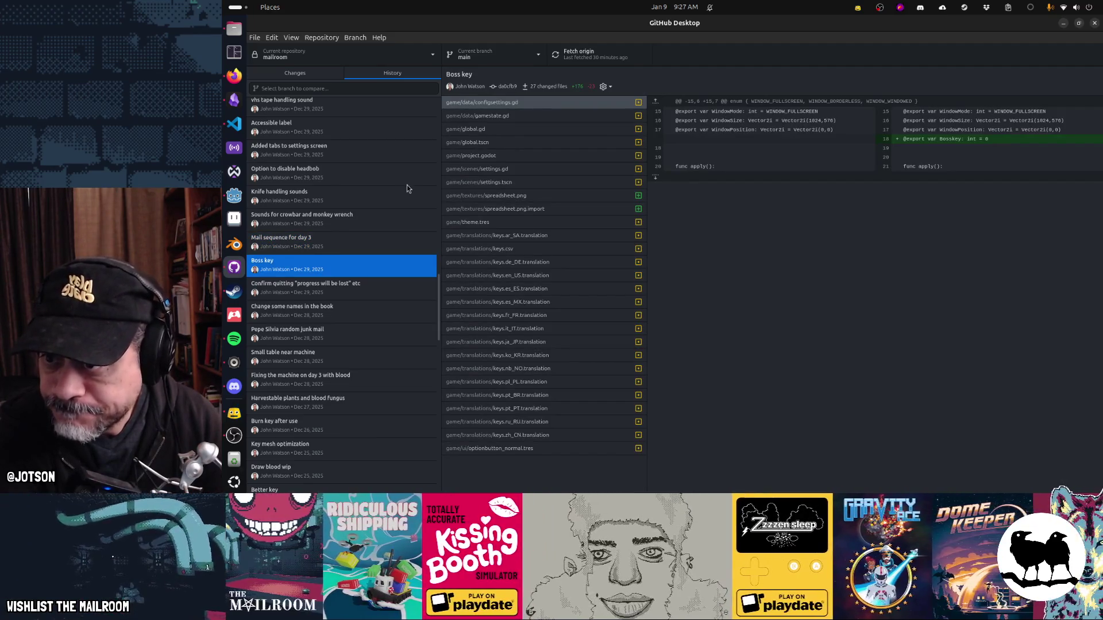
{"action": "left_click", "coordinate": [495, 156]}
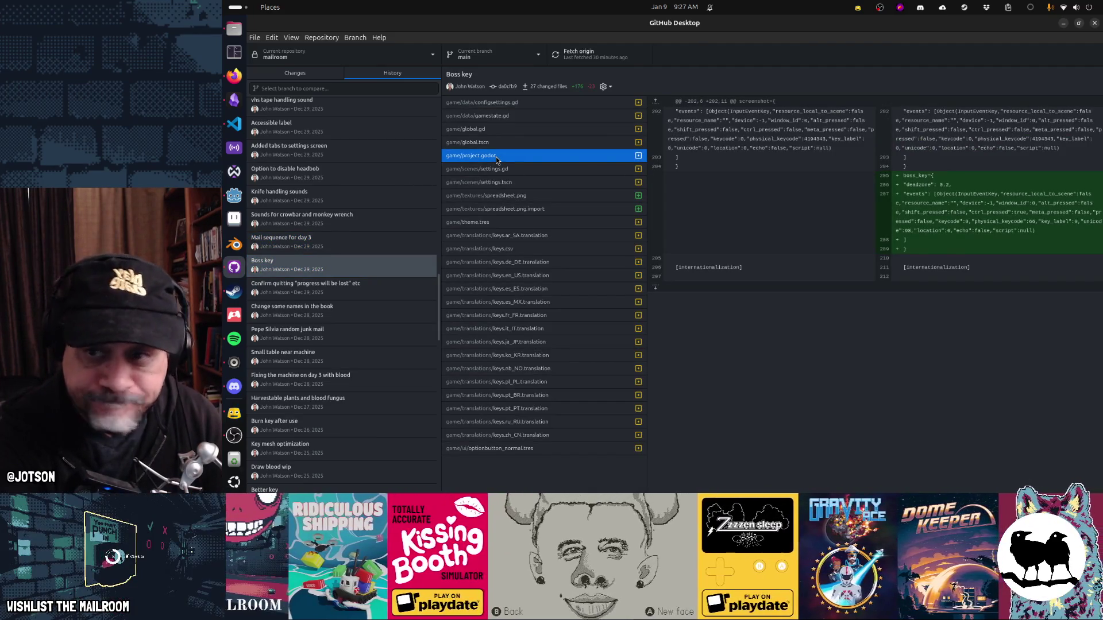
Step: Browse the quit-confirmation, book names, junk mail and small table commits, ending at the day 3 machine intercom.dtl diff
{"action": "scroll", "coordinate": [292, 275], "scroll_direction": "down", "scroll_amount": 3}
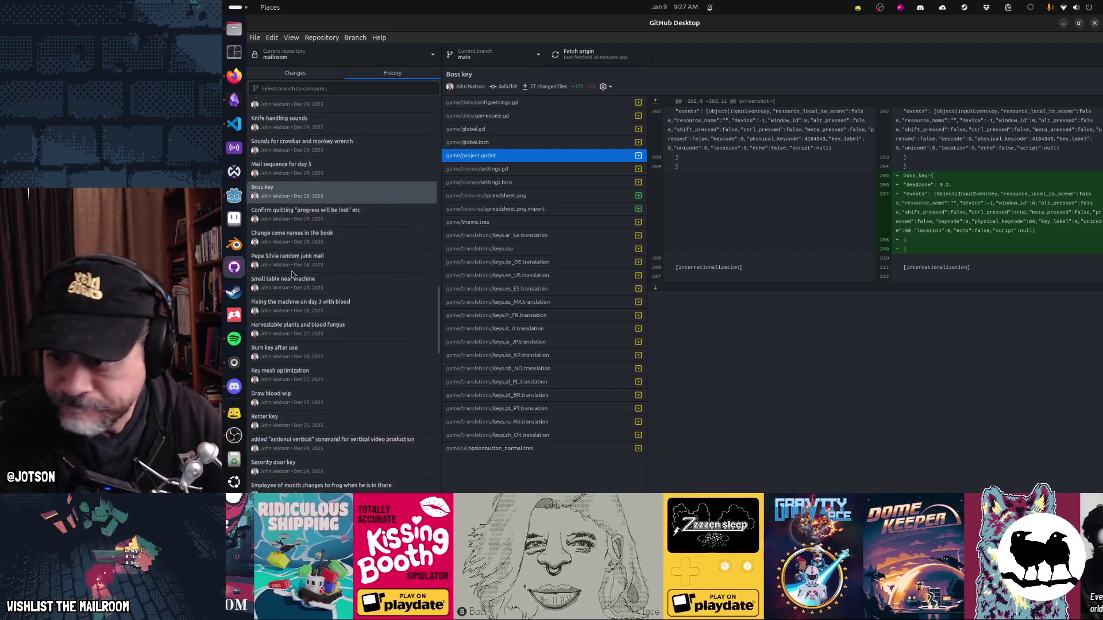
{"action": "left_click", "coordinate": [323, 193]}
{"action": "left_click", "coordinate": [325, 204]}
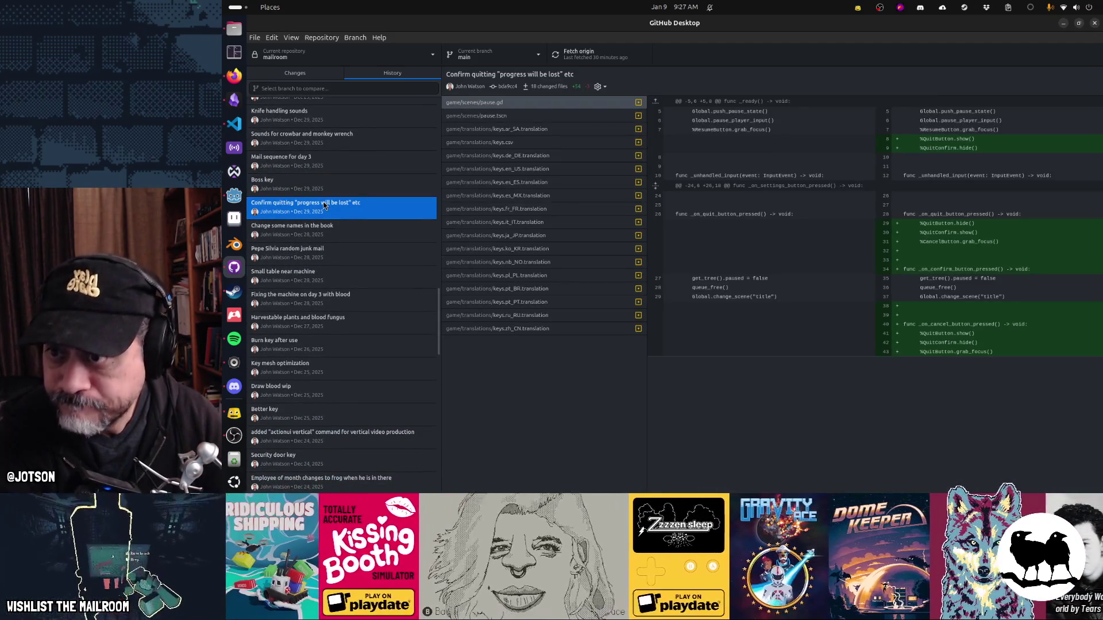
{"action": "left_click", "coordinate": [323, 229]}
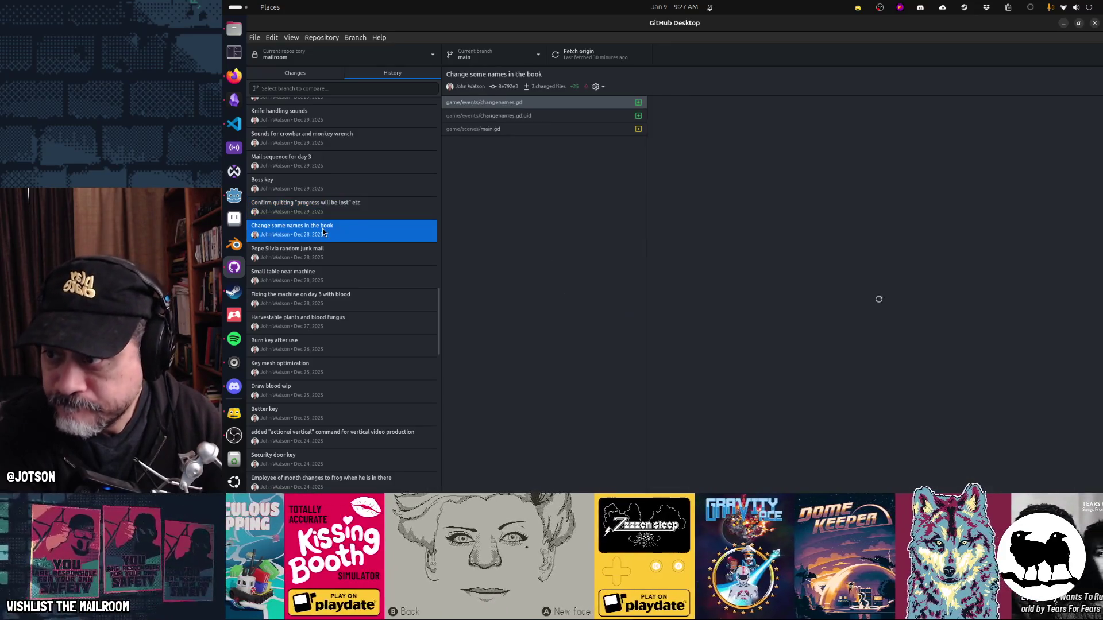
{"action": "left_click", "coordinate": [322, 257]}
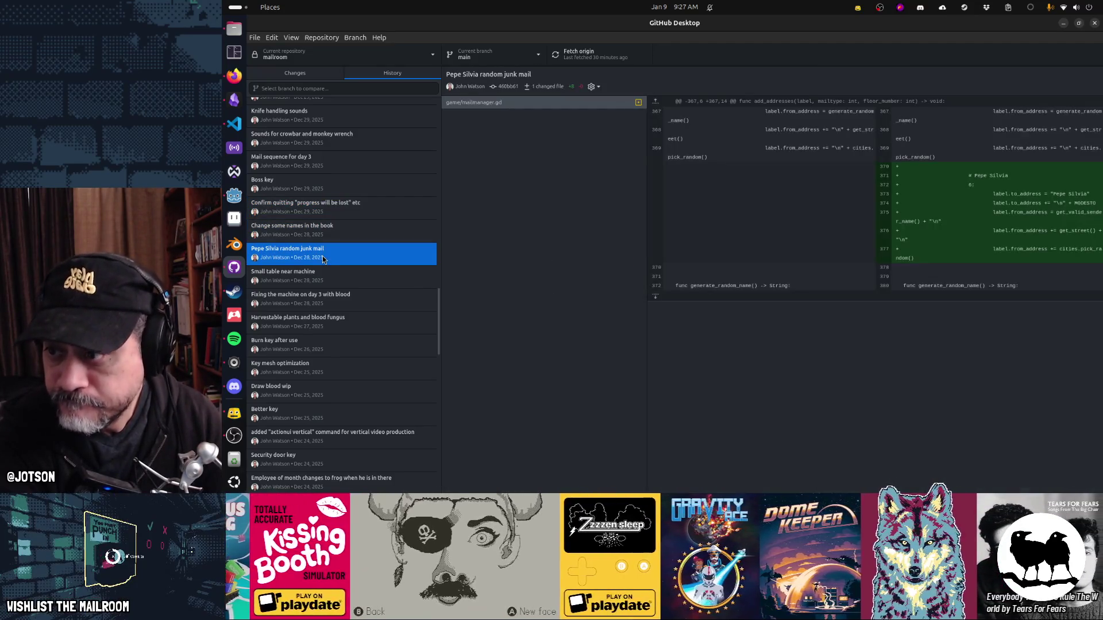
{"action": "left_click", "coordinate": [317, 273]}
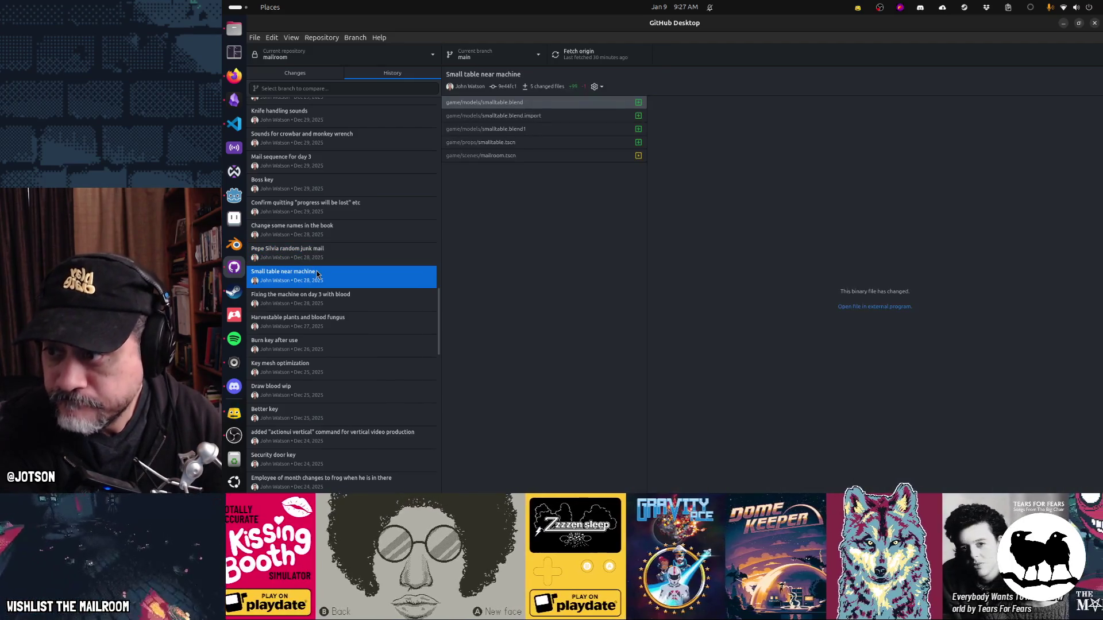
{"action": "left_click", "coordinate": [316, 305]}
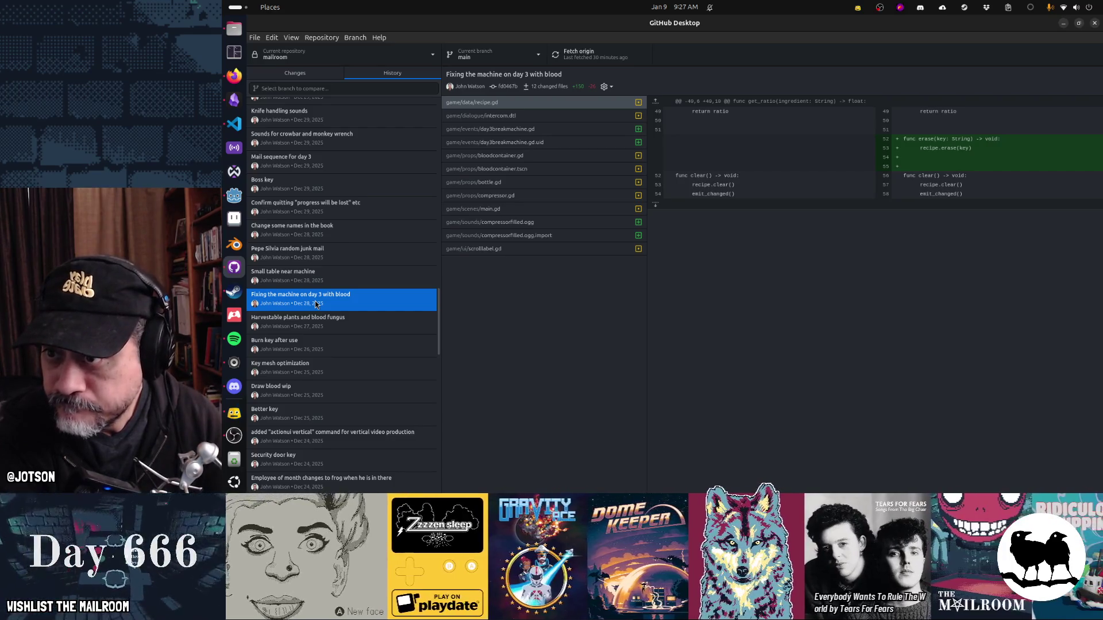
{"action": "left_click", "coordinate": [481, 119]}
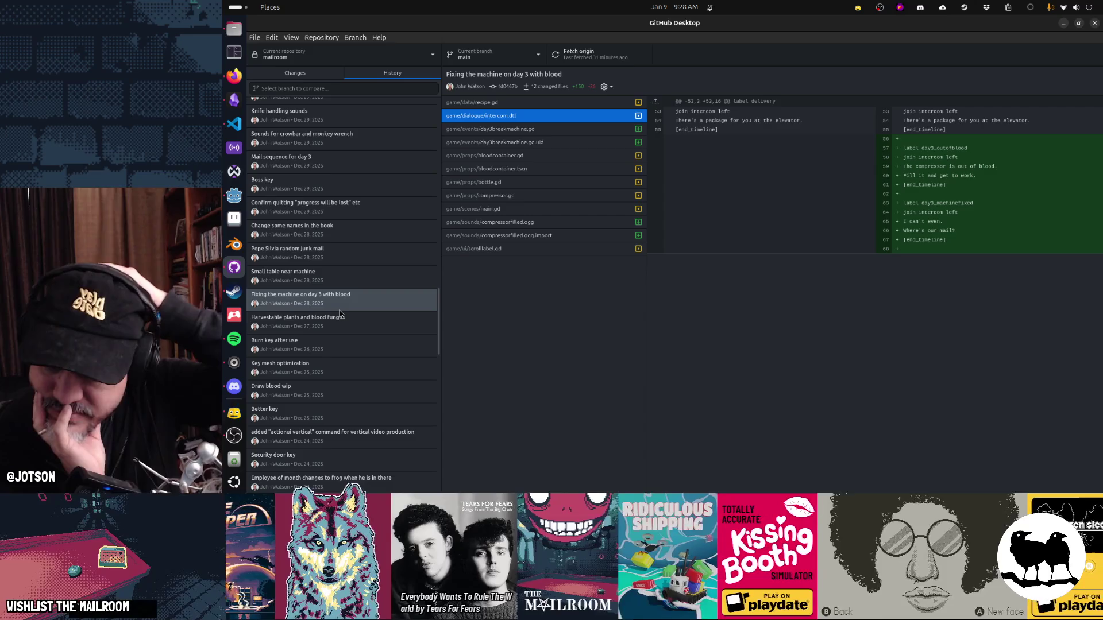
{"action": "key", "text": "alt+Tab"}
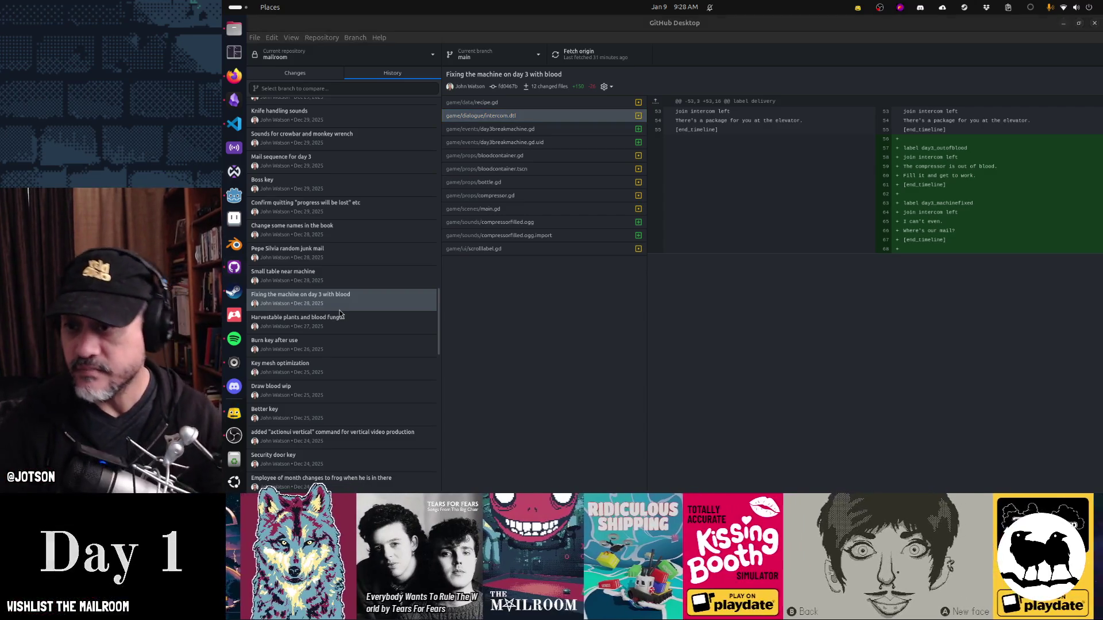
{"action": "key", "text": "alt+Tab"}
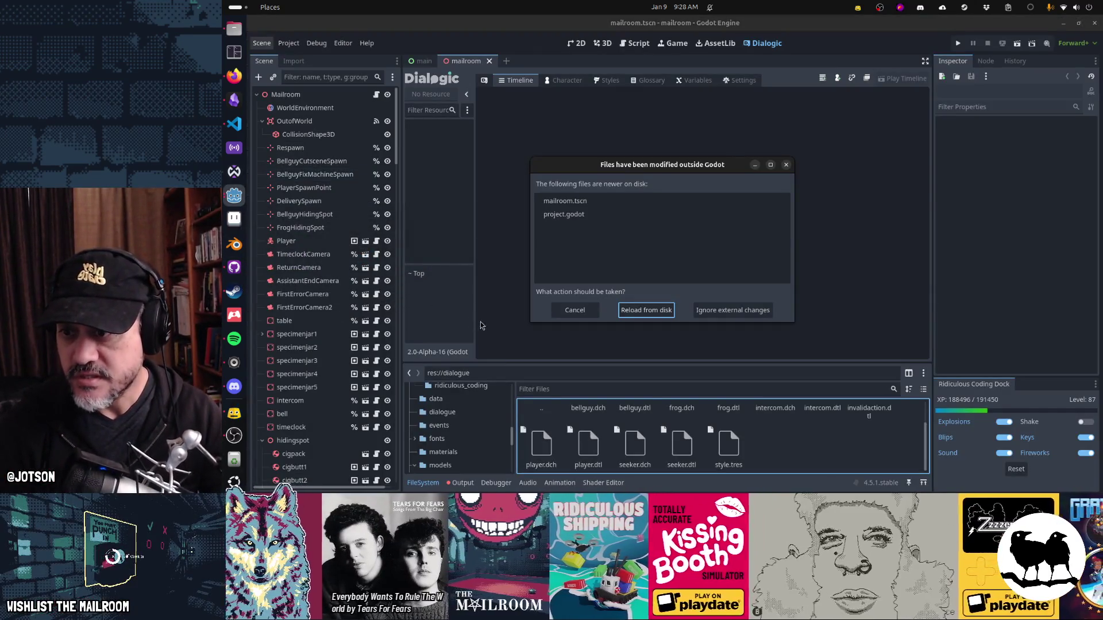
Step: Reload mailroom.tscn and project.godot from disk, then refresh the Dialogic Update Checker for a newer release
{"action": "key", "text": "Return"}
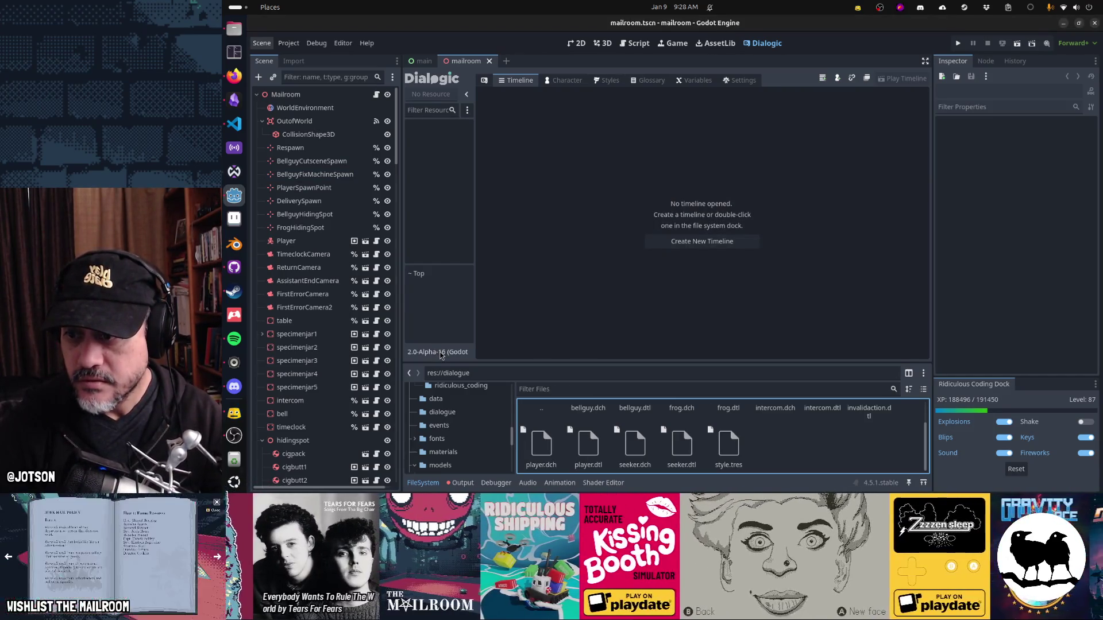
{"action": "left_click", "coordinate": [447, 353]}
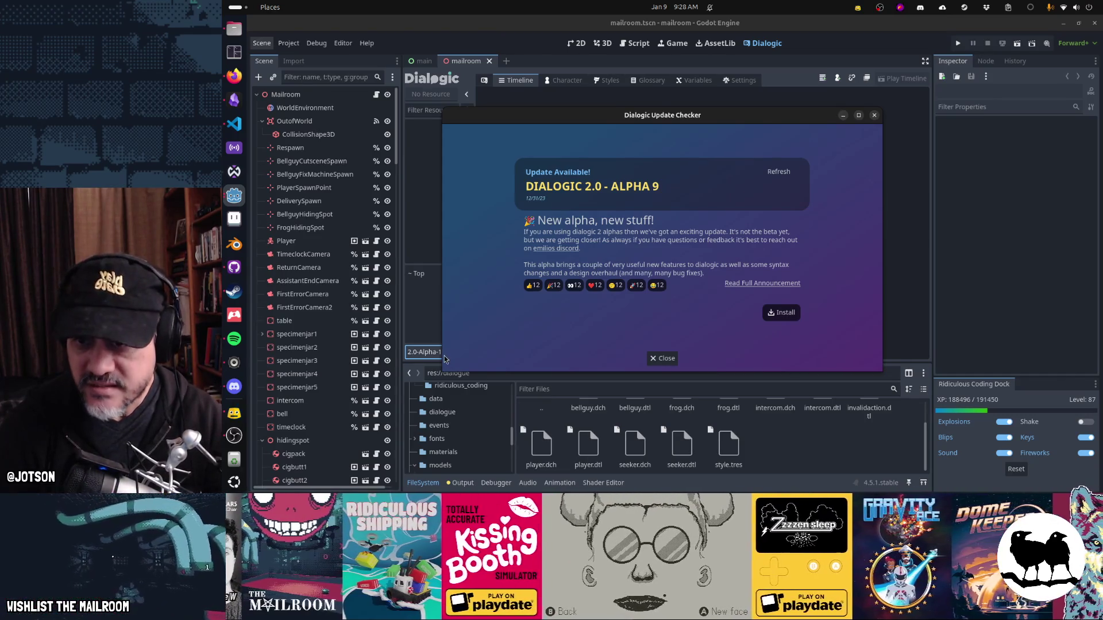
{"action": "left_click", "coordinate": [788, 175]}
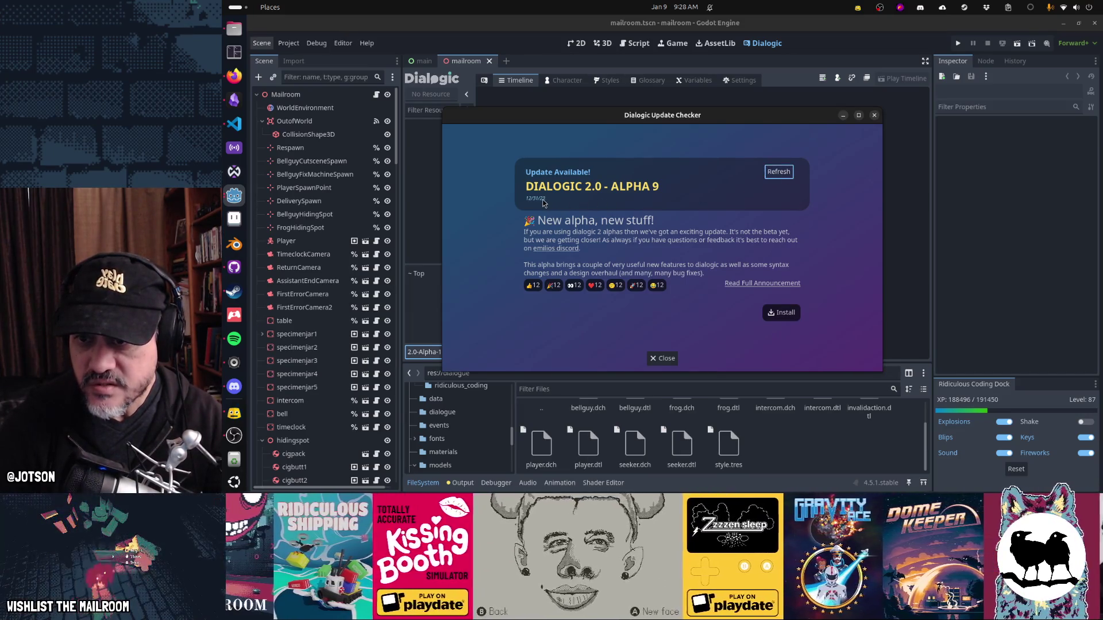
{"action": "left_click", "coordinate": [792, 176]}
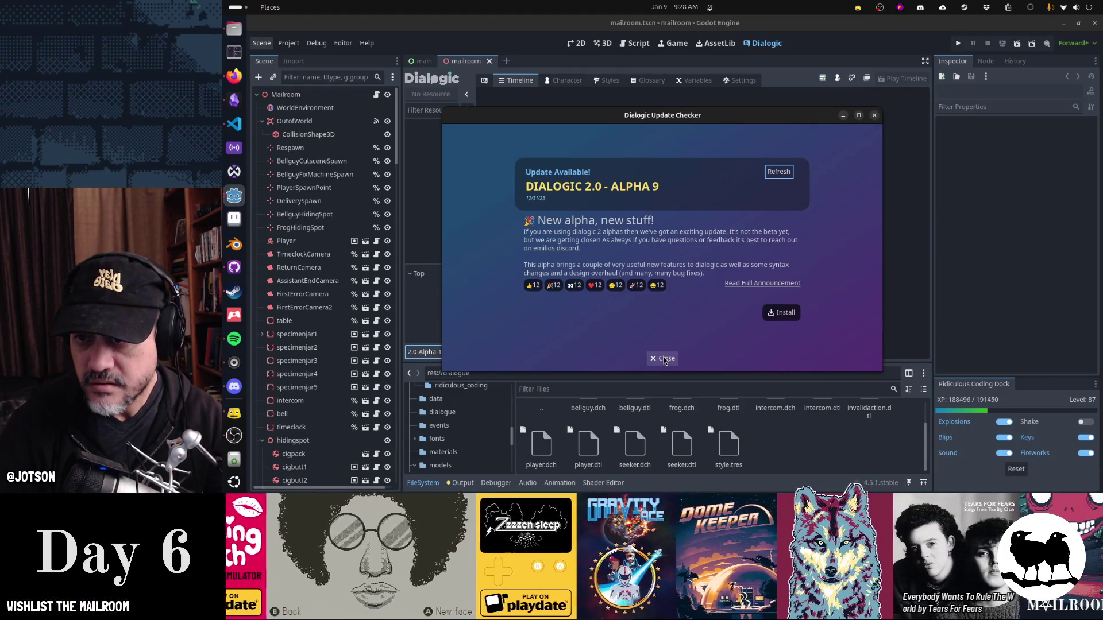
{"action": "left_click", "coordinate": [664, 360]}
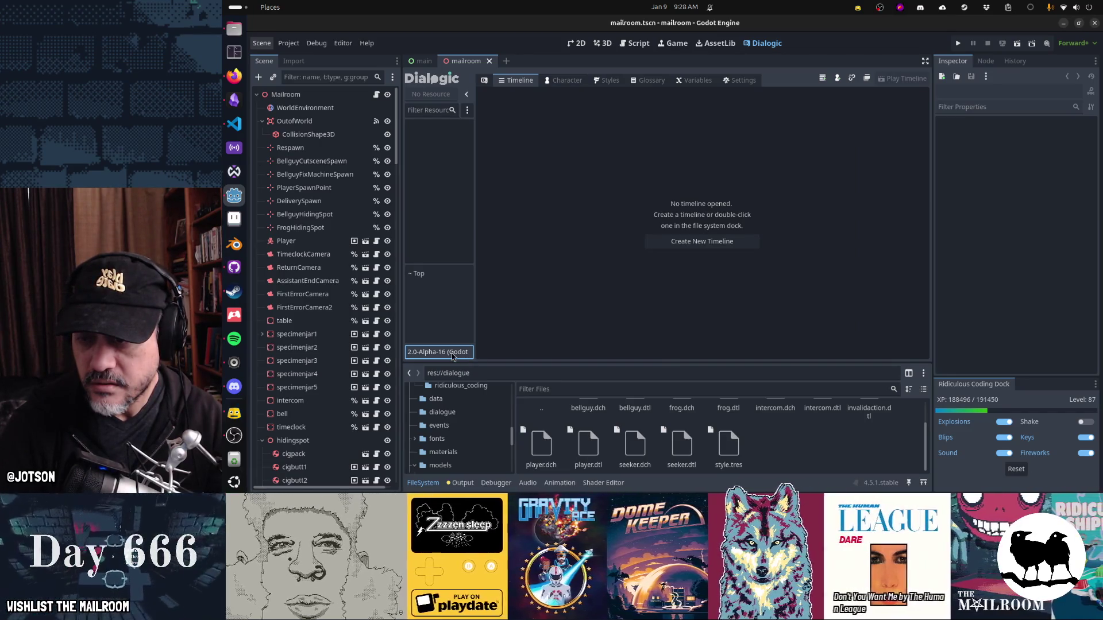
{"action": "left_click", "coordinate": [452, 355]}
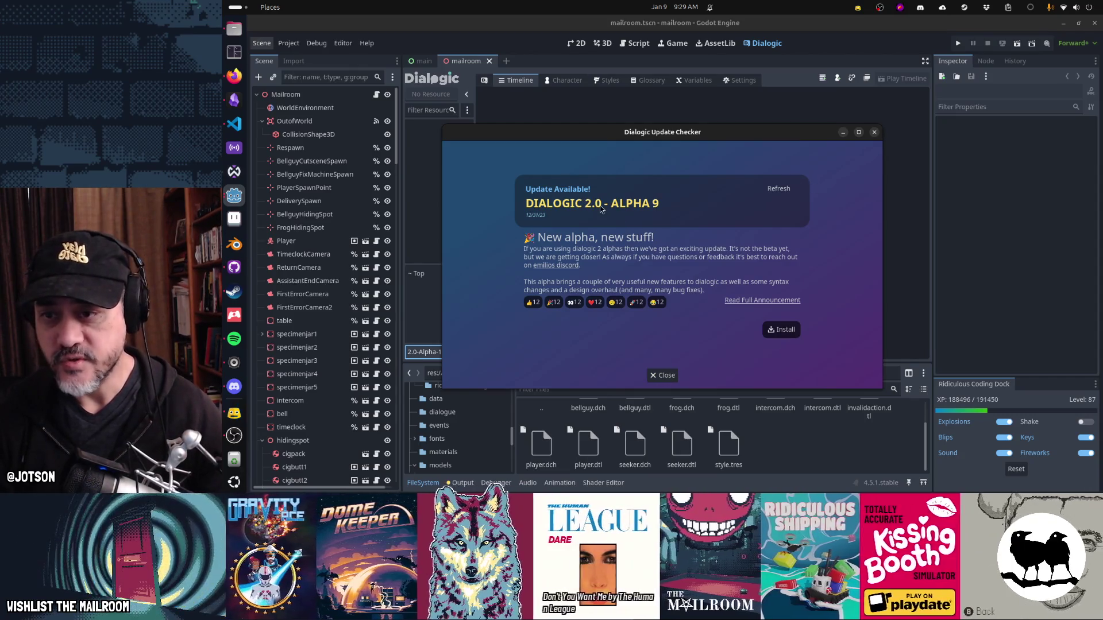
Step: Close the Dialogic Update Checker and open Godot's Editor menu
{"action": "left_click", "coordinate": [665, 376]}
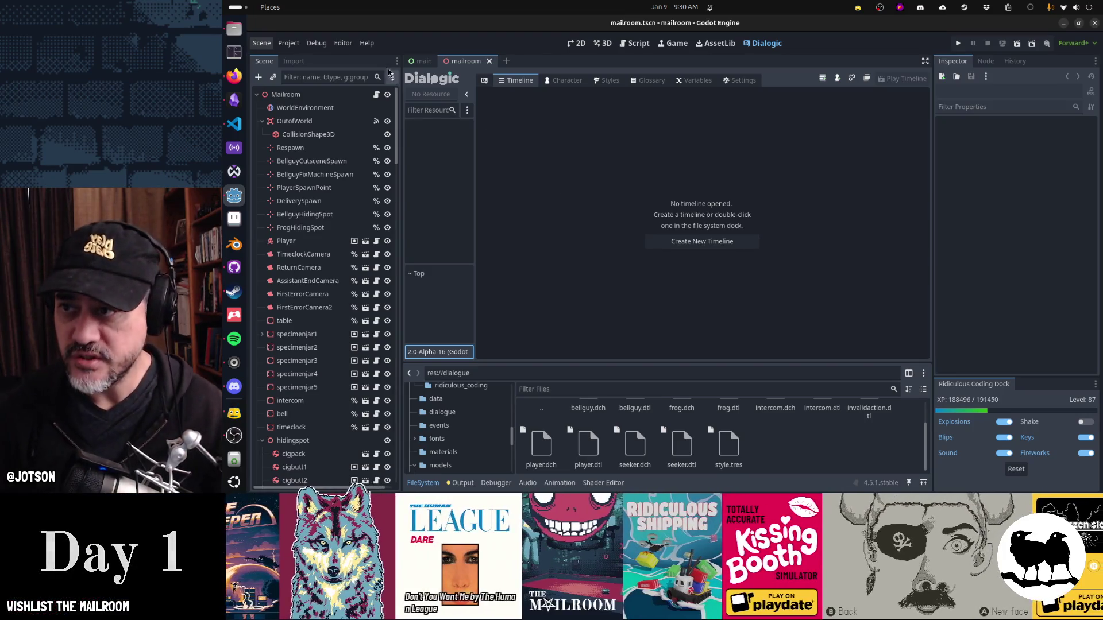
{"action": "left_click", "coordinate": [343, 43]}
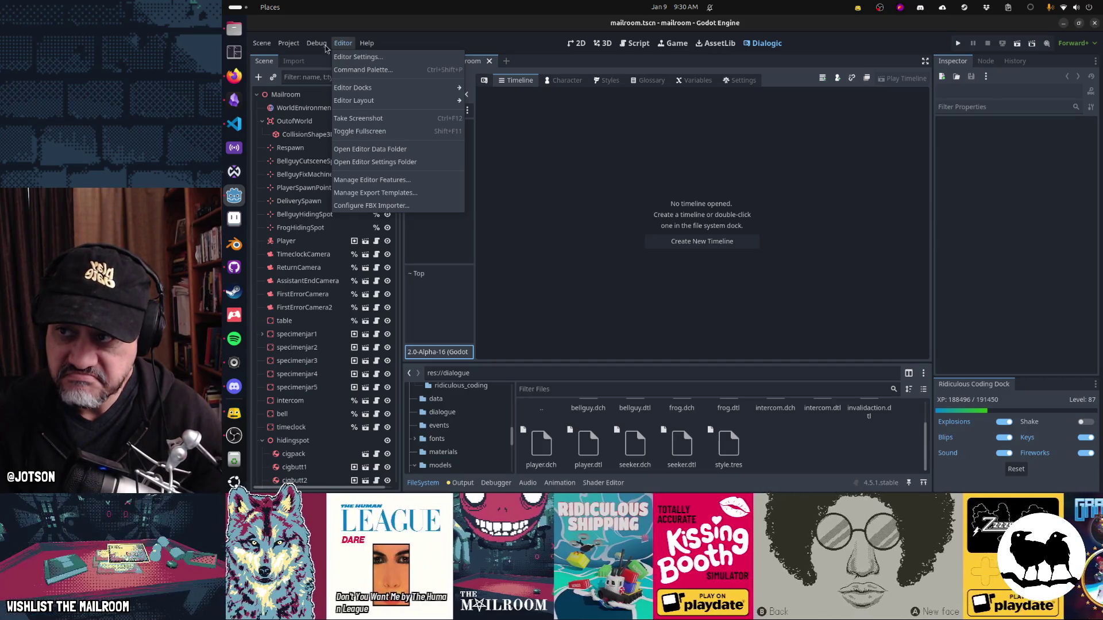
Step: Close Project Settings and reload the current Mailroom project
{"action": "left_click", "coordinate": [292, 57]}
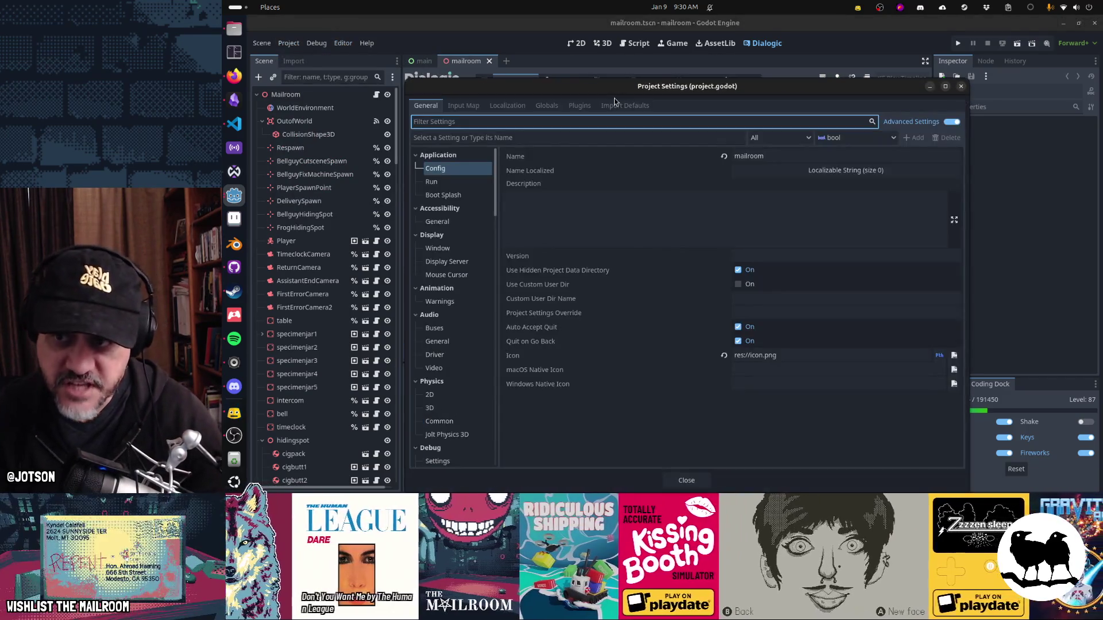
{"action": "scroll", "coordinate": [466, 379], "scroll_direction": "down", "scroll_amount": 5}
{"action": "key", "text": "Escape"}
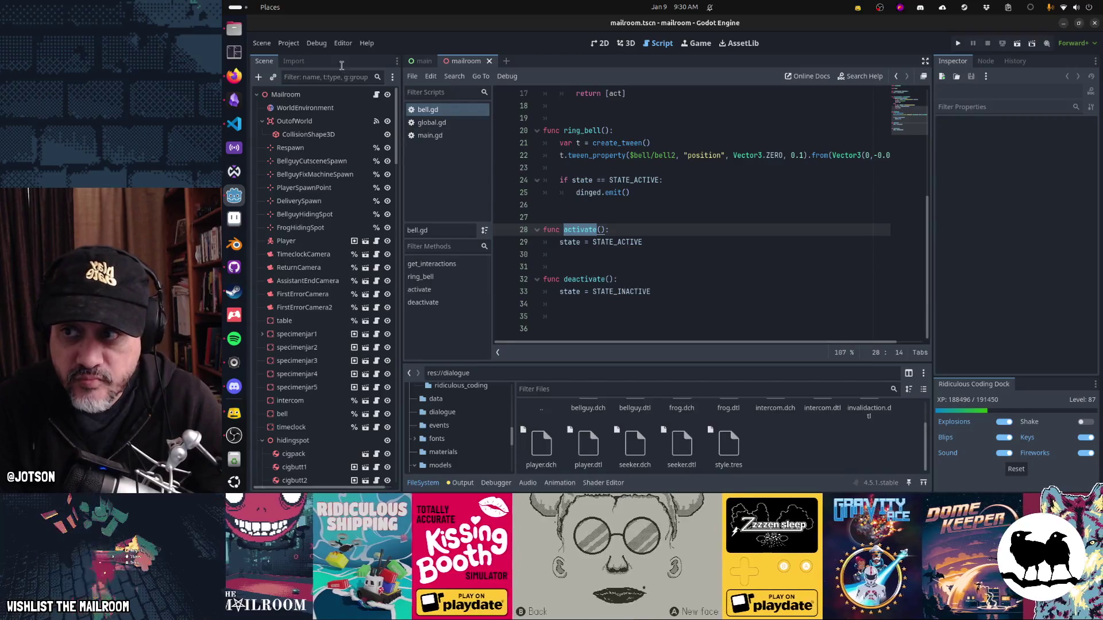
{"action": "left_click", "coordinate": [292, 48]}
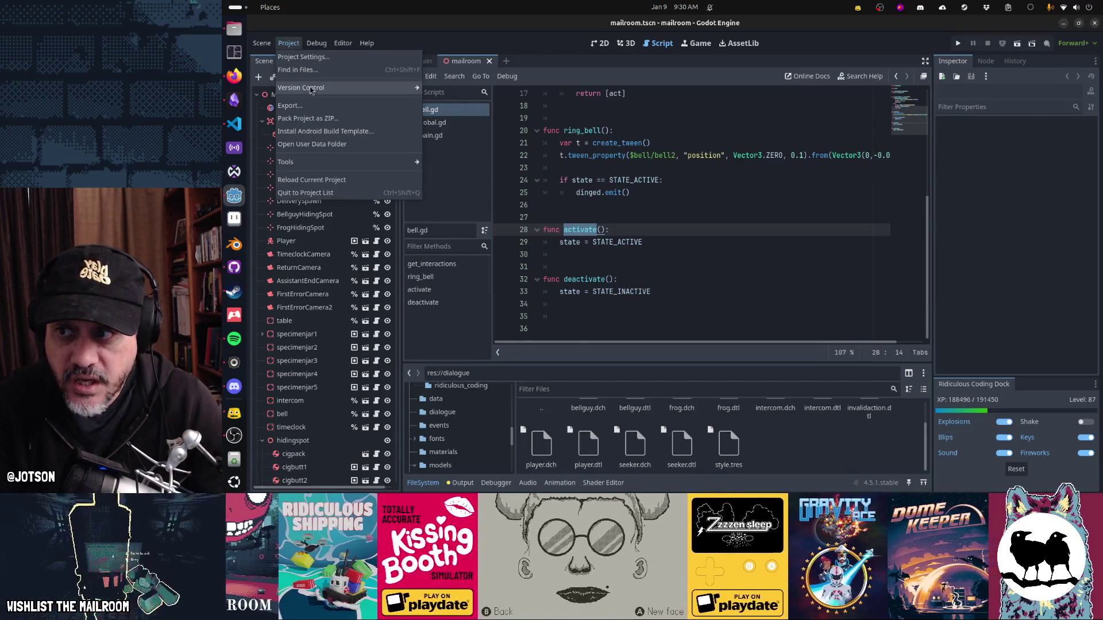
{"action": "left_click", "coordinate": [336, 180]}
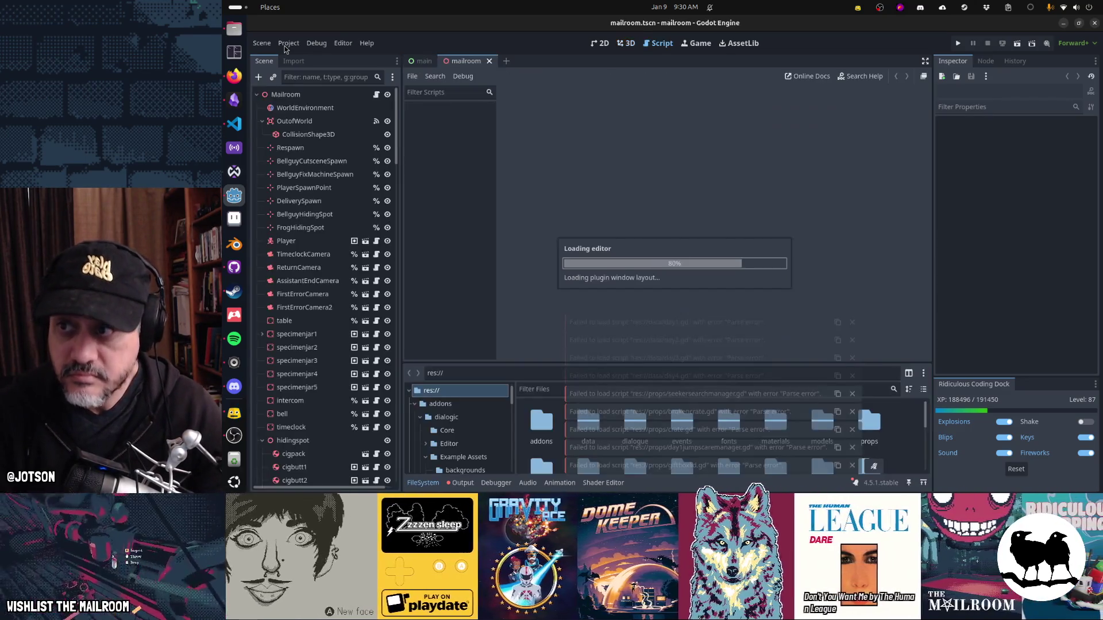
Step: Enable the Dialogic plugin in the Project Settings Plugins list
{"action": "left_click", "coordinate": [288, 44]}
{"action": "left_click", "coordinate": [292, 58]}
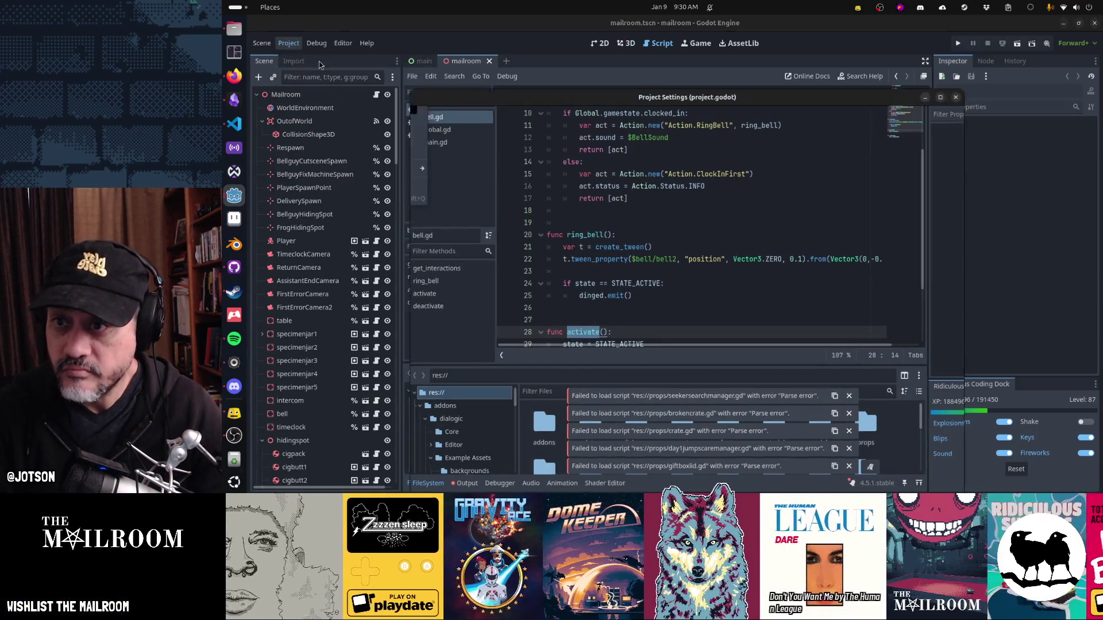
{"action": "left_click", "coordinate": [577, 106]}
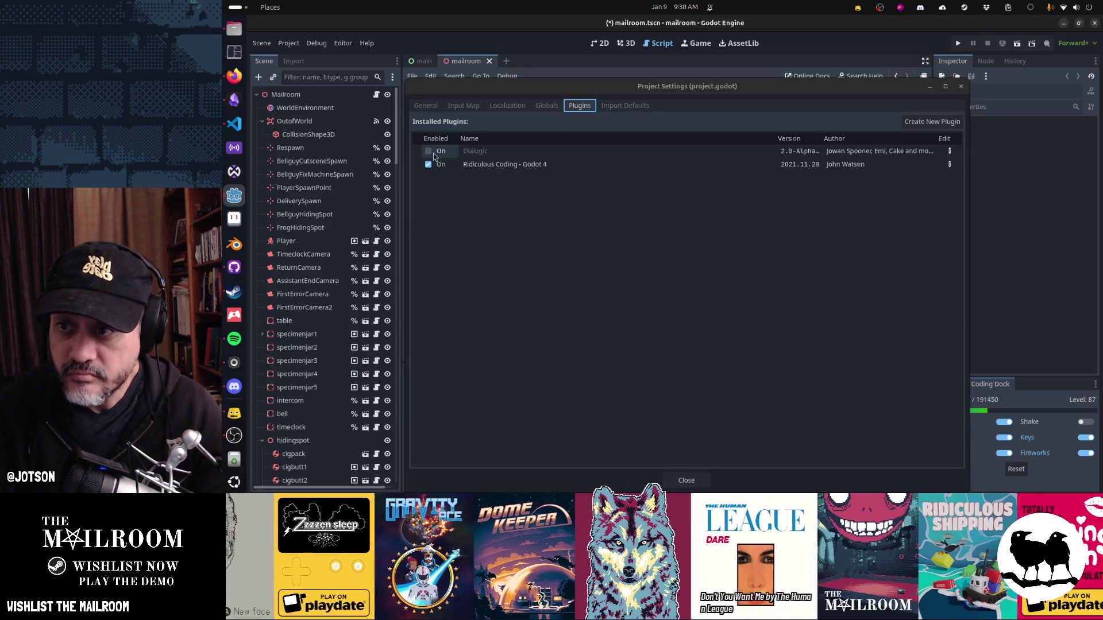
{"action": "left_click", "coordinate": [478, 223]}
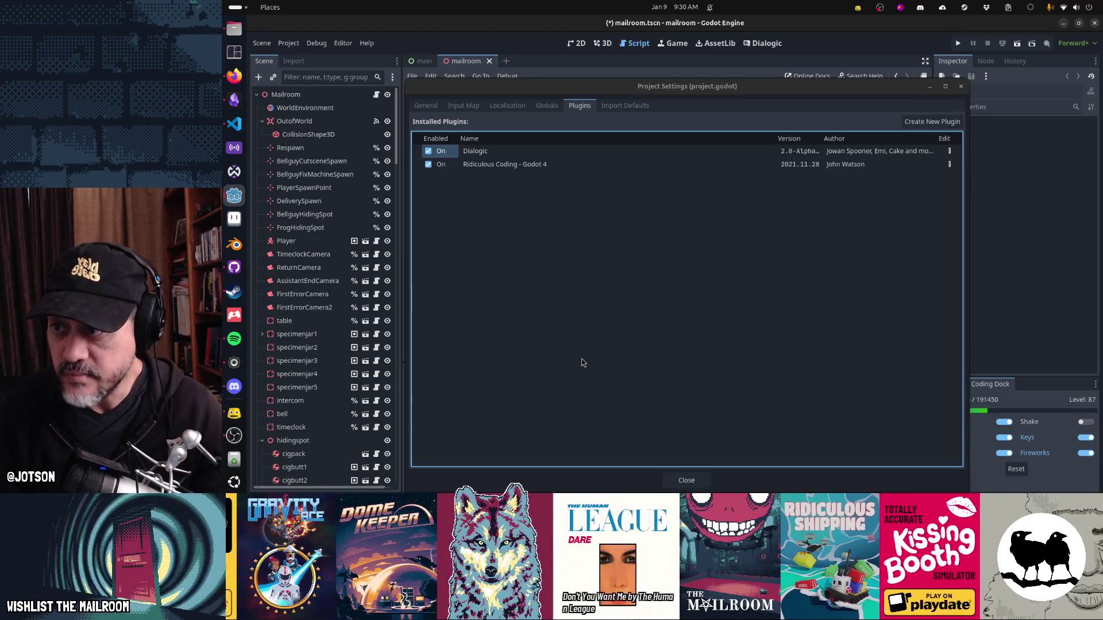
{"action": "left_click", "coordinate": [686, 481]}
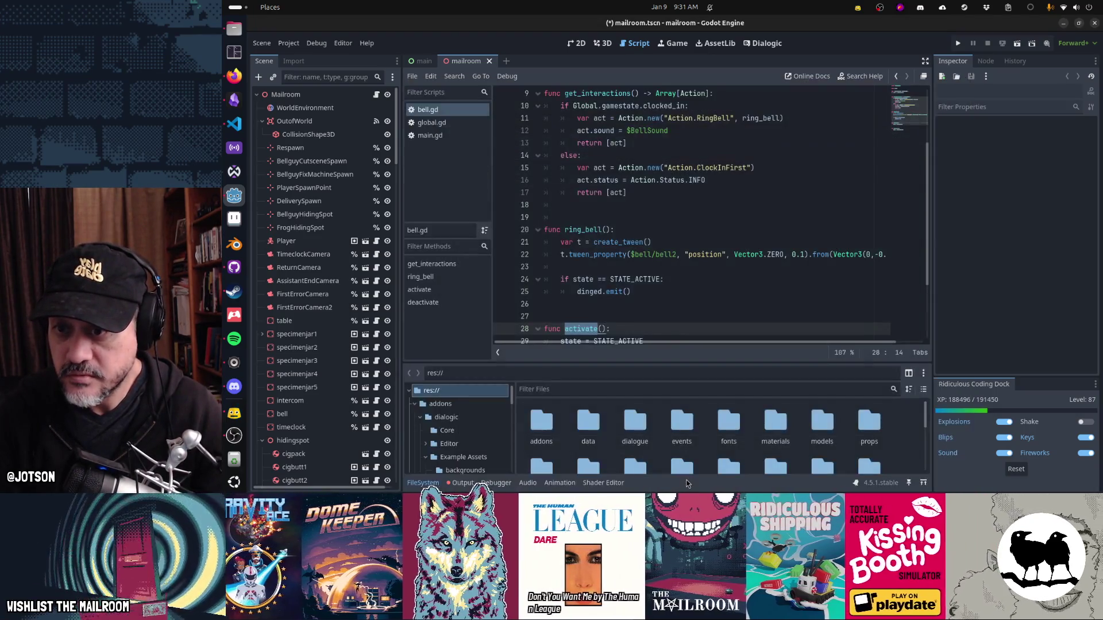
{"action": "left_click", "coordinate": [235, 52]}
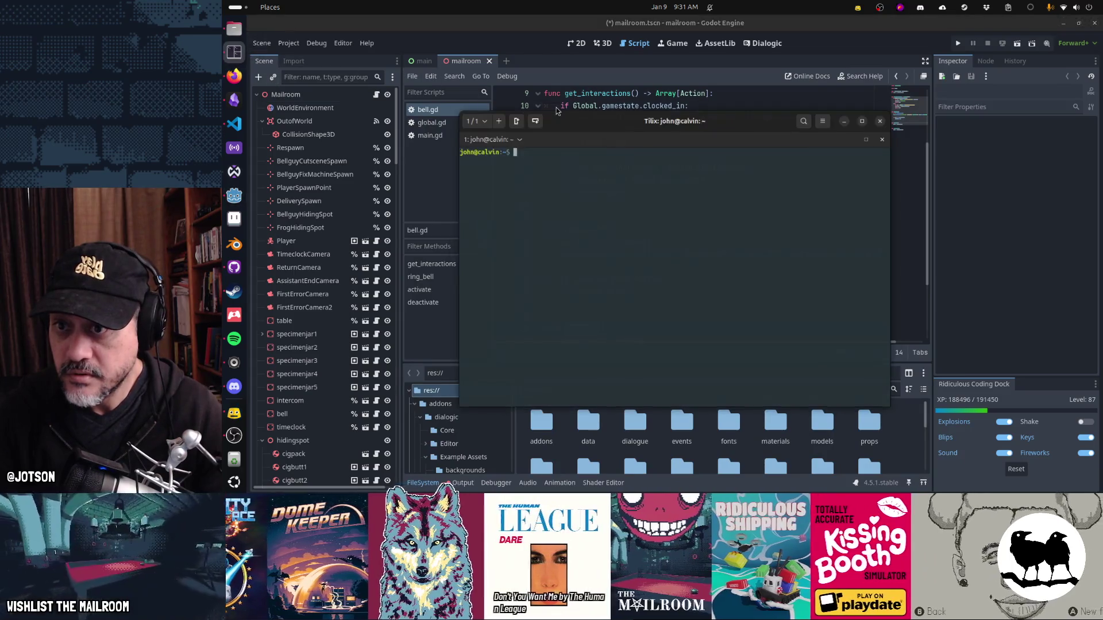
Step: Run htop in the terminal, quit it, close the terminal, and save the Godot scene
{"action": "type", "text": "hyt"}
{"action": "key", "text": "BackSpace"}
{"action": "key", "text": "BackSpace"}
{"action": "type", "text": "top"}
{"action": "key", "text": "Return"}
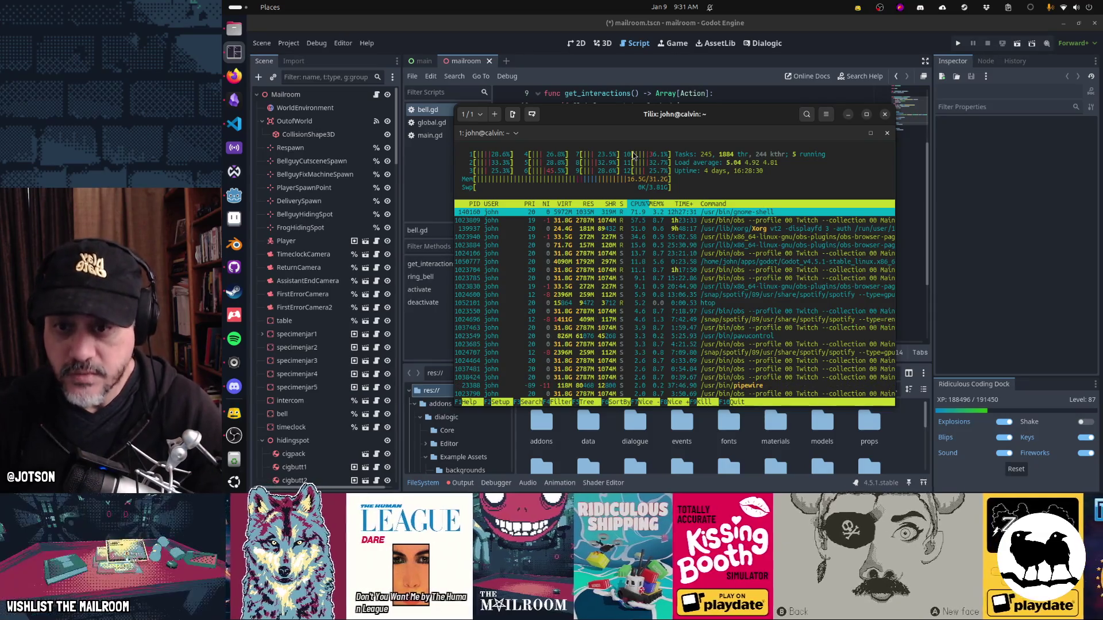
{"action": "key", "text": "q"}
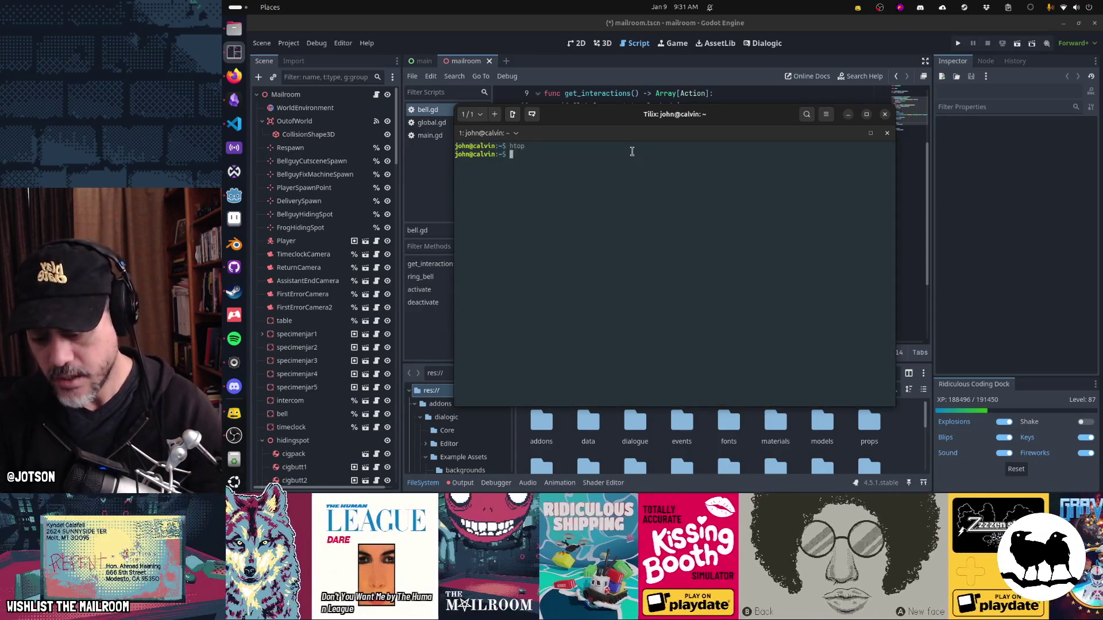
{"action": "type", "text": "exit"}
{"action": "key", "text": "ctrl+d"}
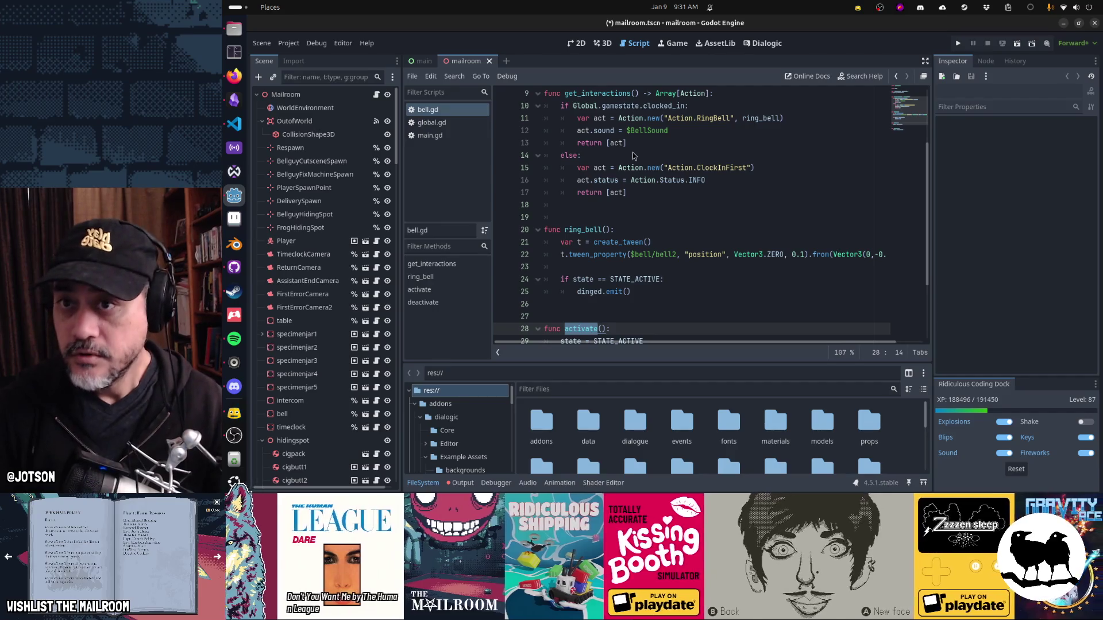
{"action": "key", "text": "ctrl+s"}
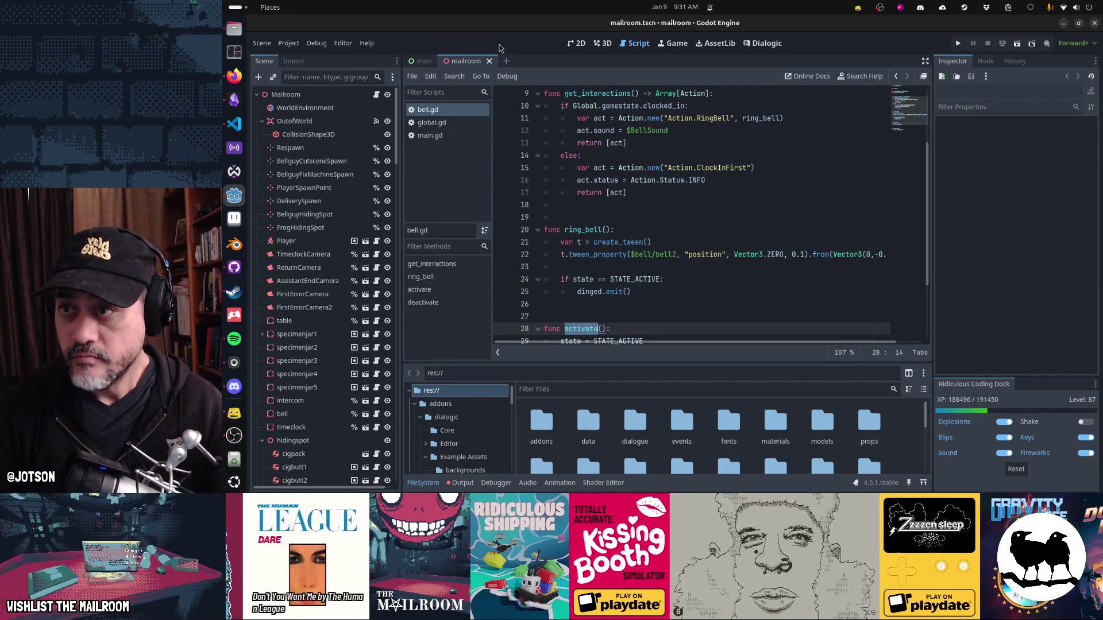
Step: Restart Godot, open the Dialogic screen, and bring up the Update Checker offering Alpha 18
{"action": "key", "text": "ctrl+q"}
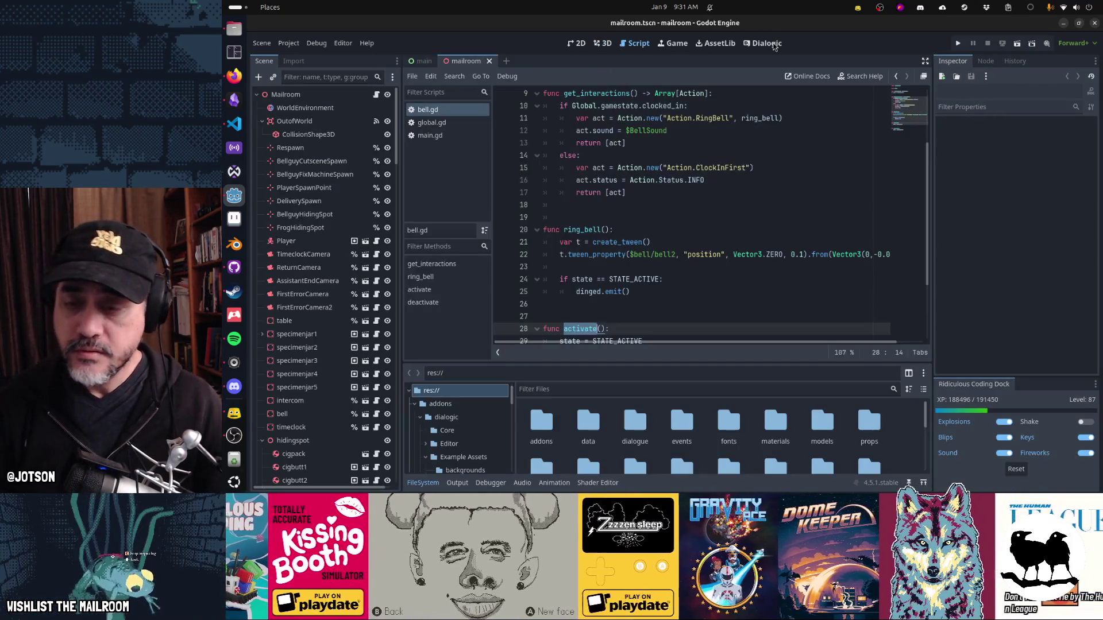
{"action": "left_click", "coordinate": [774, 46]}
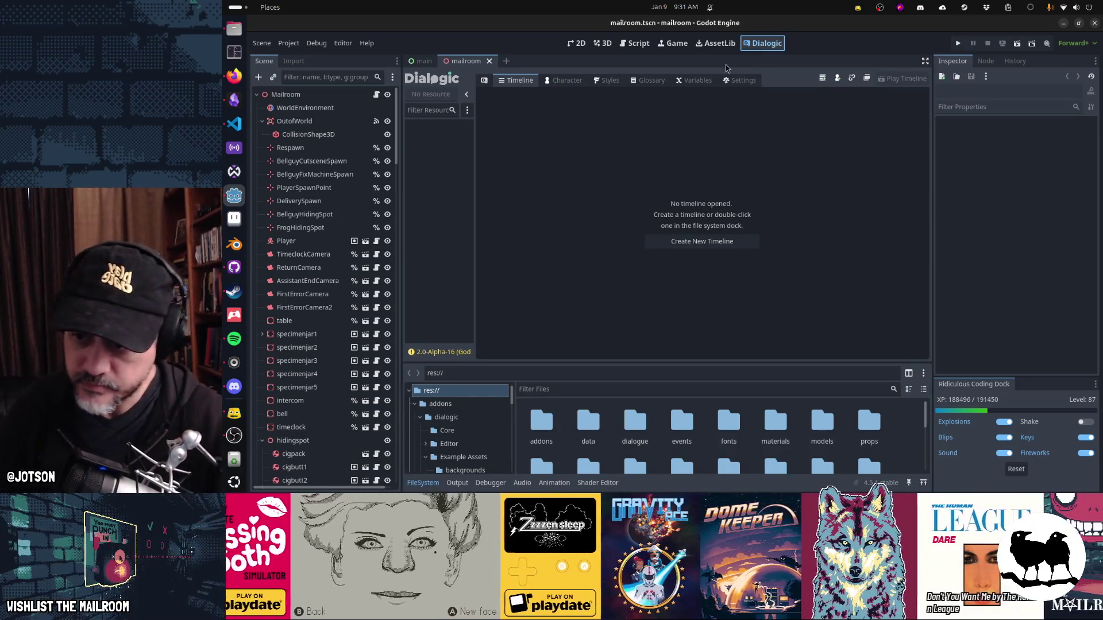
{"action": "left_click", "coordinate": [453, 352]}
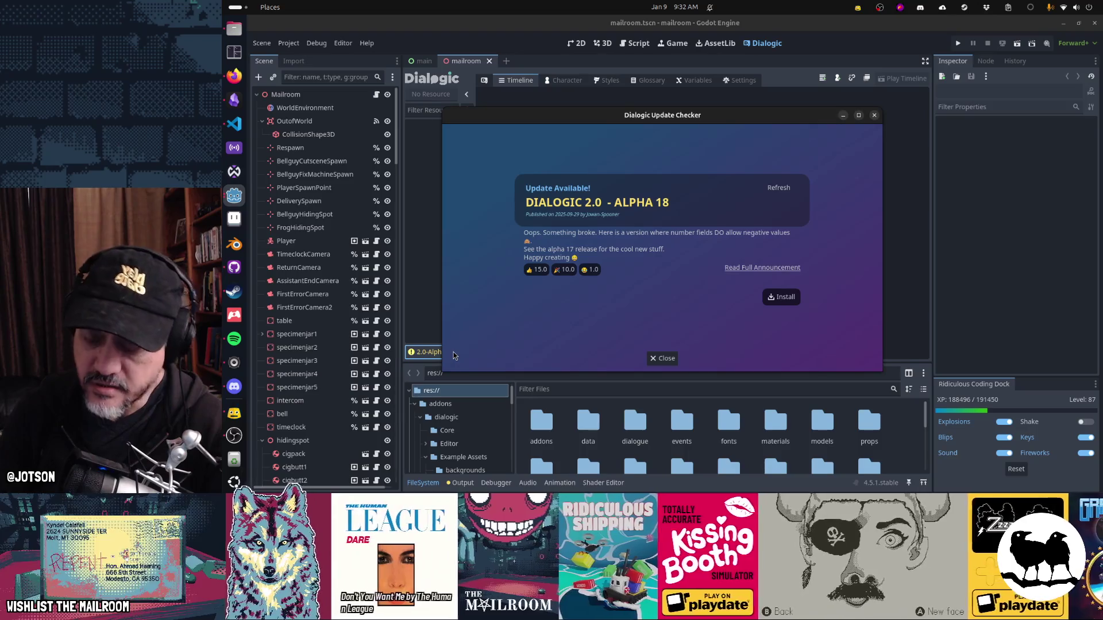
Step: Close the Update Checker and inspect bellguy's entry under Unique Identifiers in the Reference Manager
{"action": "left_click", "coordinate": [665, 358]}
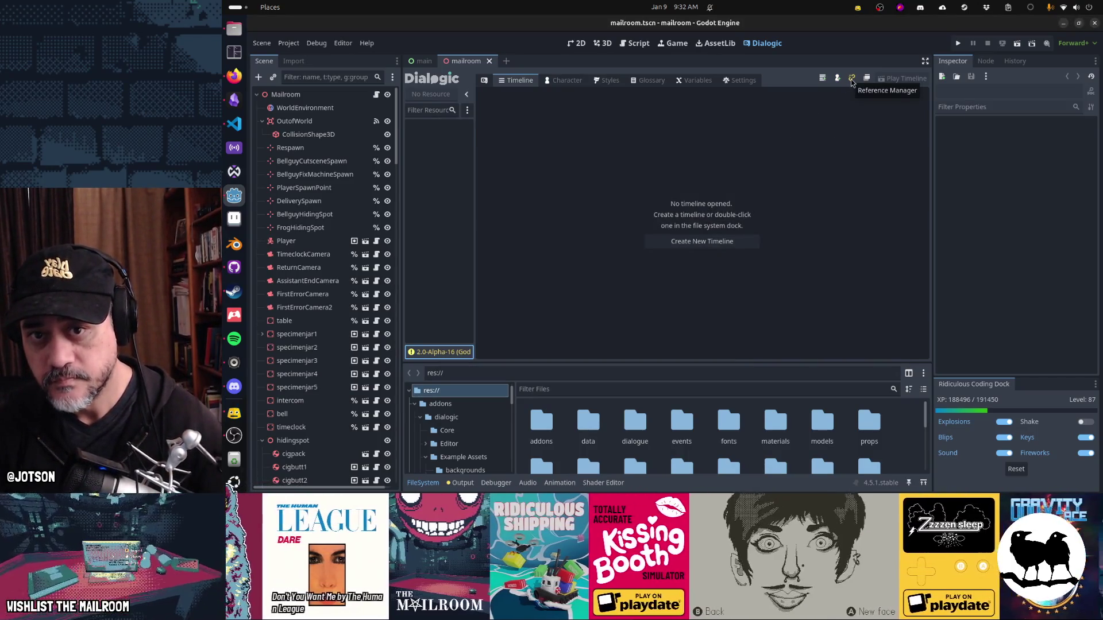
{"action": "left_click", "coordinate": [851, 80]}
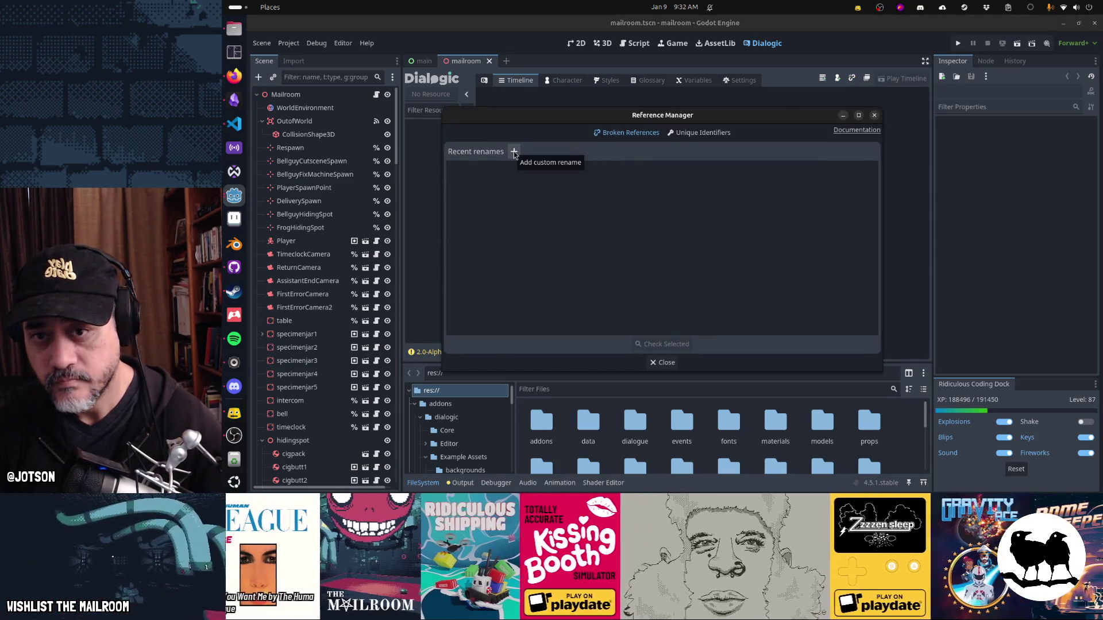
{"action": "left_click", "coordinate": [705, 138]}
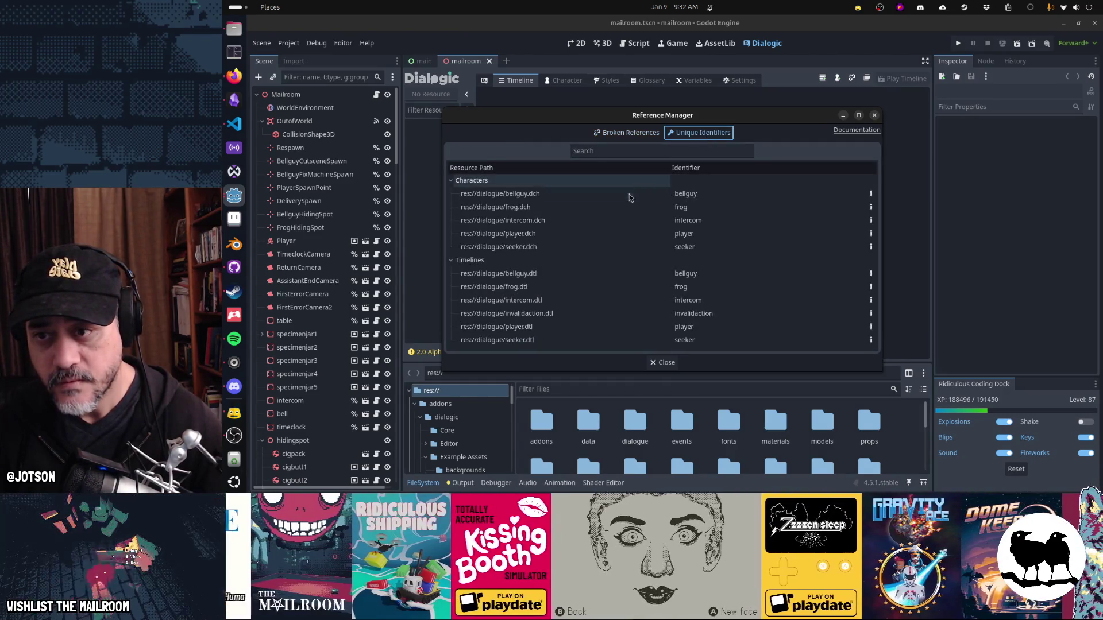
{"action": "left_click", "coordinate": [870, 194]}
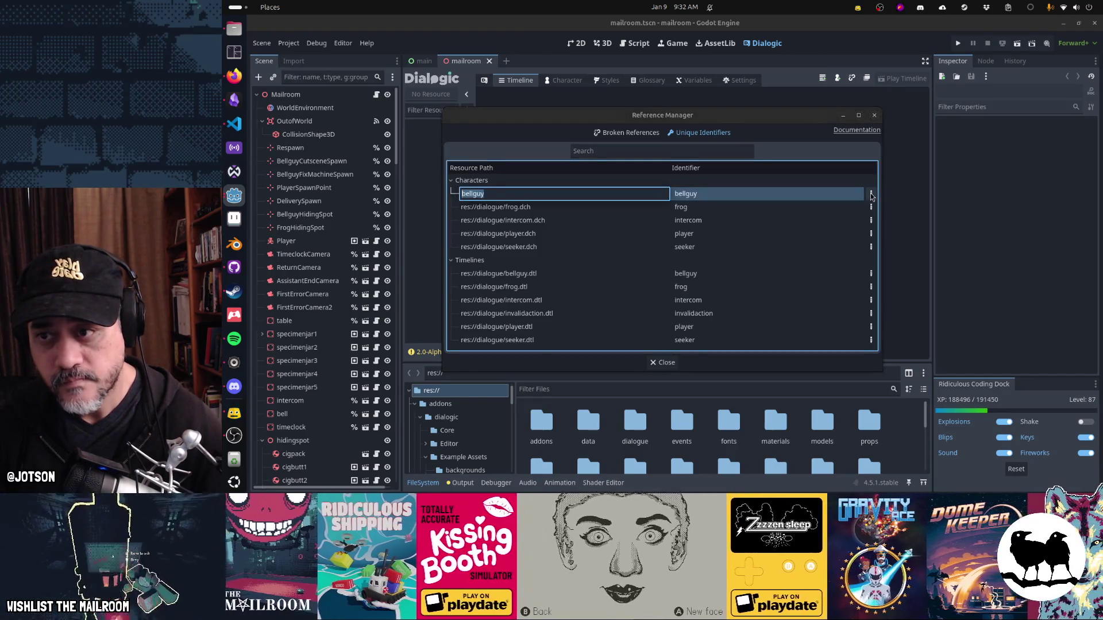
{"action": "key", "text": "Escape"}
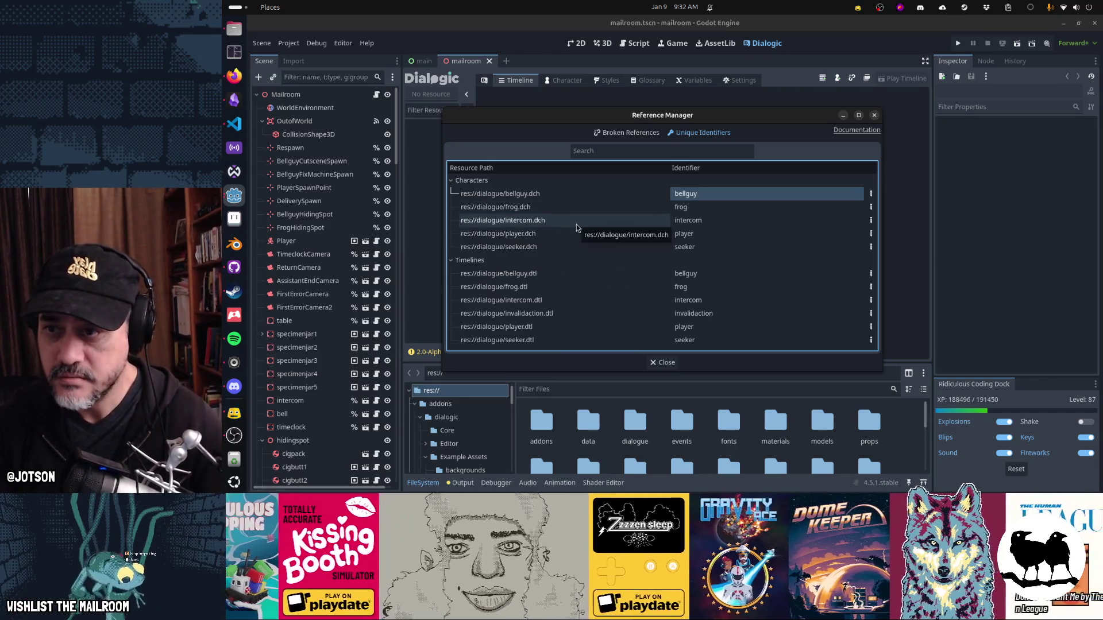
{"action": "key", "text": "Escape"}
Step: Filter the resource list by 'bell', then clear the filter
{"action": "left_click", "coordinate": [432, 109]}
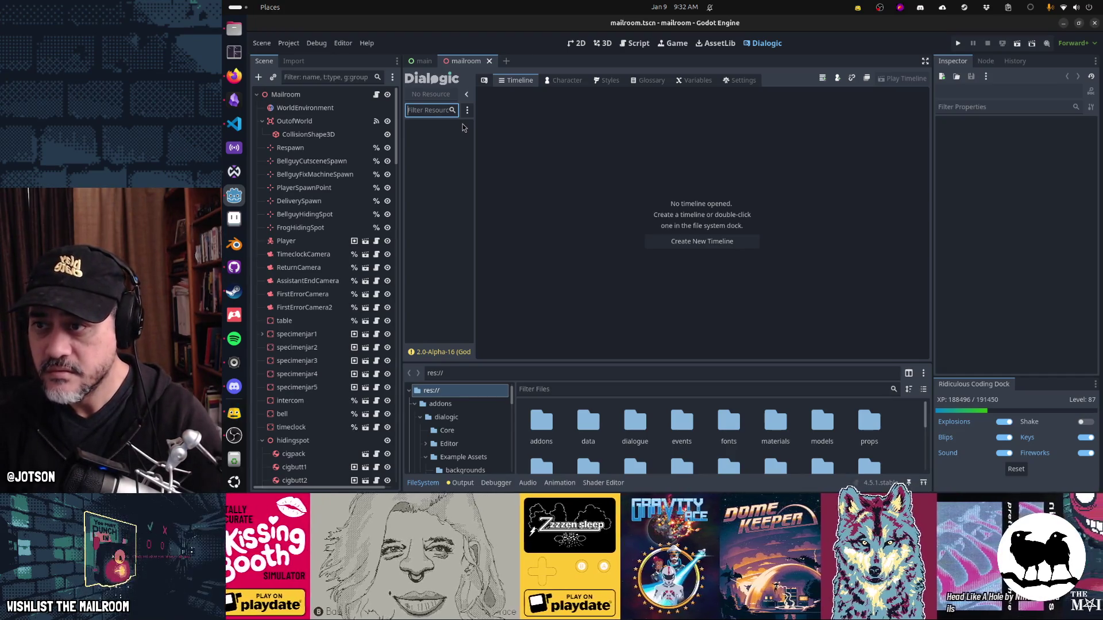
{"action": "type", "text": "dtlbell"}
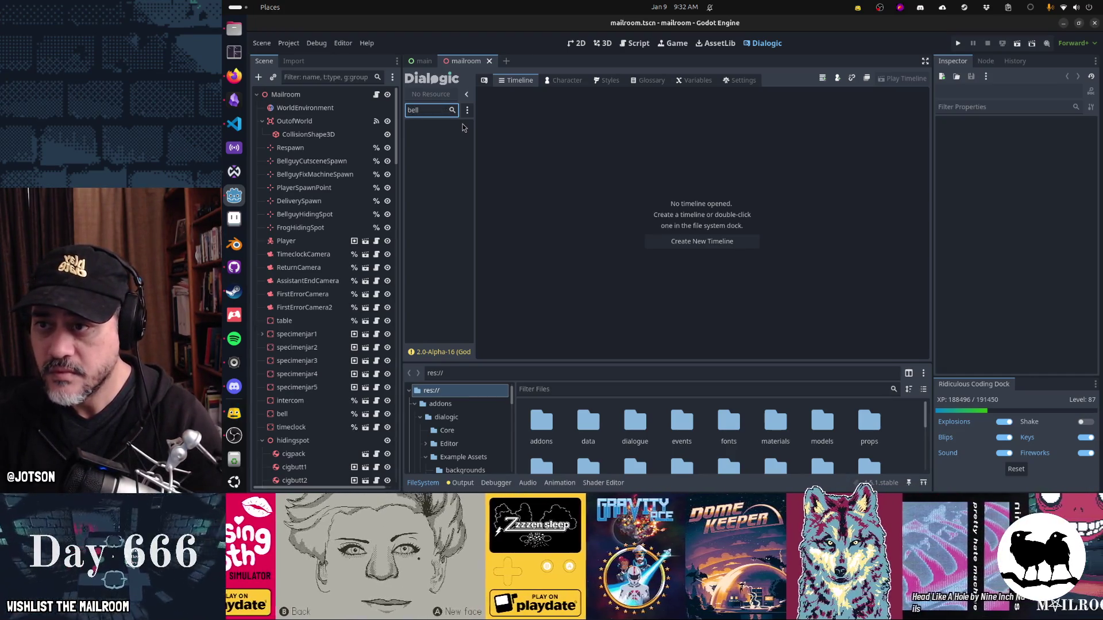
{"action": "key", "text": "BackSpace"}
{"action": "key", "text": "BackSpace"}
{"action": "key", "text": "BackSpace"}
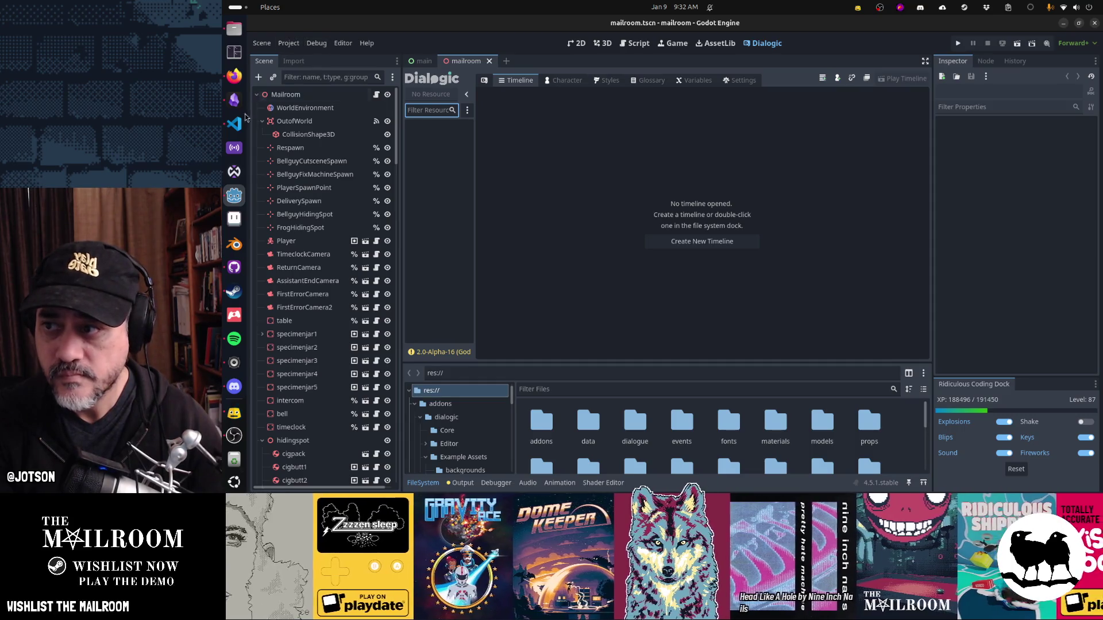
{"action": "key", "text": "alt+Tab"}
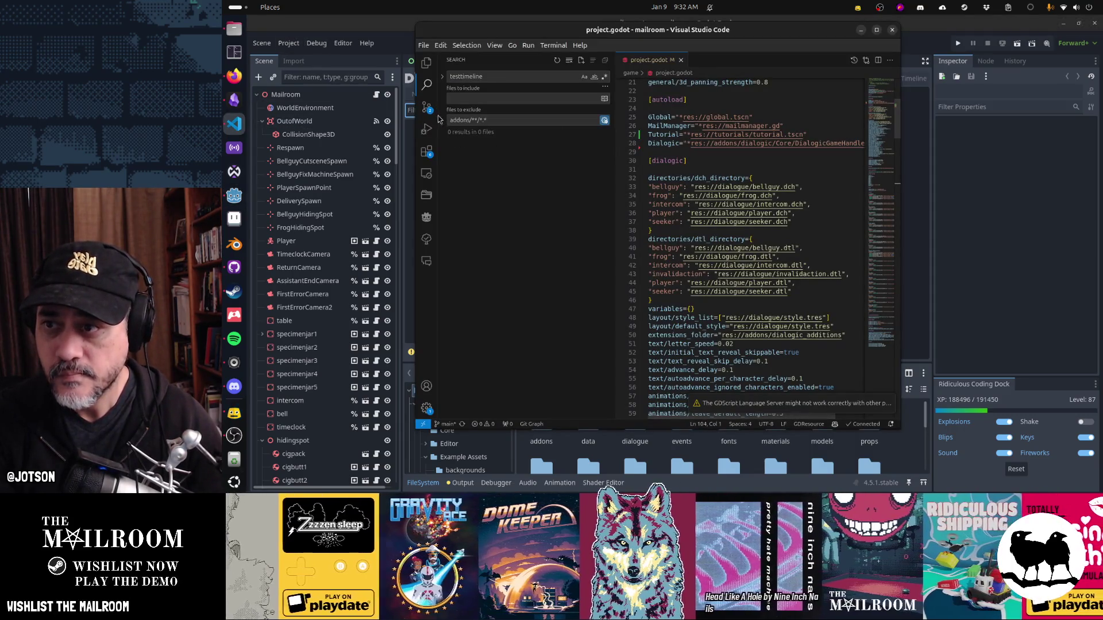
Step: View the uncommitted mailroom.tscn and project.godot diffs, with Tutorial autoload moved above Dialogic
{"action": "left_click", "coordinate": [431, 108]}
{"action": "left_click", "coordinate": [491, 144]}
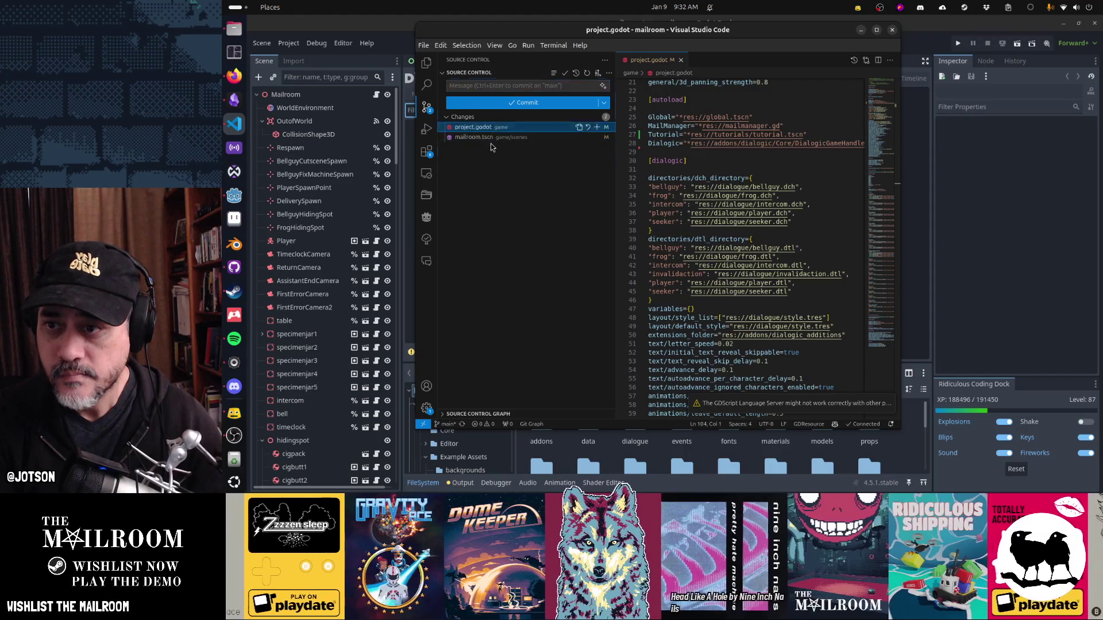
{"action": "left_click", "coordinate": [487, 138]}
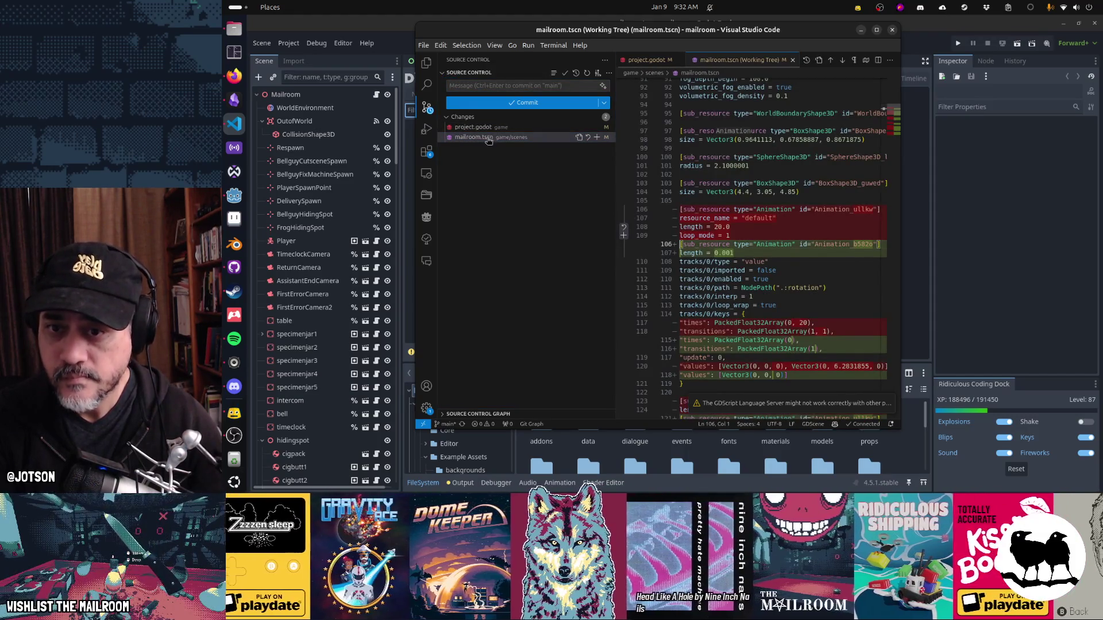
{"action": "left_click", "coordinate": [481, 132]}
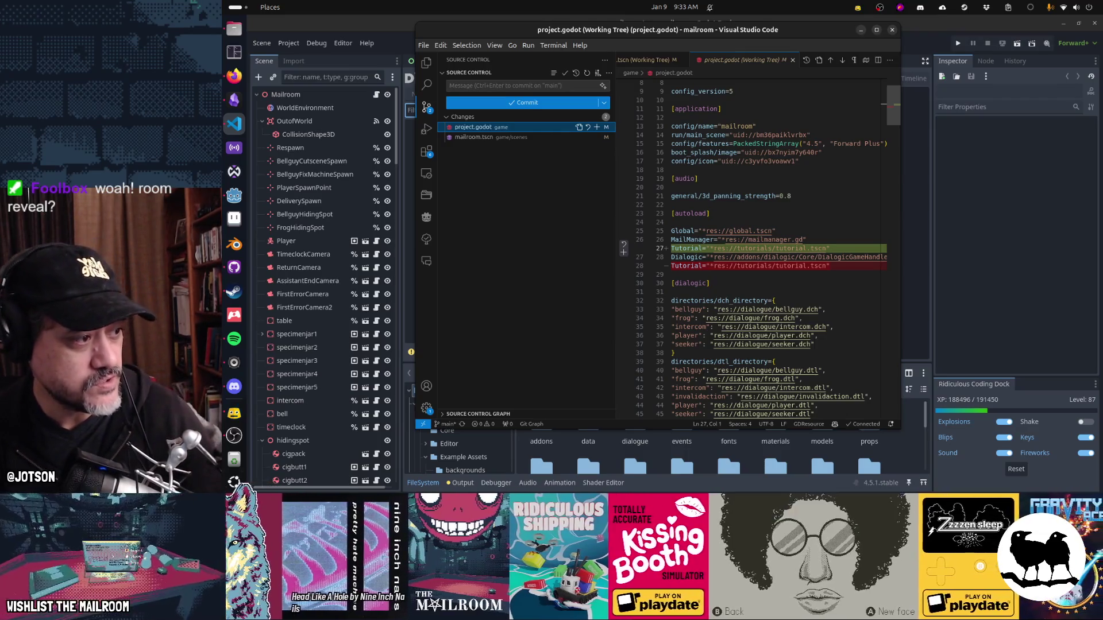
{"action": "left_click", "coordinate": [234, 436]}
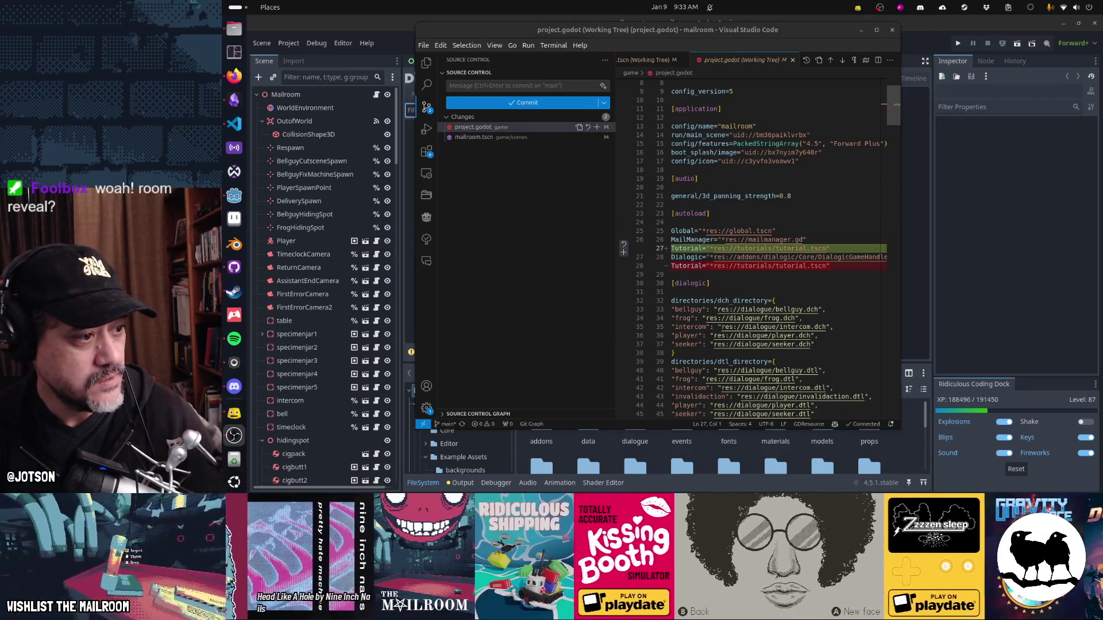
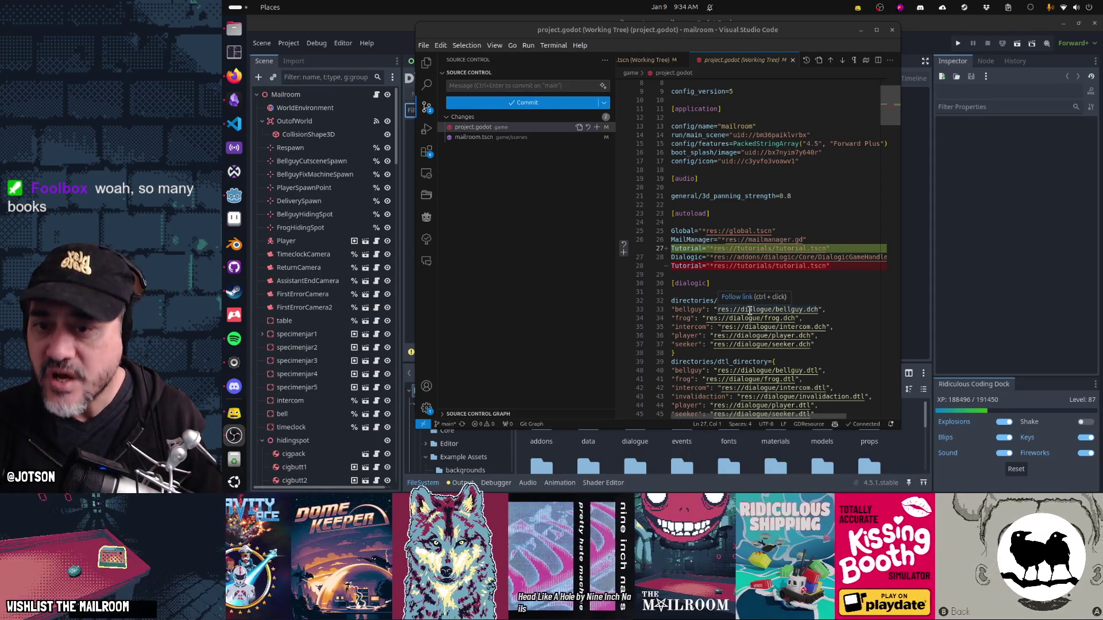
Step: Open the Source Control diff of mailroom.tscn and scroll through its changes
{"action": "scroll", "coordinate": [753, 252], "scroll_direction": "down", "scroll_amount": 2}
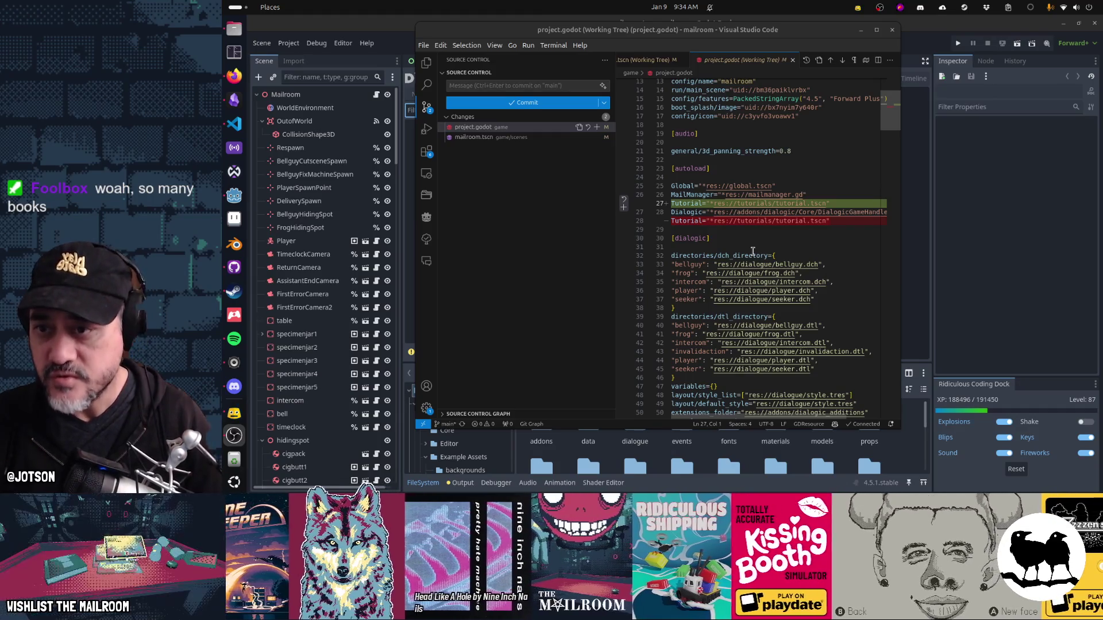
{"action": "left_click", "coordinate": [571, 141]}
{"action": "left_click", "coordinate": [570, 142]}
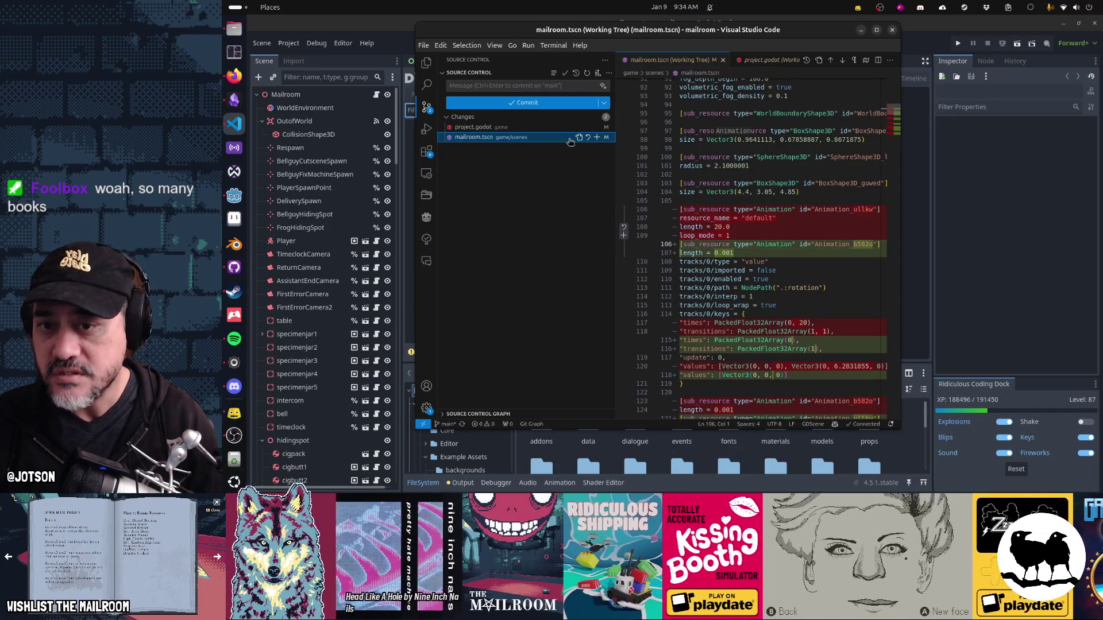
{"action": "scroll", "coordinate": [810, 306], "scroll_direction": "down", "scroll_amount": 3}
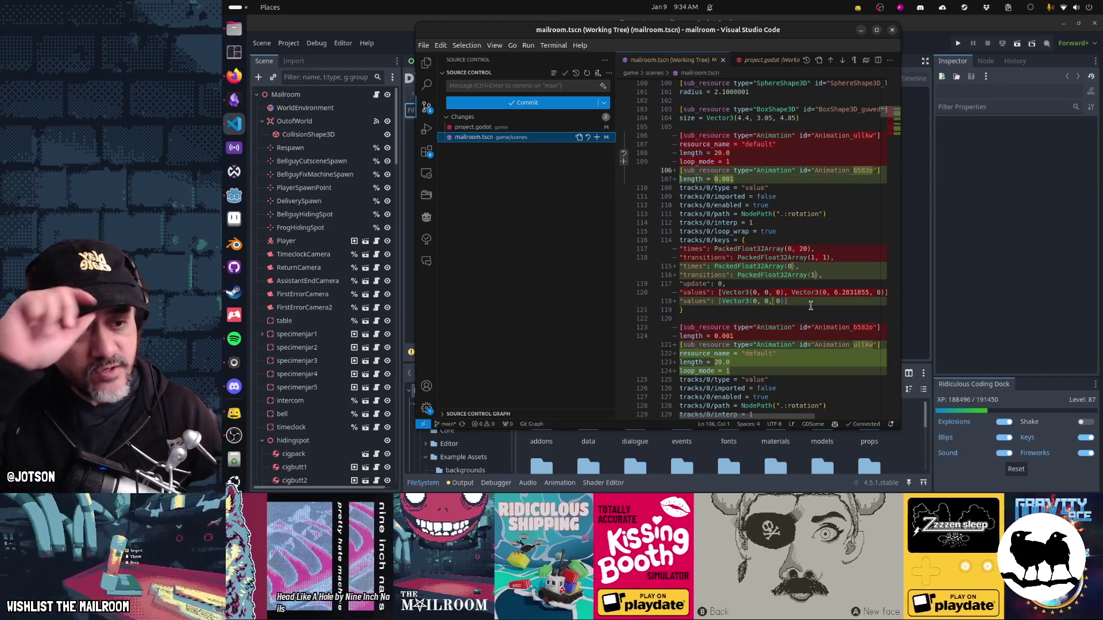
{"action": "key", "text": "alt+Tab"}
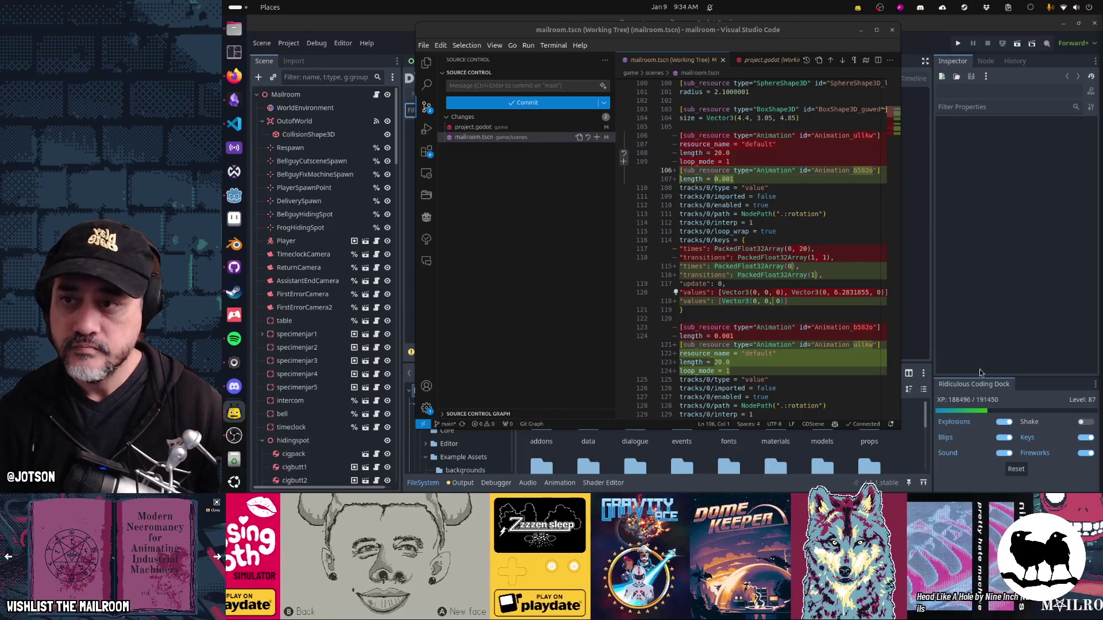
Step: Discard all pending changes to project.godot and mailroom.tscn, then close the mailroom.tscn diff tab
{"action": "right_click", "coordinate": [501, 118]}
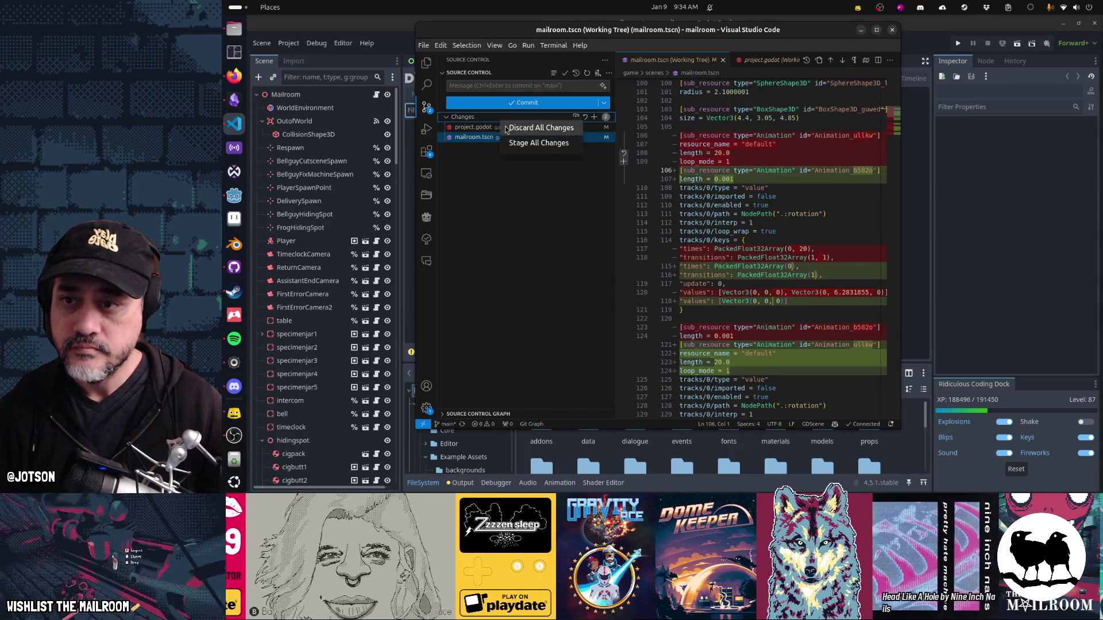
{"action": "left_click", "coordinate": [540, 127]}
{"action": "left_click", "coordinate": [738, 246]}
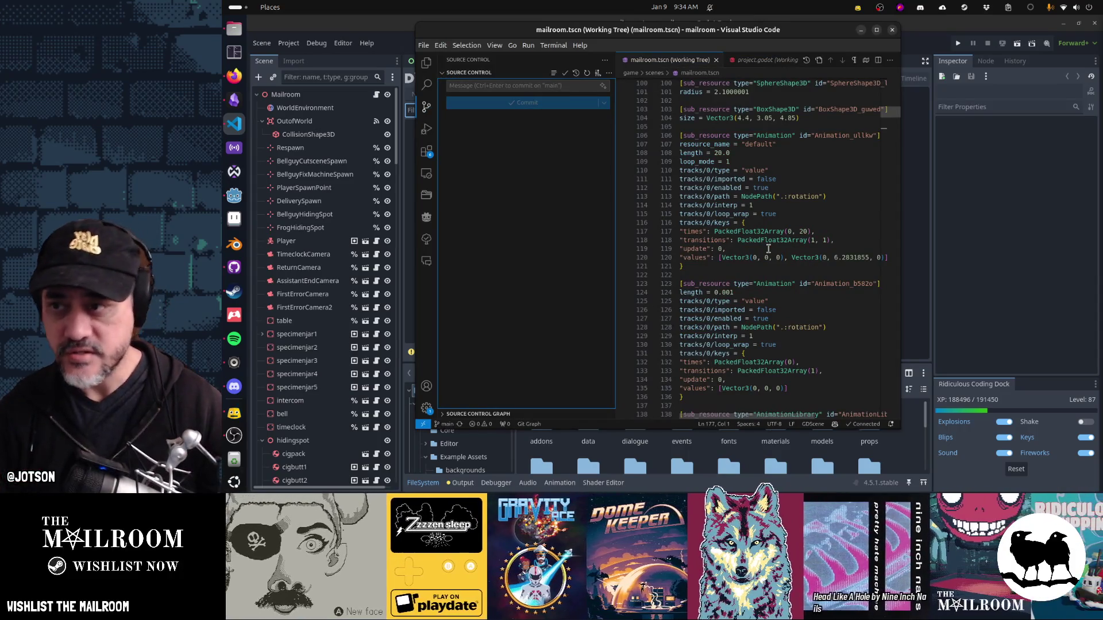
{"action": "middle_click", "coordinate": [688, 63]}
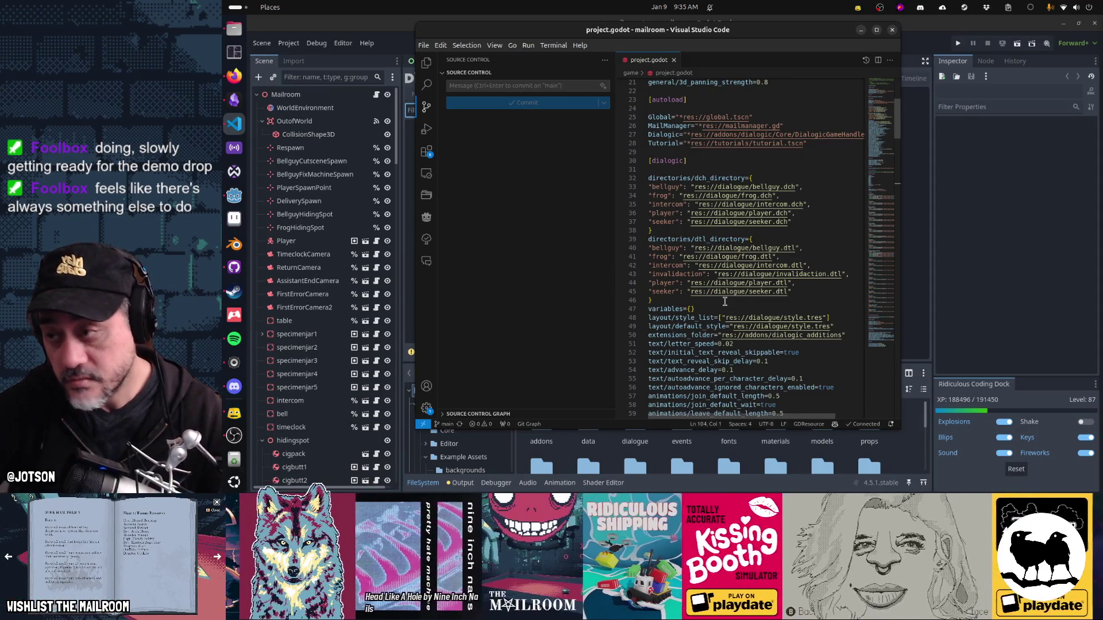
Step: Go back to the earlier Google results in Firefox and scroll through them
{"action": "left_click", "coordinate": [234, 75]}
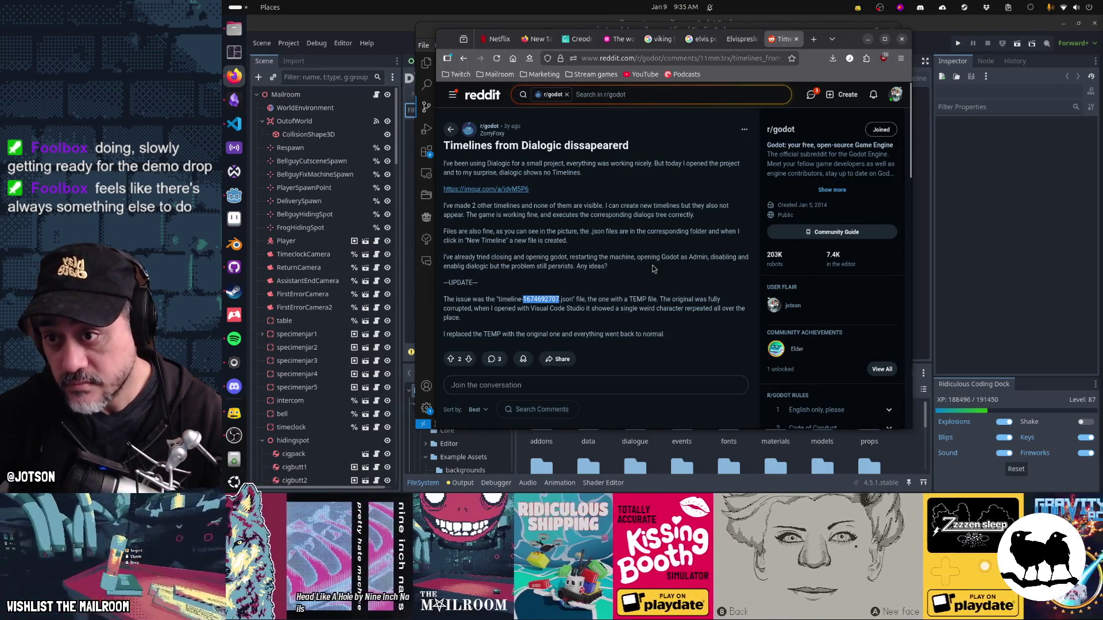
{"action": "key", "text": "alt+Left"}
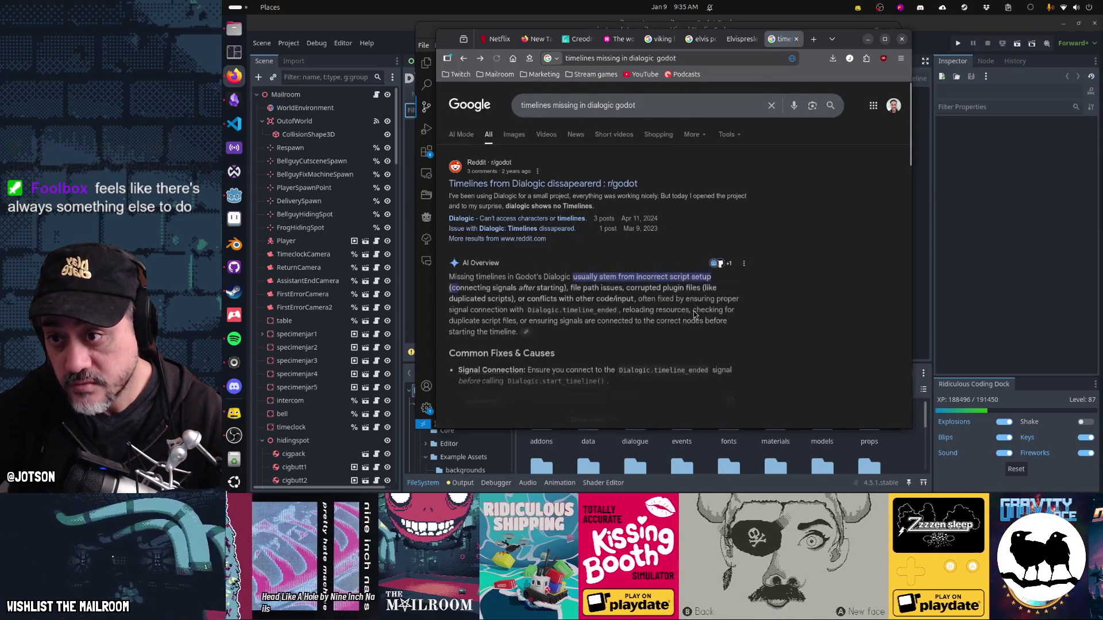
{"action": "scroll", "coordinate": [822, 265], "scroll_direction": "down", "scroll_amount": 3}
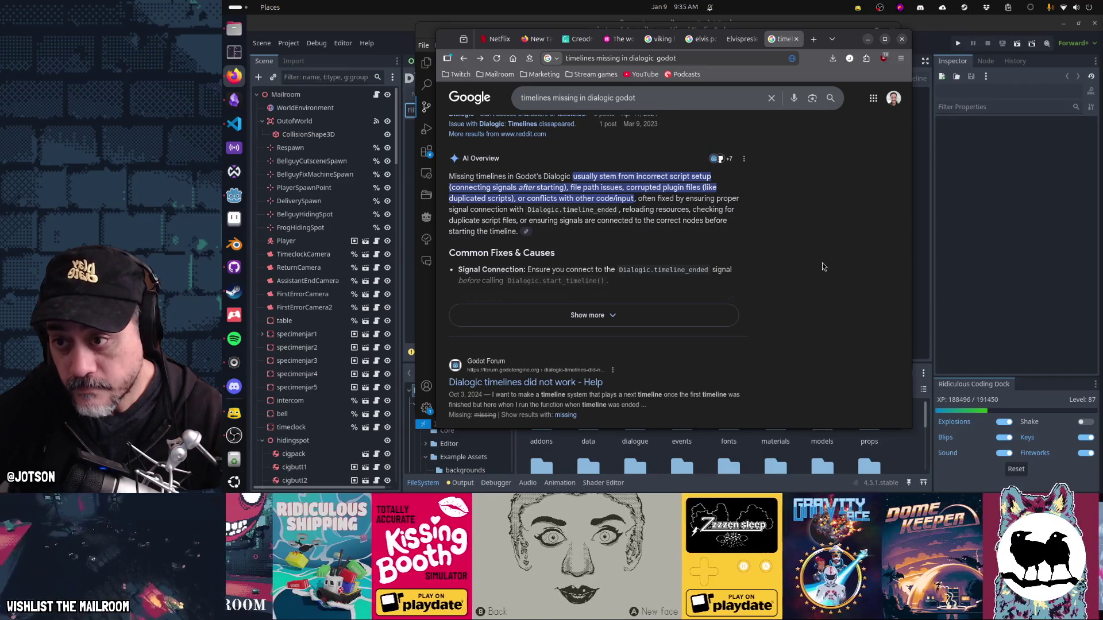
{"action": "scroll", "coordinate": [822, 263], "scroll_direction": "down", "scroll_amount": 2}
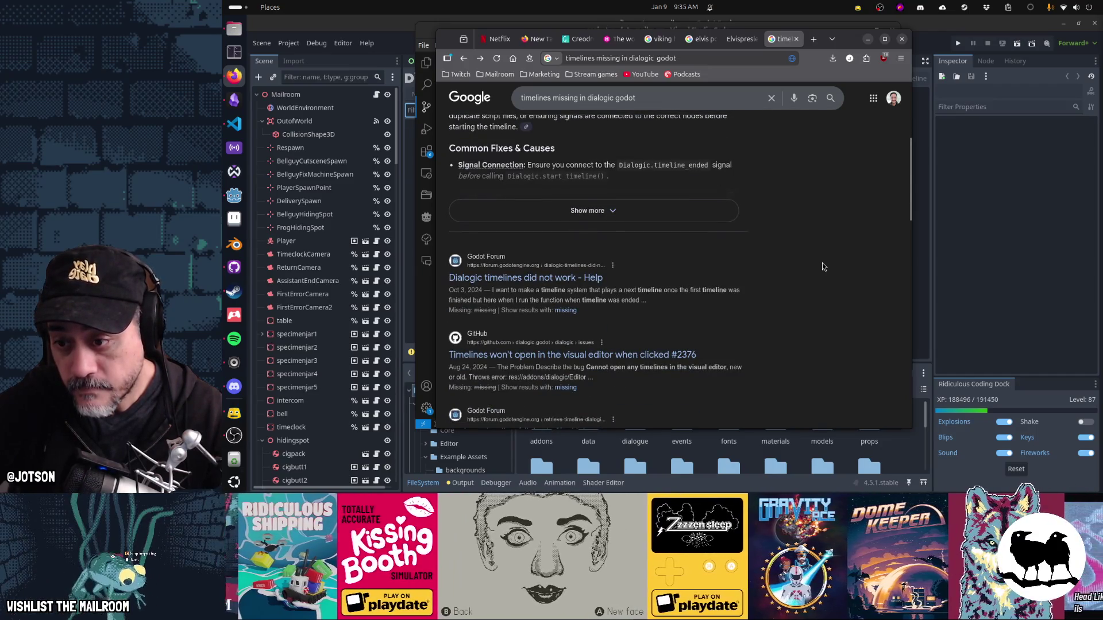
{"action": "scroll", "coordinate": [822, 263], "scroll_direction": "down", "scroll_amount": 1}
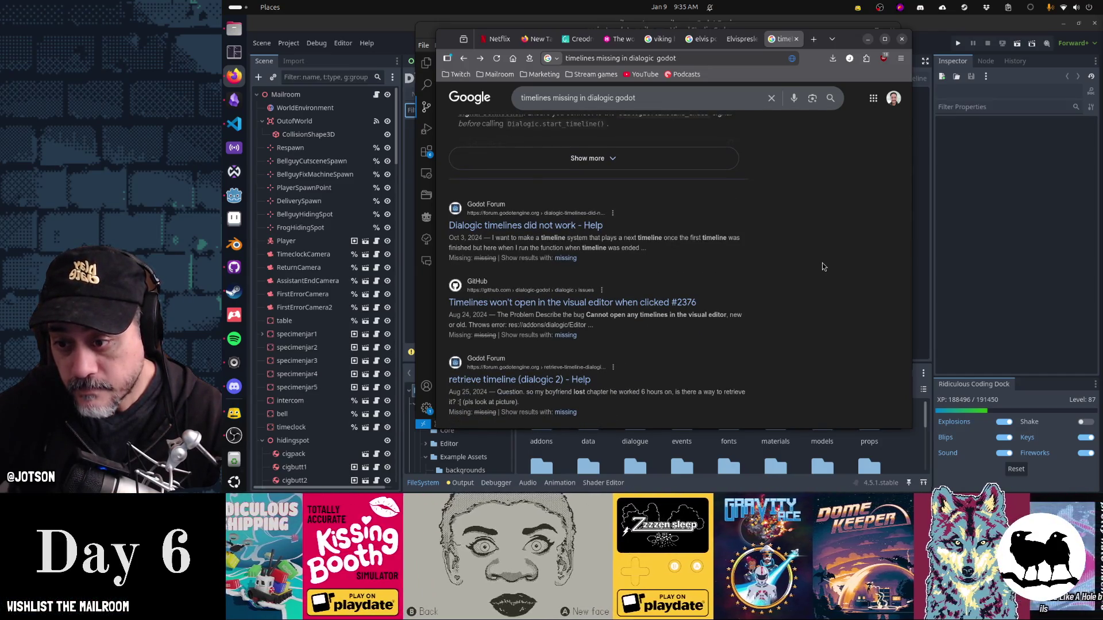
{"action": "scroll", "coordinate": [822, 263], "scroll_direction": "down", "scroll_amount": 3}
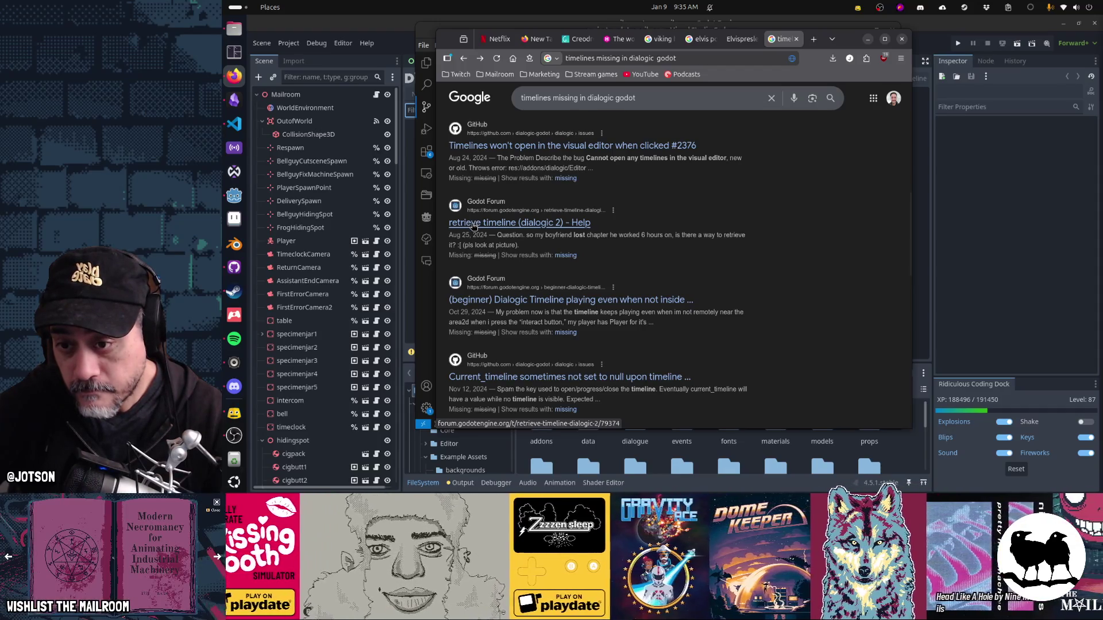
{"action": "scroll", "coordinate": [473, 227], "scroll_direction": "down", "scroll_amount": 3}
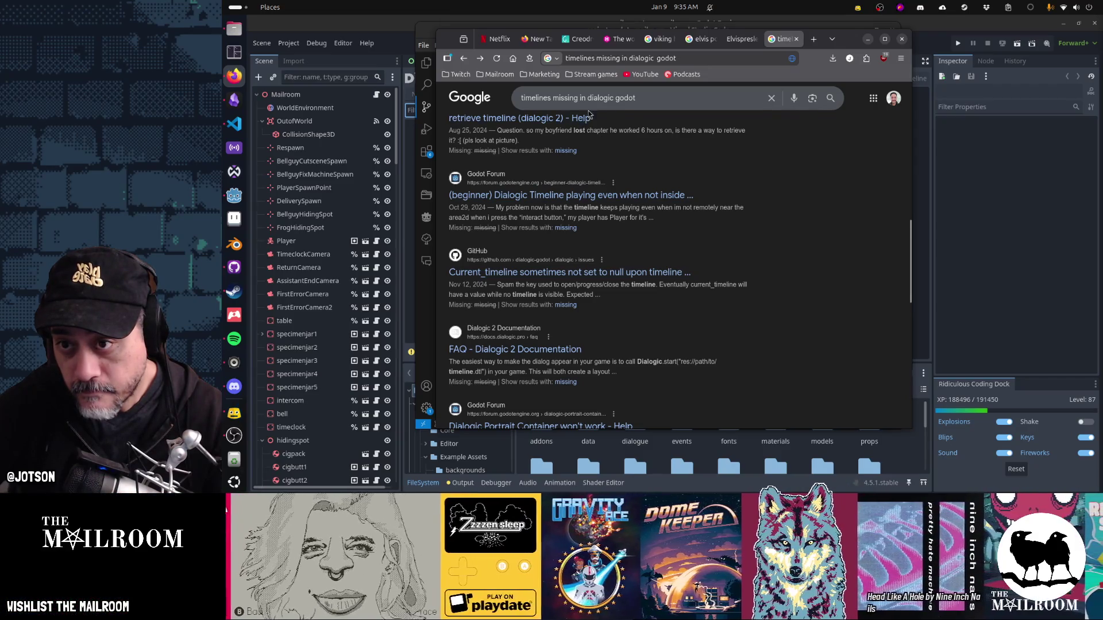
Step: Search Google for 'godot dialog timeline not visible in editor'
{"action": "double_click", "coordinate": [575, 99]}
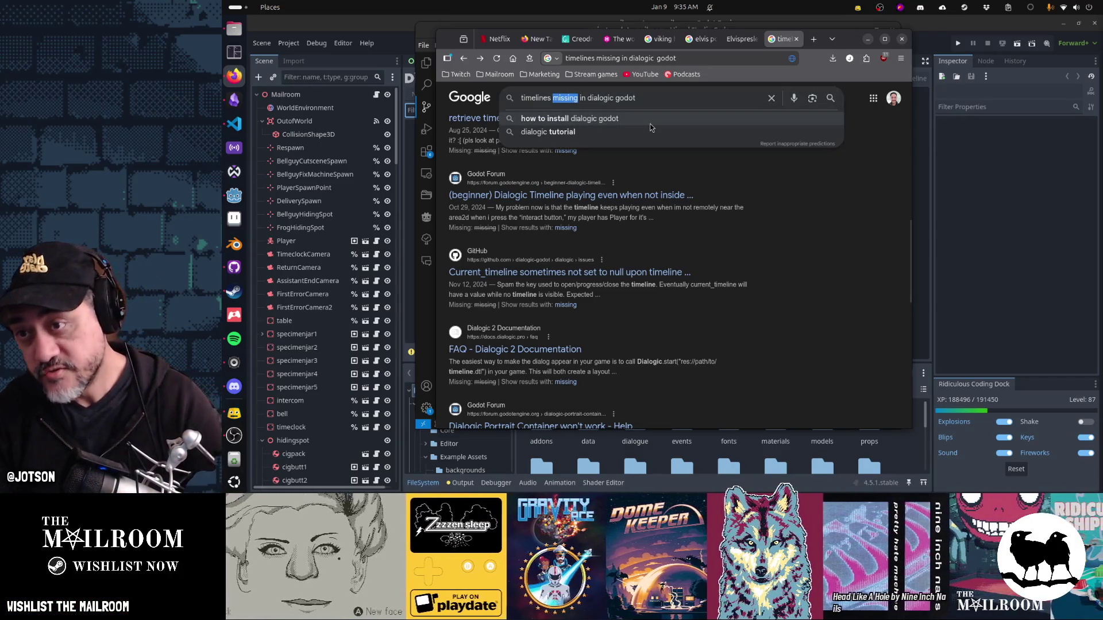
{"action": "key", "text": "BackSpace"}
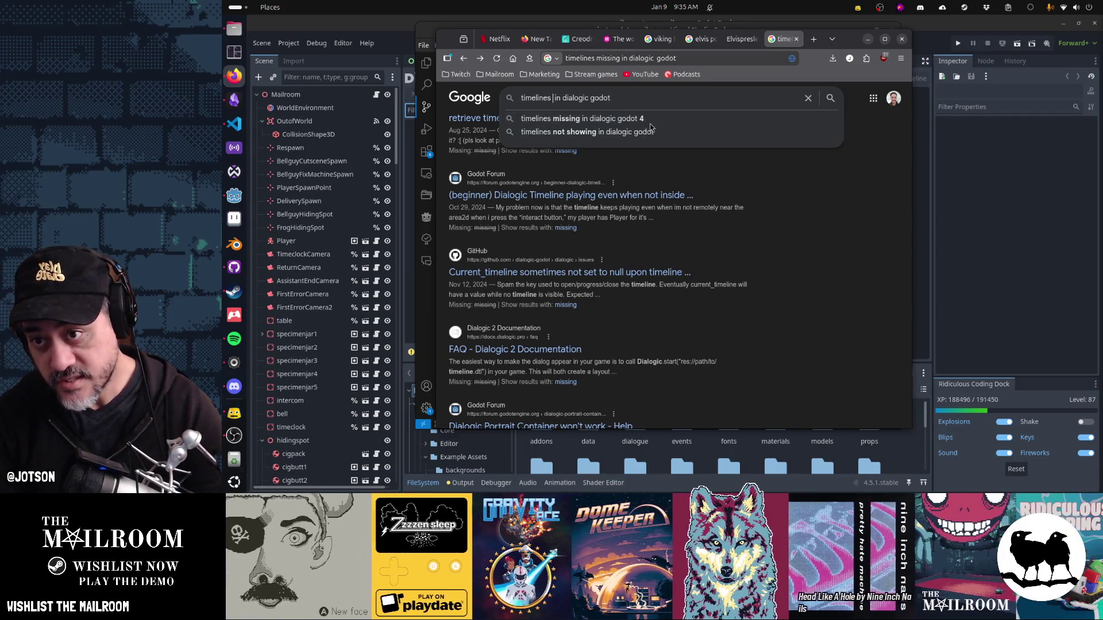
{"action": "key", "text": "ctrl+Delete"}
{"action": "key", "text": "shift+End"}
{"action": "type", "text": "godot dialog"}
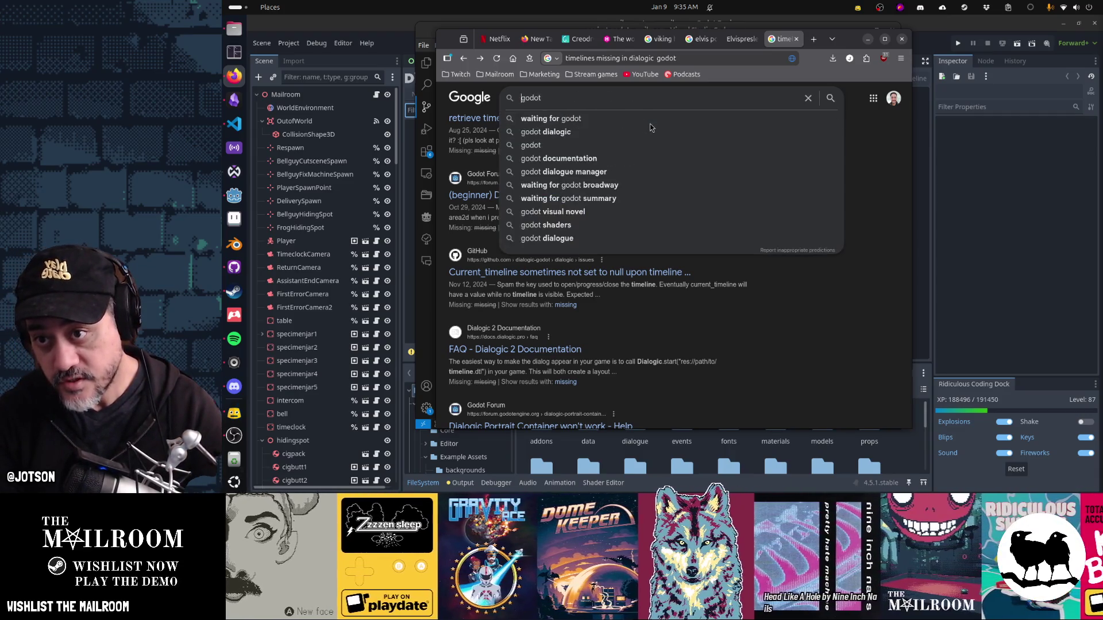
{"action": "type", "text": " timeline"}
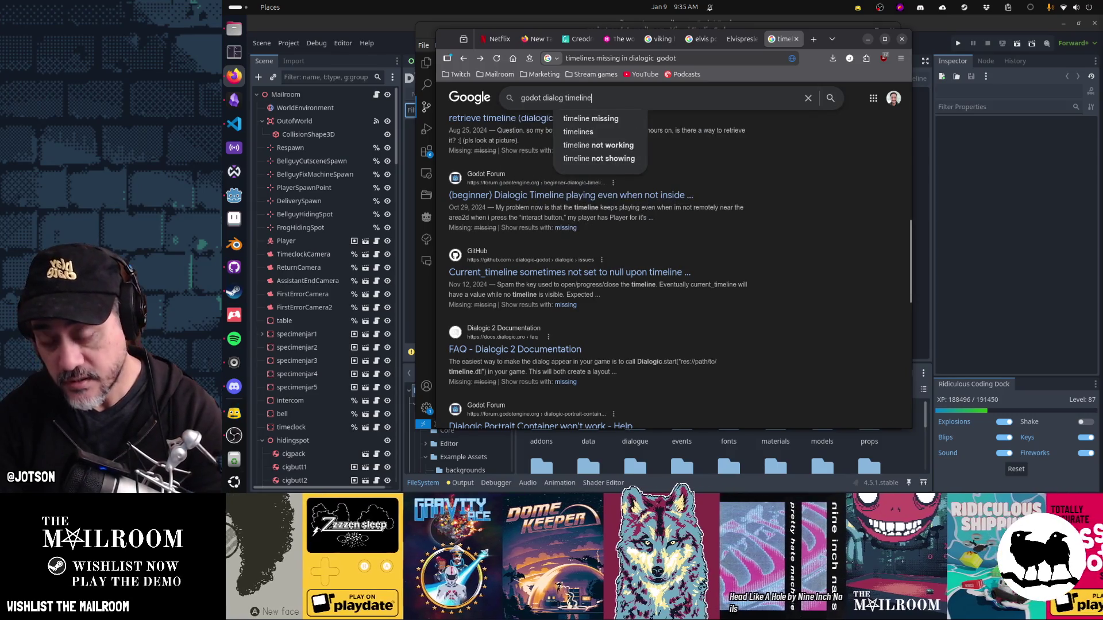
{"action": "type", "text": " not visible in "}
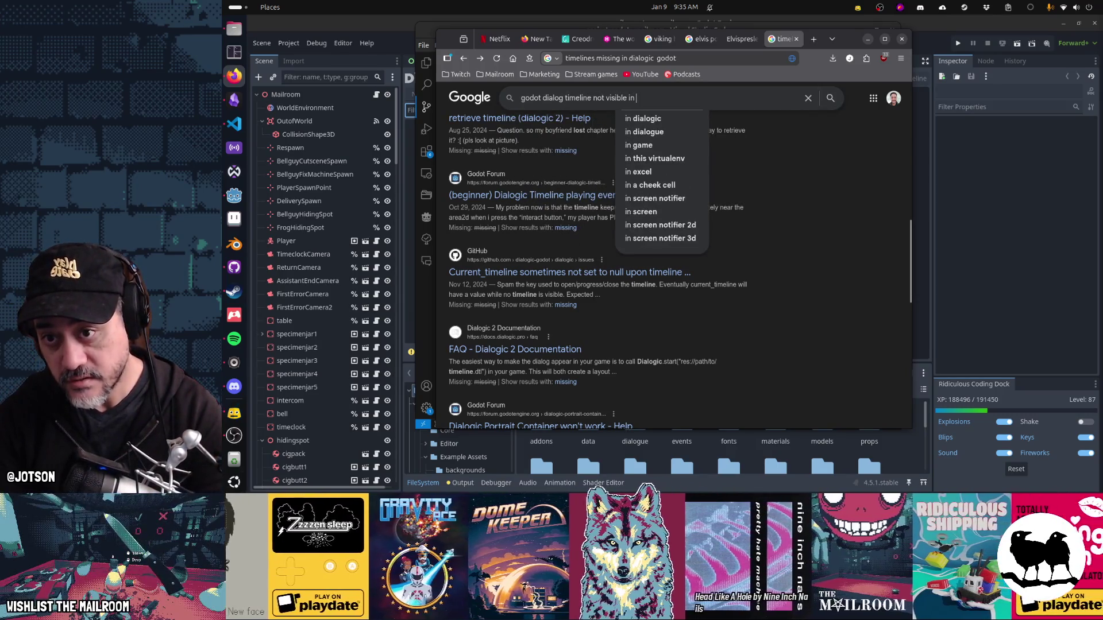
{"action": "type", "text": "editor"}
{"action": "key", "text": "Return"}
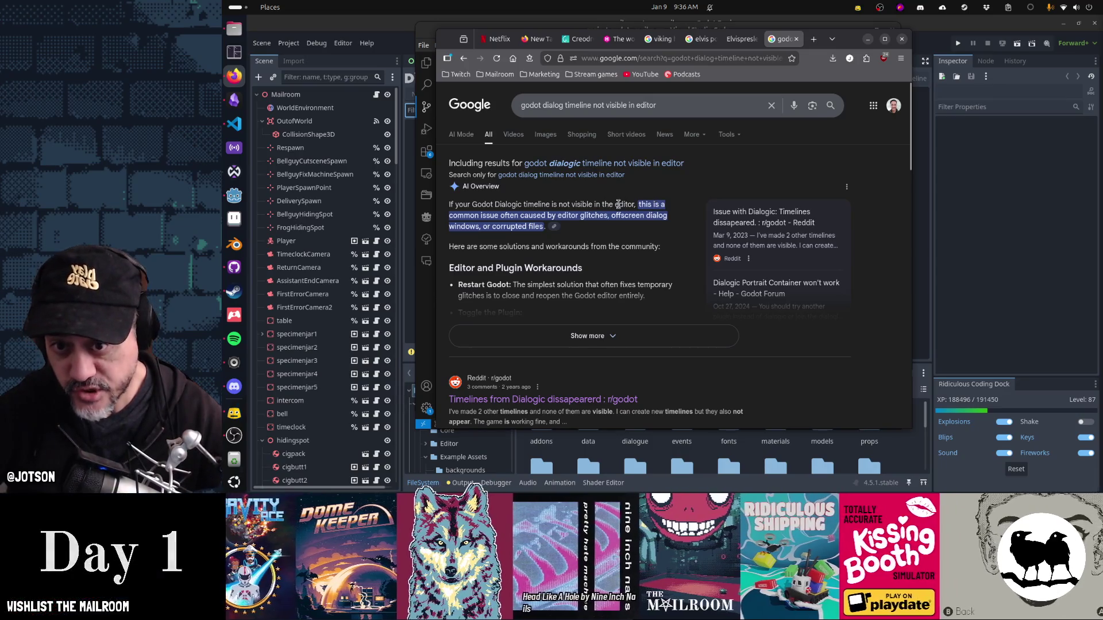
Step: Expand the AI Overview at the Restart Godot suggestion and scroll down to the result links
{"action": "scroll", "coordinate": [620, 209], "scroll_direction": "down", "scroll_amount": 2}
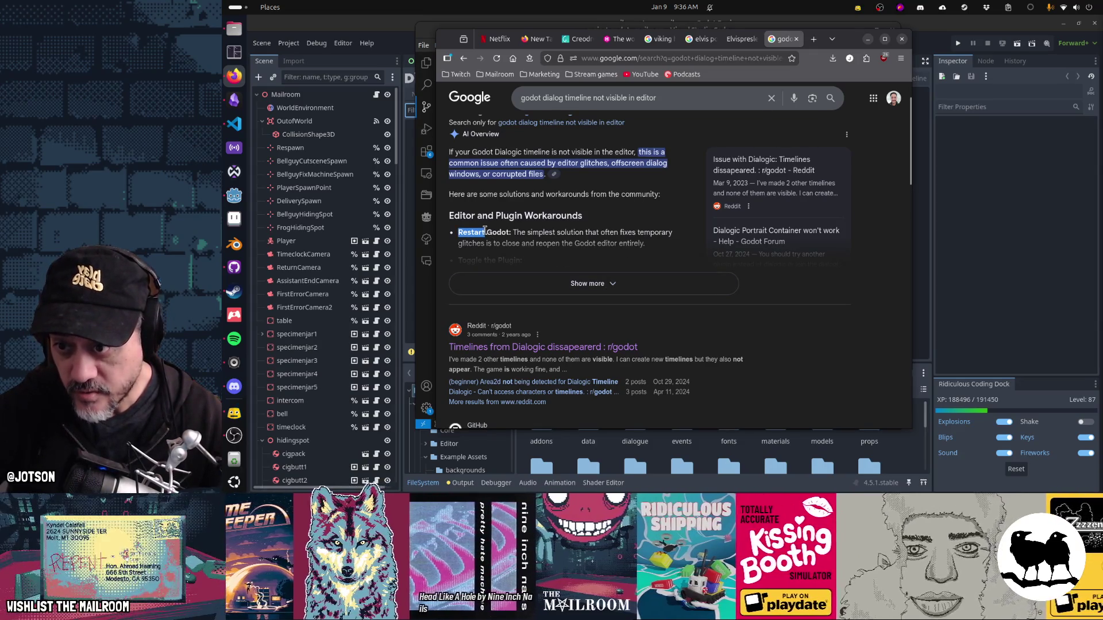
{"action": "double_click", "coordinate": [592, 232]}
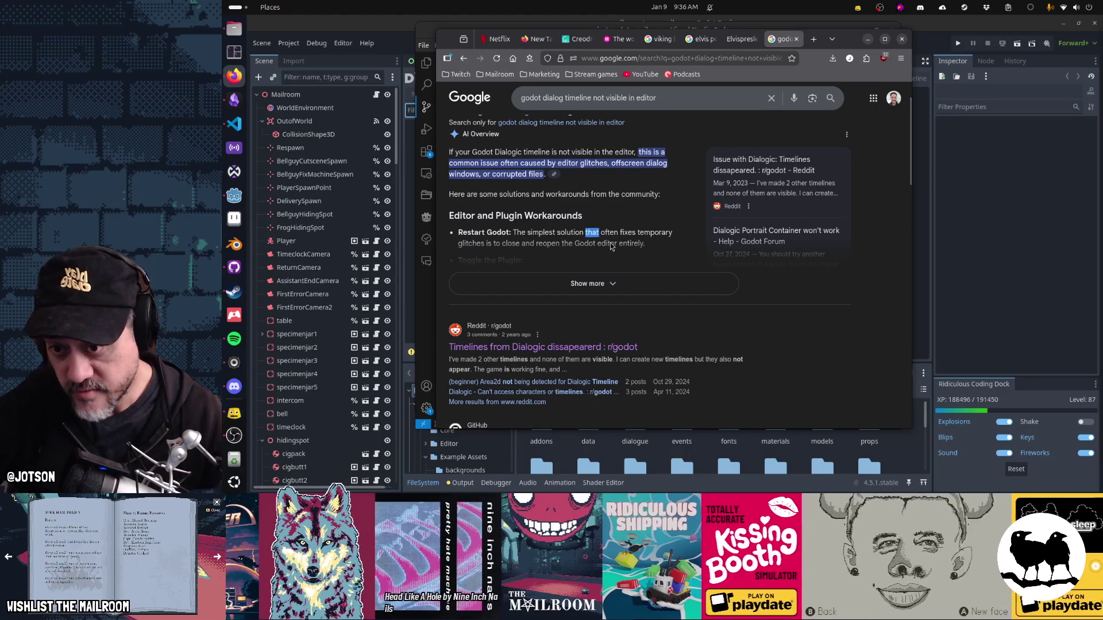
{"action": "triple_click", "coordinate": [611, 242]}
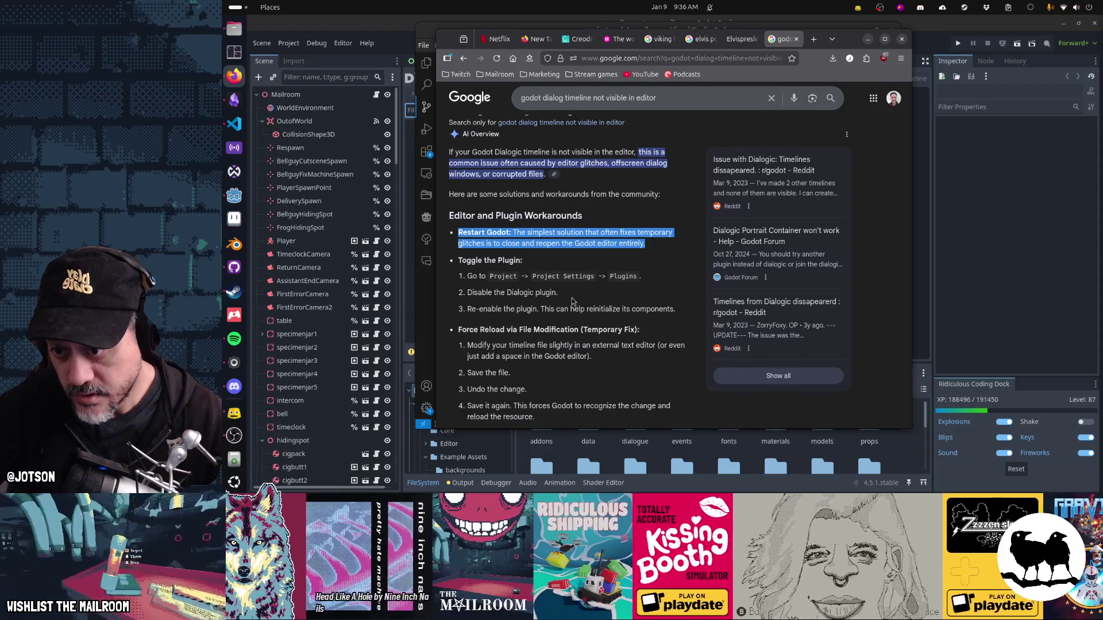
{"action": "scroll", "coordinate": [572, 302], "scroll_direction": "down", "scroll_amount": 3}
{"action": "scroll", "coordinate": [572, 299], "scroll_direction": "down", "scroll_amount": 10}
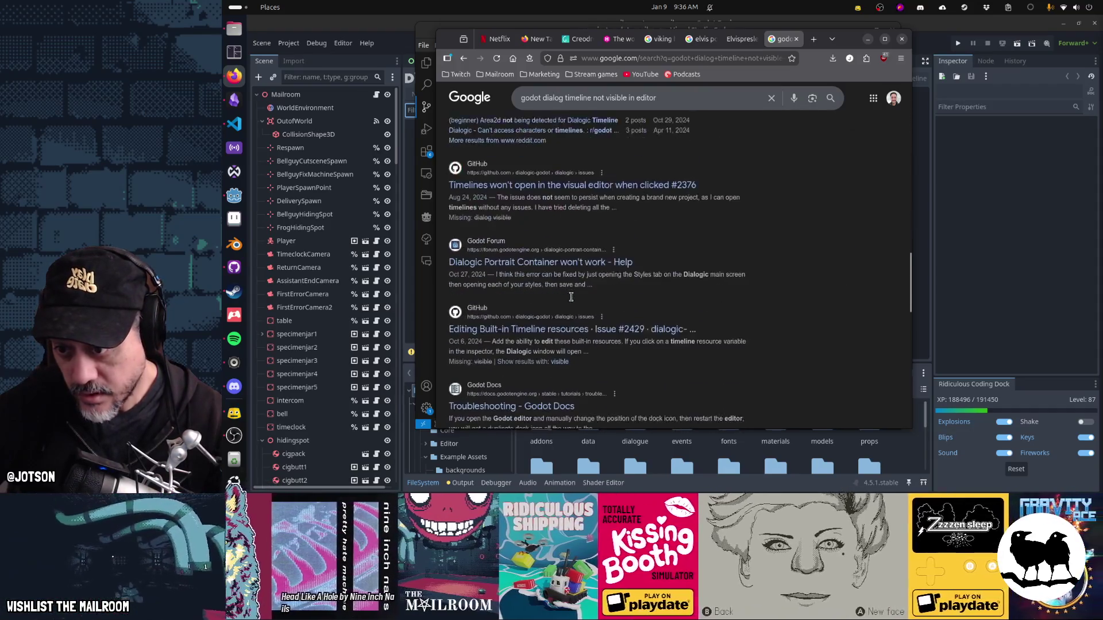
{"action": "scroll", "coordinate": [572, 300], "scroll_direction": "up", "scroll_amount": 2}
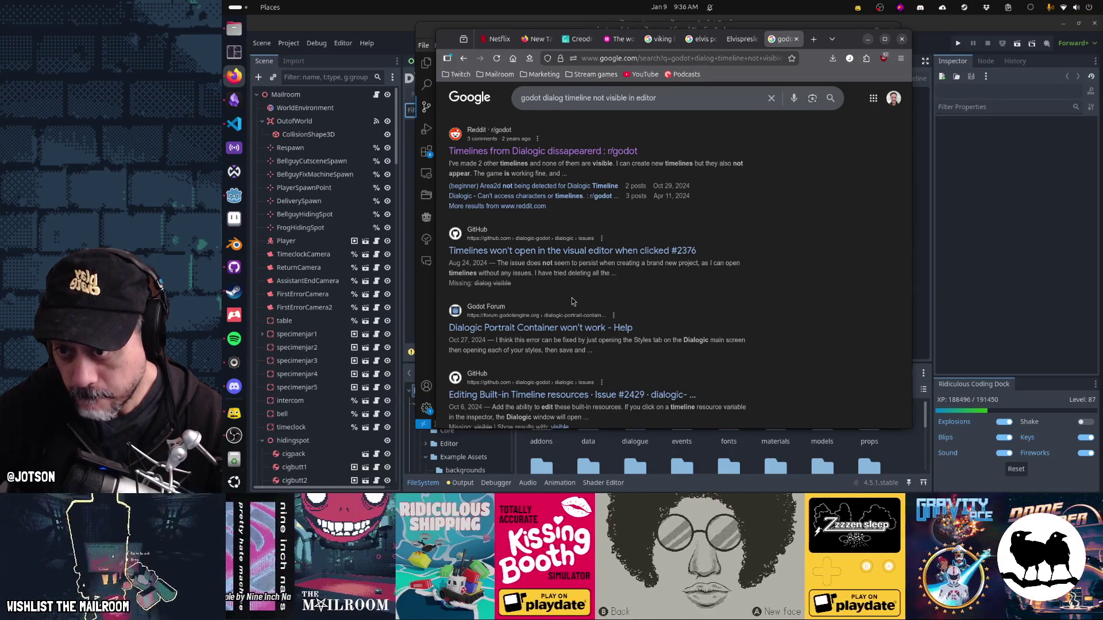
Step: Read the Reddit post 'Dialogic - Can't access characters or timelines' and follow its GitHub issues link
{"action": "left_click", "coordinate": [573, 197]}
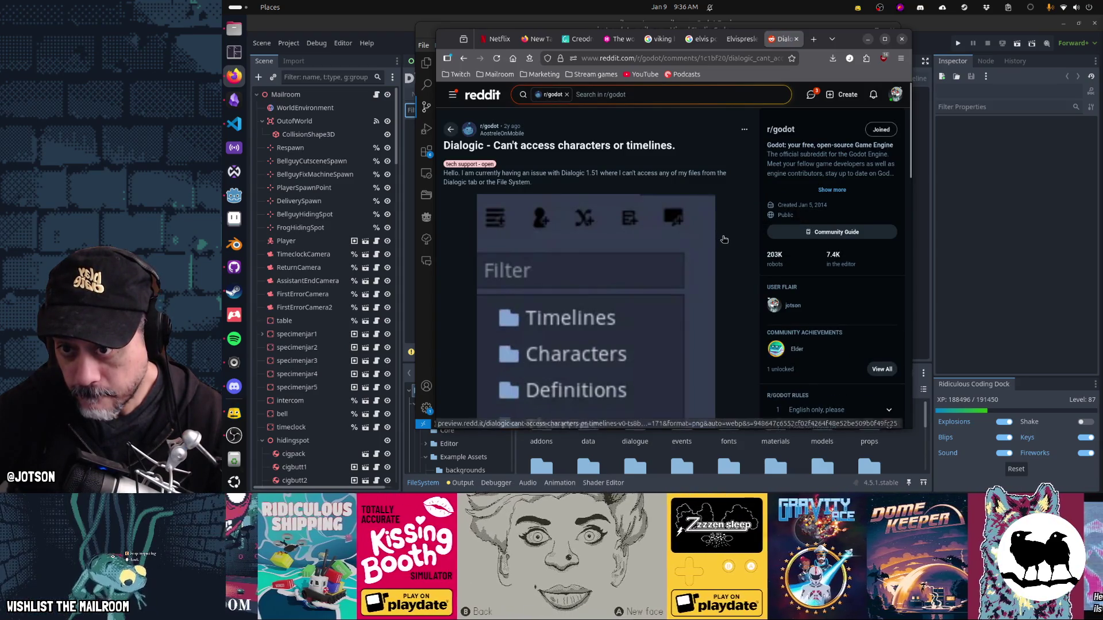
{"action": "scroll", "coordinate": [726, 241], "scroll_direction": "down", "scroll_amount": 3}
{"action": "scroll", "coordinate": [726, 240], "scroll_direction": "down", "scroll_amount": 3}
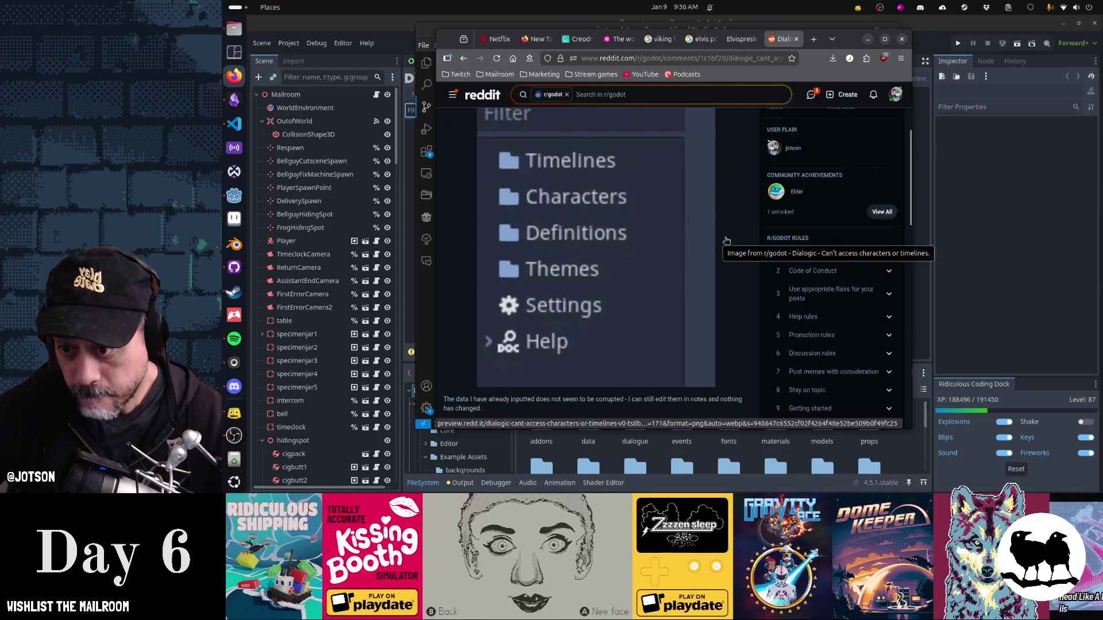
{"action": "scroll", "coordinate": [726, 240], "scroll_direction": "down", "scroll_amount": 3}
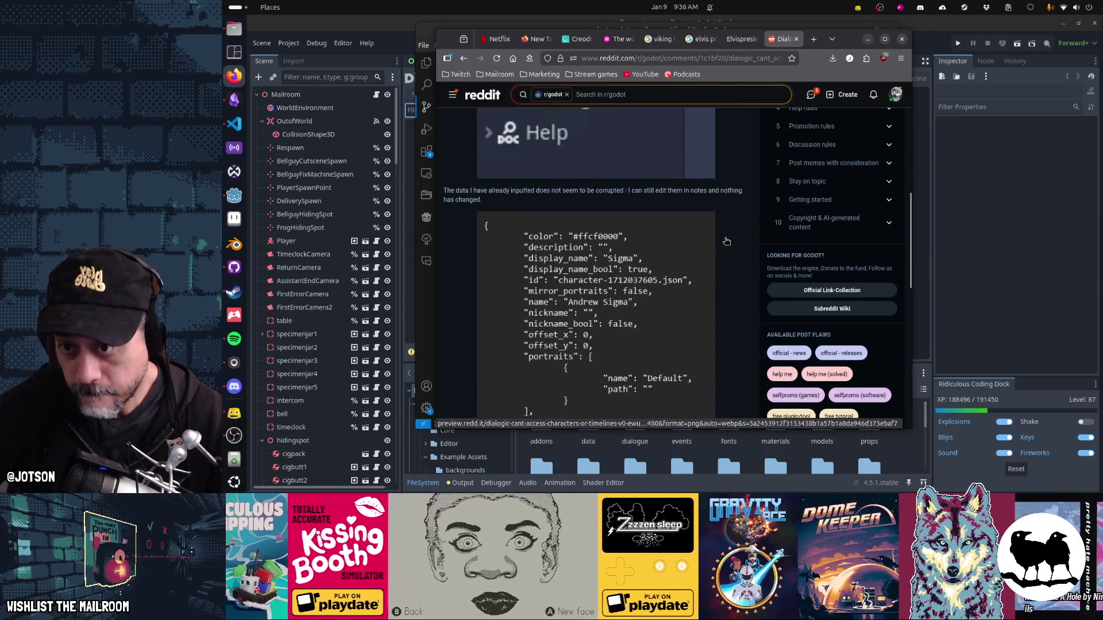
{"action": "scroll", "coordinate": [726, 240], "scroll_direction": "down", "scroll_amount": 3}
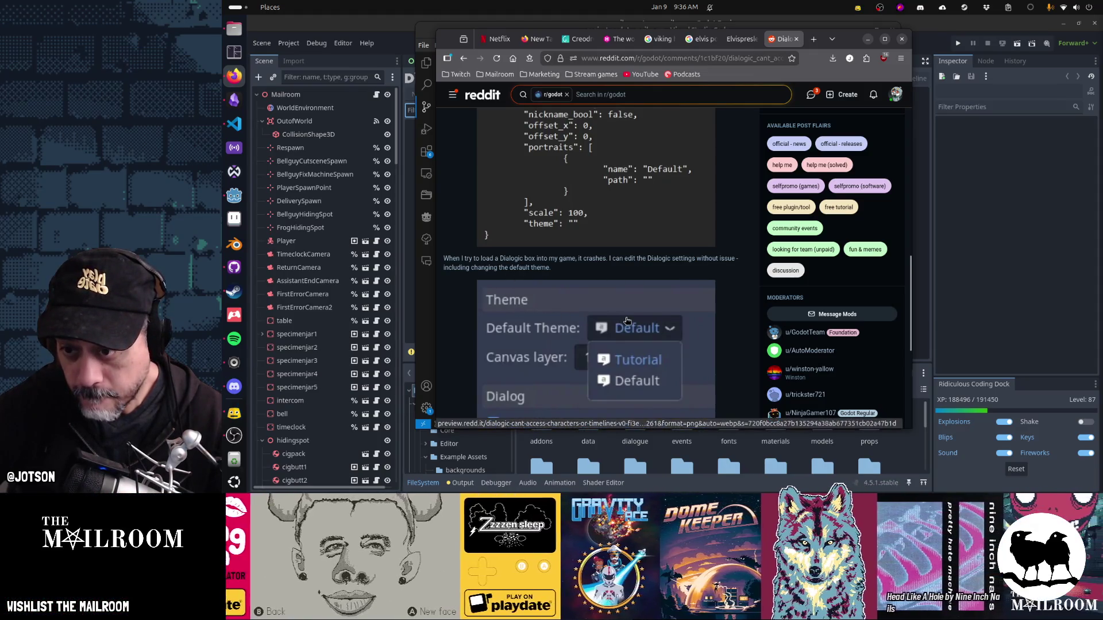
{"action": "scroll", "coordinate": [618, 319], "scroll_direction": "down", "scroll_amount": 5}
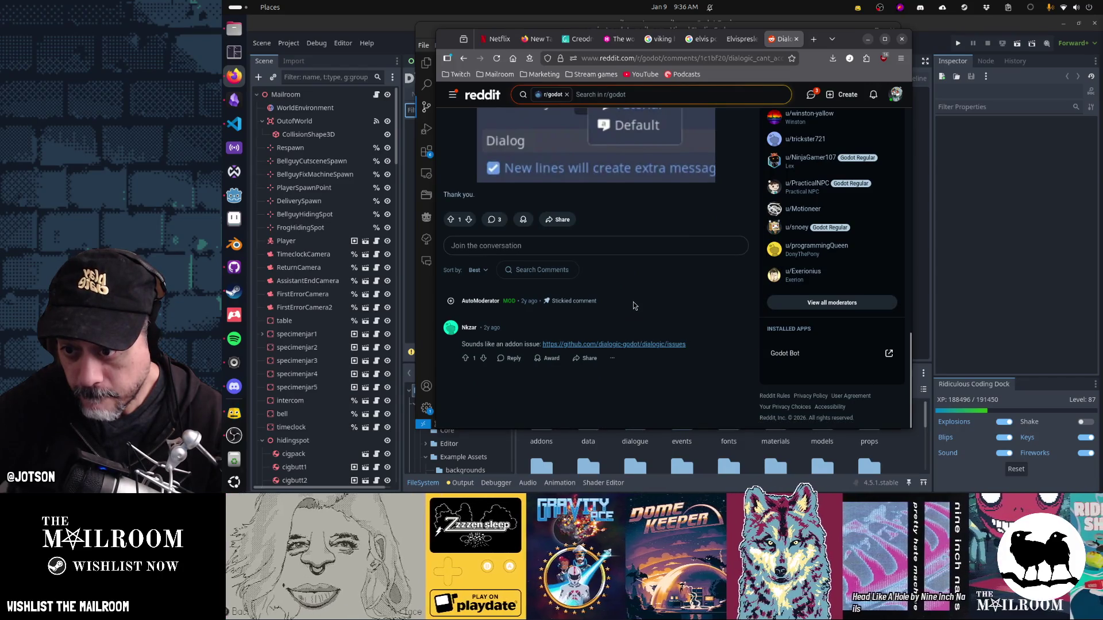
{"action": "left_click", "coordinate": [632, 344]}
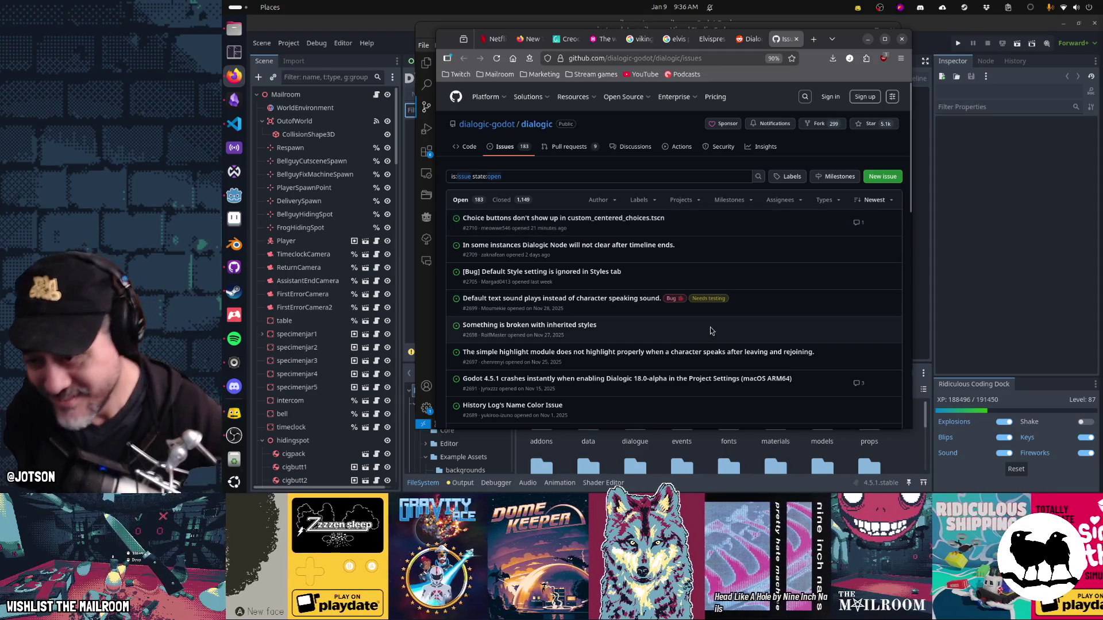
Step: Scroll the Dialogic issues list and glance back at the Reddit thread before returning
{"action": "scroll", "coordinate": [710, 327], "scroll_direction": "down", "scroll_amount": 5}
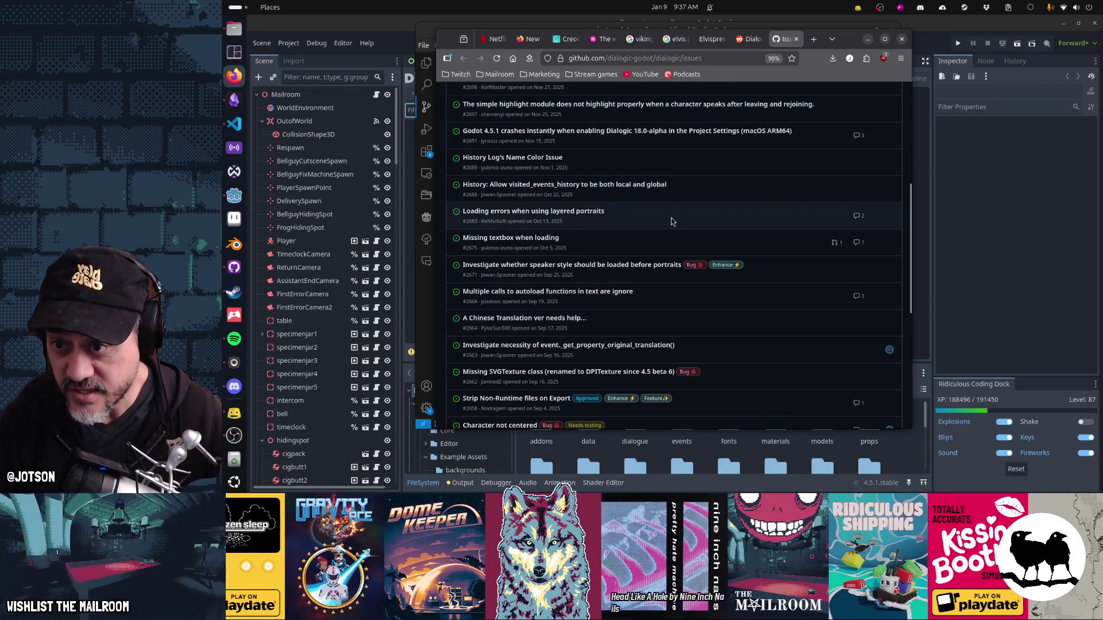
{"action": "scroll", "coordinate": [670, 222], "scroll_direction": "up", "scroll_amount": 5}
{"action": "left_click", "coordinate": [605, 178]}
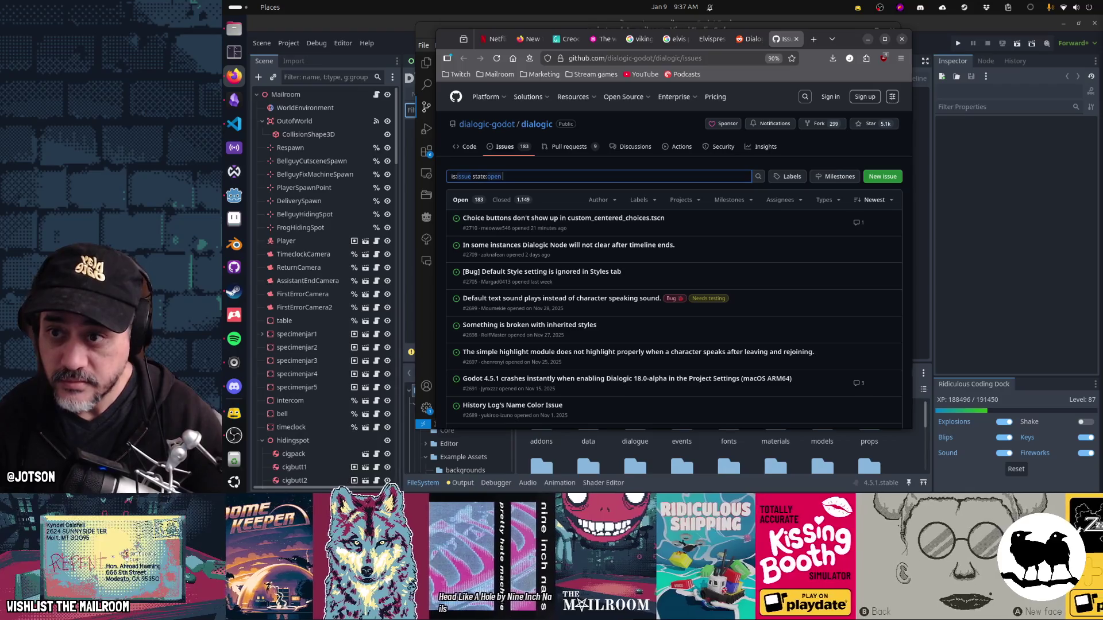
{"action": "key", "text": "ctrl+shift+Tab"}
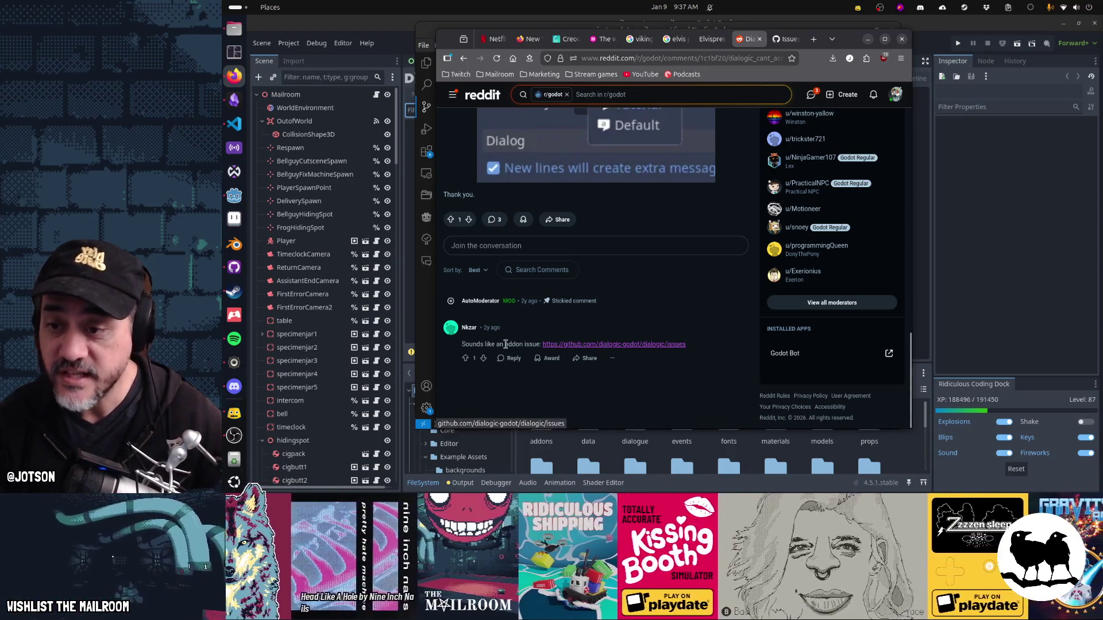
{"action": "left_click", "coordinate": [784, 38]}
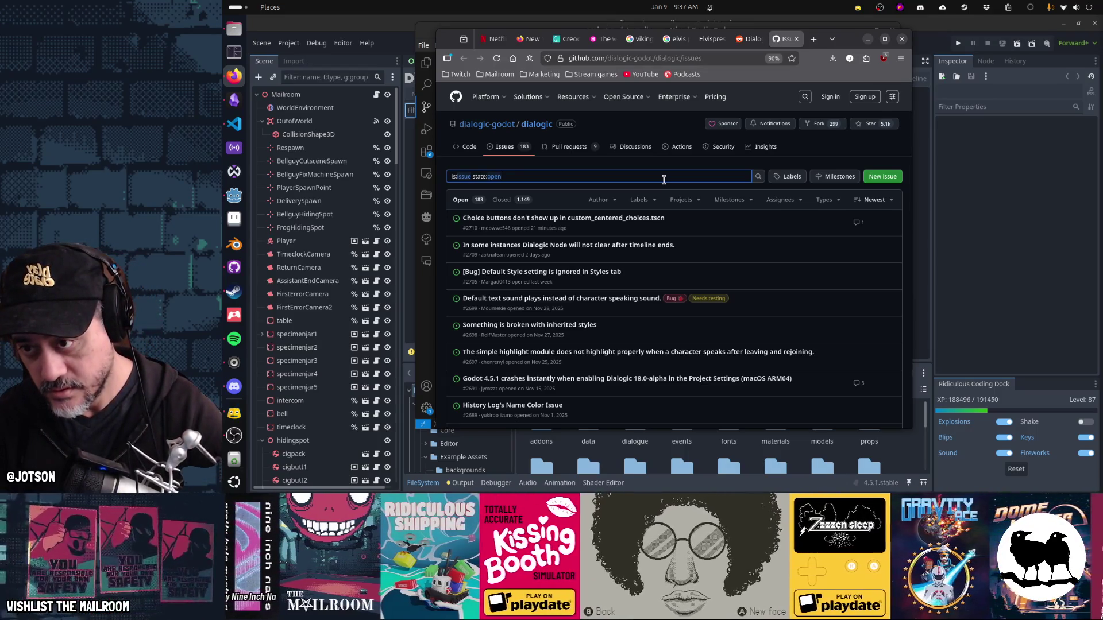
Step: Filter the open issues for 'editor', scan the results, then start clearing the term
{"action": "type", "text": "editor"}
{"action": "key", "text": "Return"}
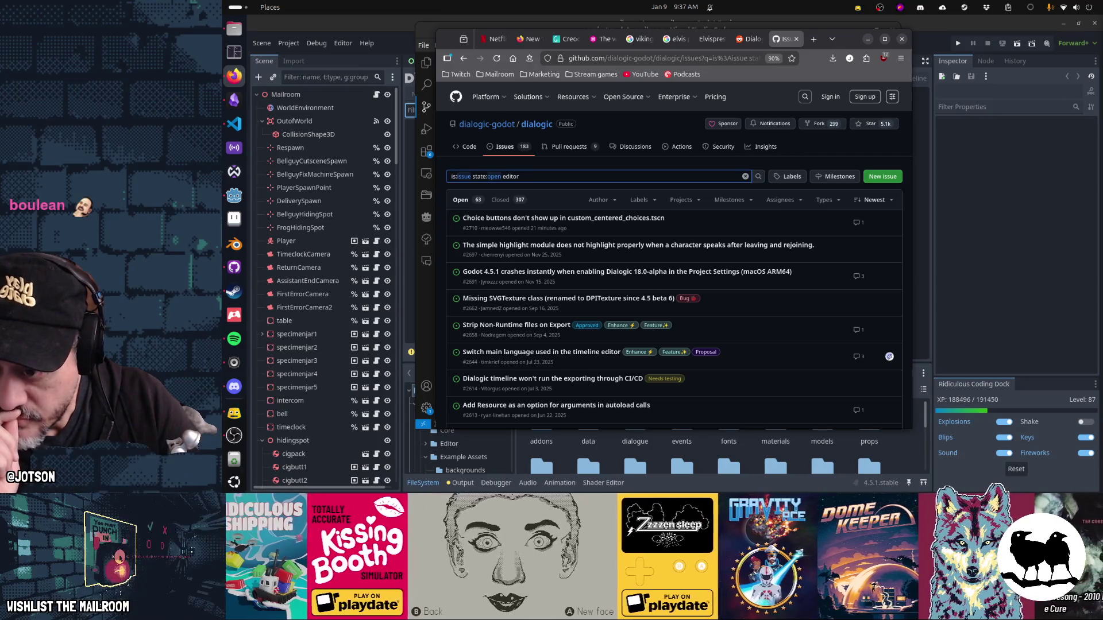
{"action": "scroll", "coordinate": [668, 217], "scroll_direction": "down", "scroll_amount": 5}
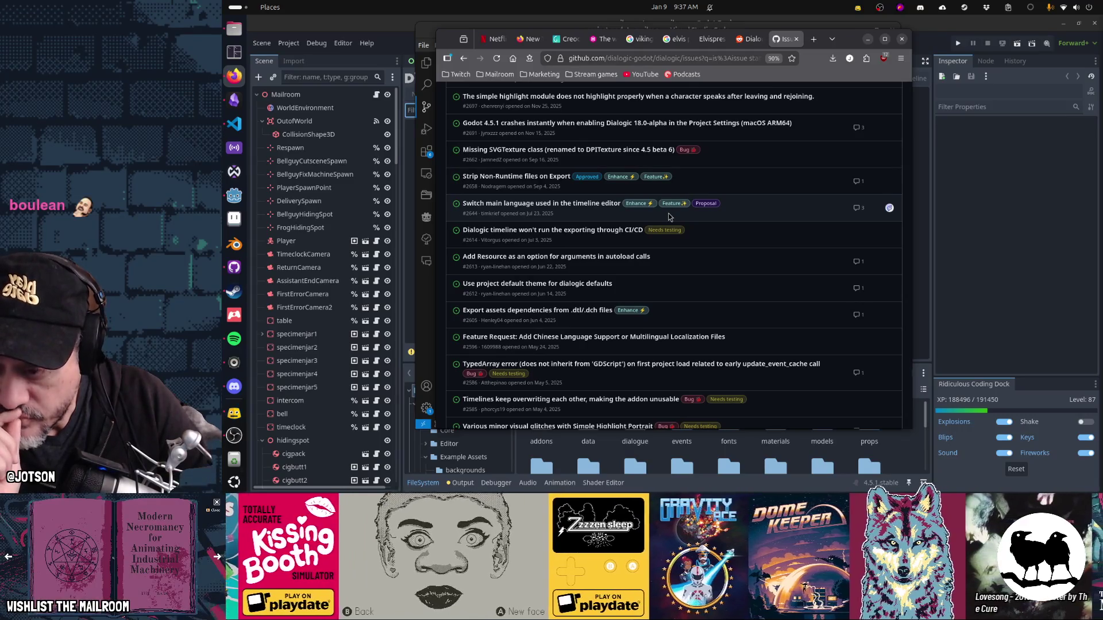
{"action": "scroll", "coordinate": [669, 217], "scroll_direction": "down", "scroll_amount": 5}
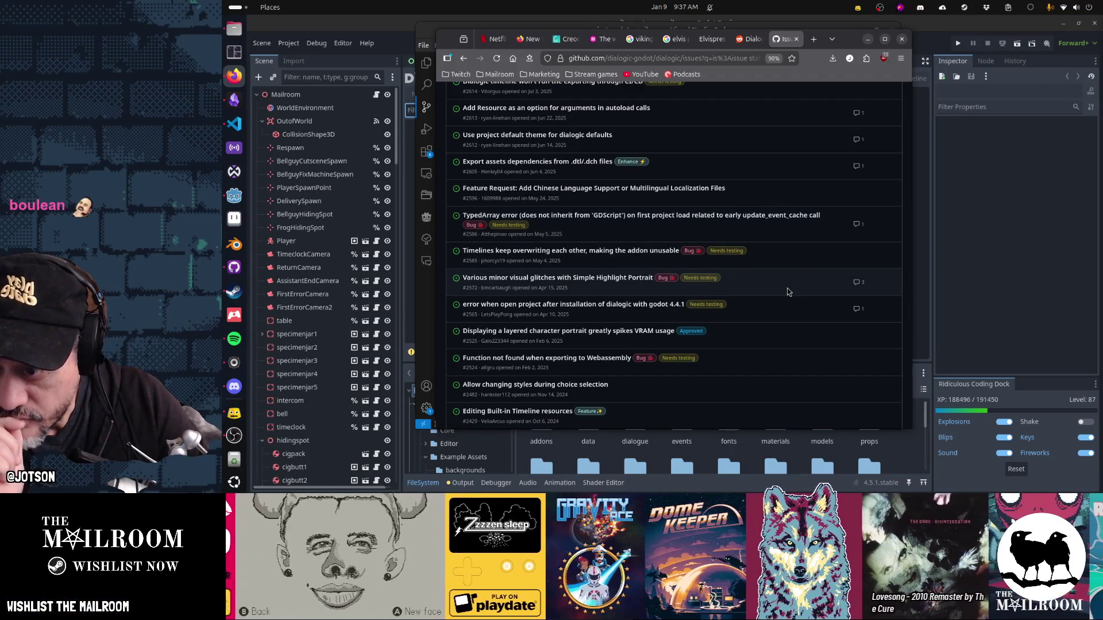
{"action": "scroll", "coordinate": [787, 292], "scroll_direction": "down", "scroll_amount": 3}
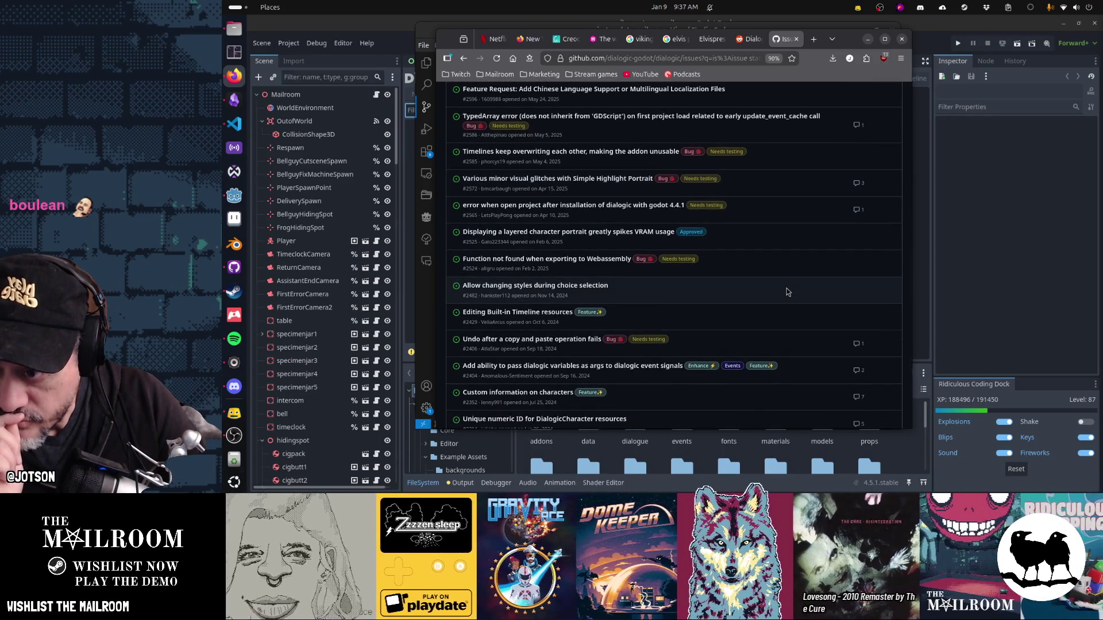
{"action": "scroll", "coordinate": [787, 289], "scroll_direction": "down", "scroll_amount": 3}
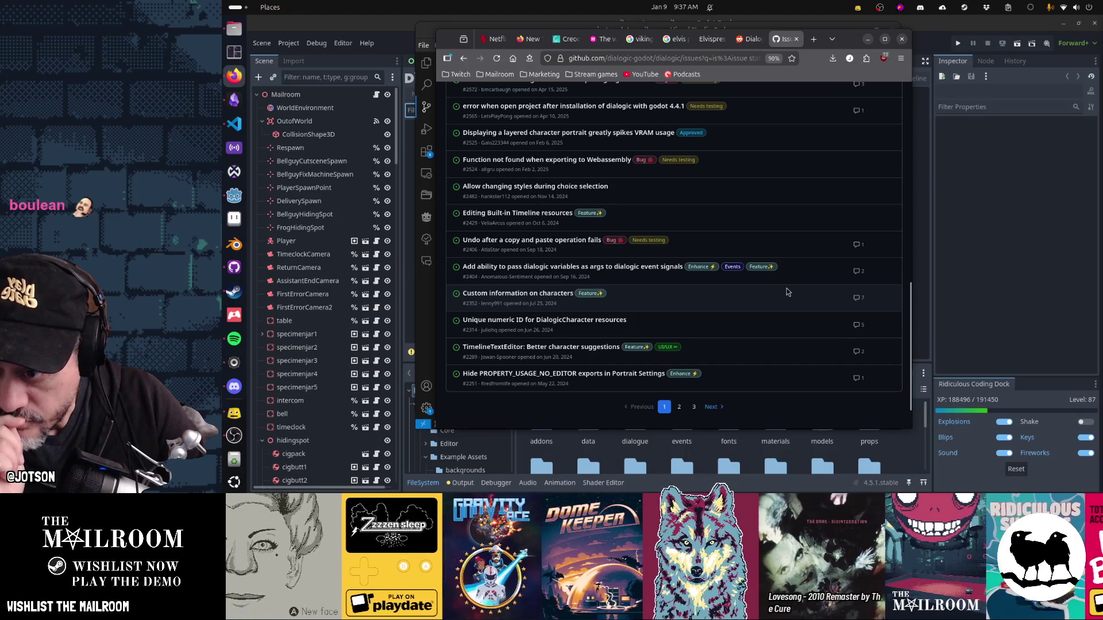
{"action": "scroll", "coordinate": [787, 289], "scroll_direction": "up", "scroll_amount": 10}
{"action": "left_click", "coordinate": [557, 173]}
{"action": "key", "text": "BackSpace"}
{"action": "key", "text": "BackSpace"}
{"action": "key", "text": "BackSpace"}
Step: Search issues for 'disappeared', then 'removed', and view issue #2514 'DialogicTimeline fails to load on install'
{"action": "type", "text": "di"}
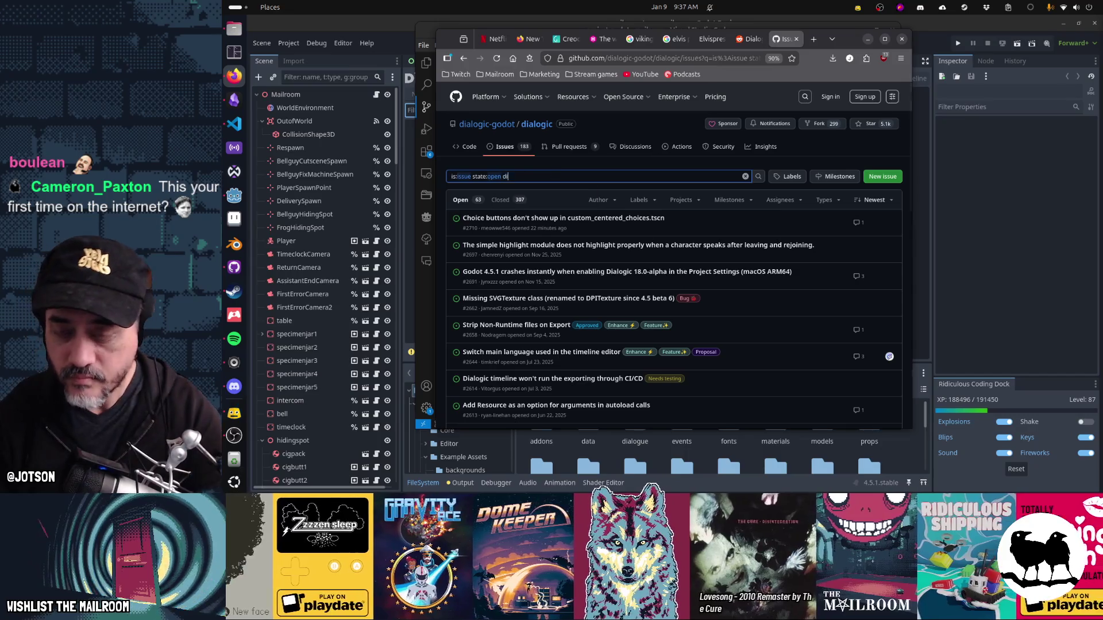
{"action": "type", "text": "sappeared"}
{"action": "key", "text": "Return"}
{"action": "double_click", "coordinate": [554, 173]}
{"action": "type", "text": "moved"}
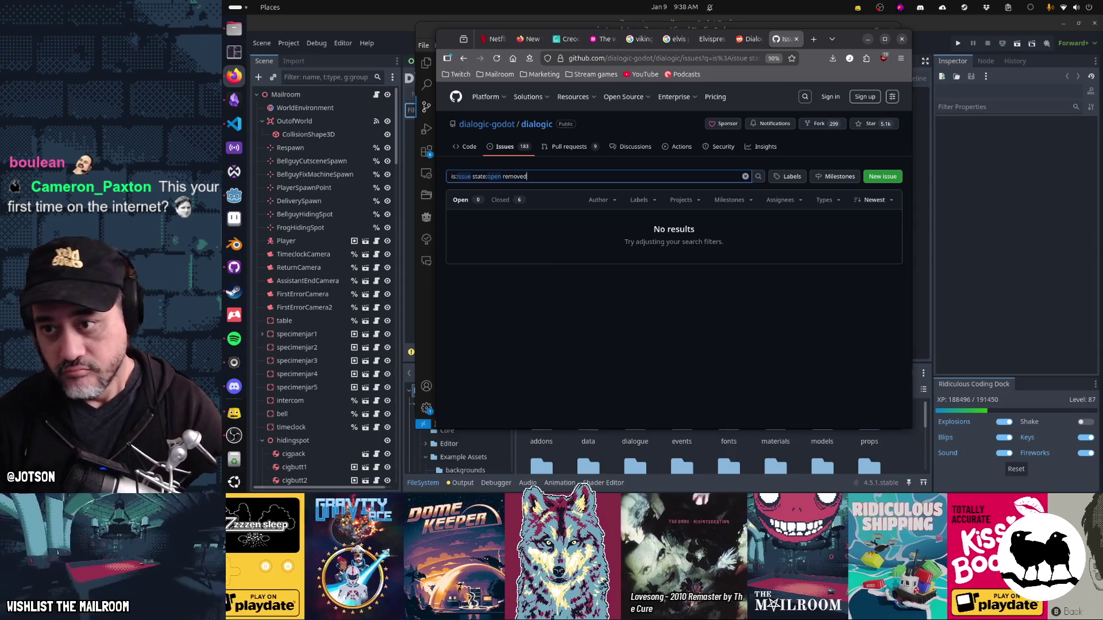
{"action": "key", "text": "Return"}
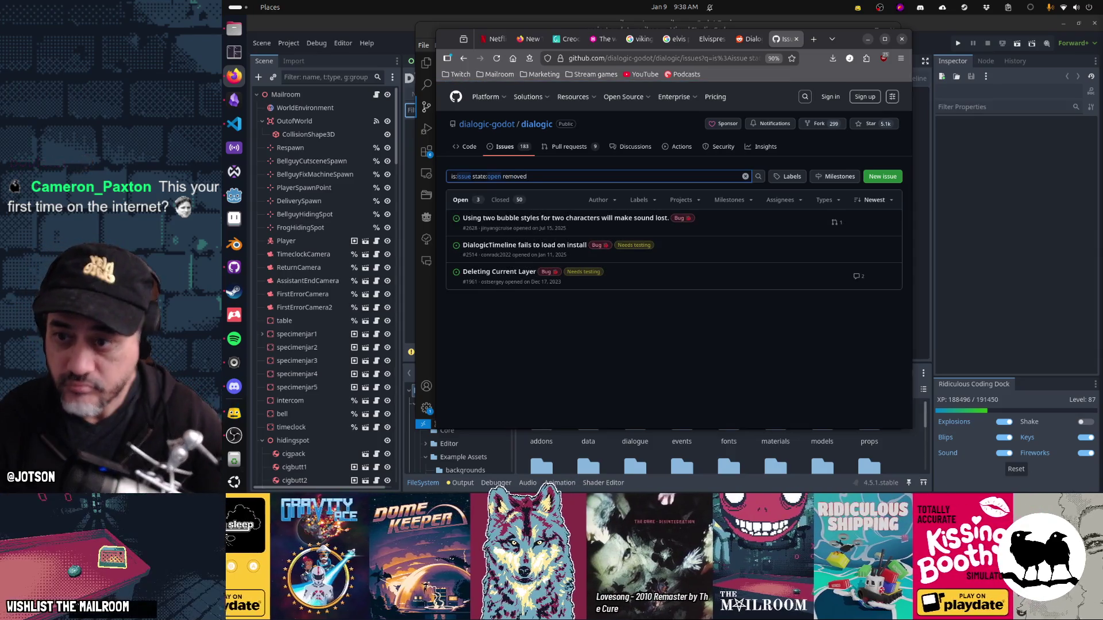
{"action": "mouse_move", "coordinate": [545, 248]}
{"action": "left_click", "coordinate": [544, 248]}
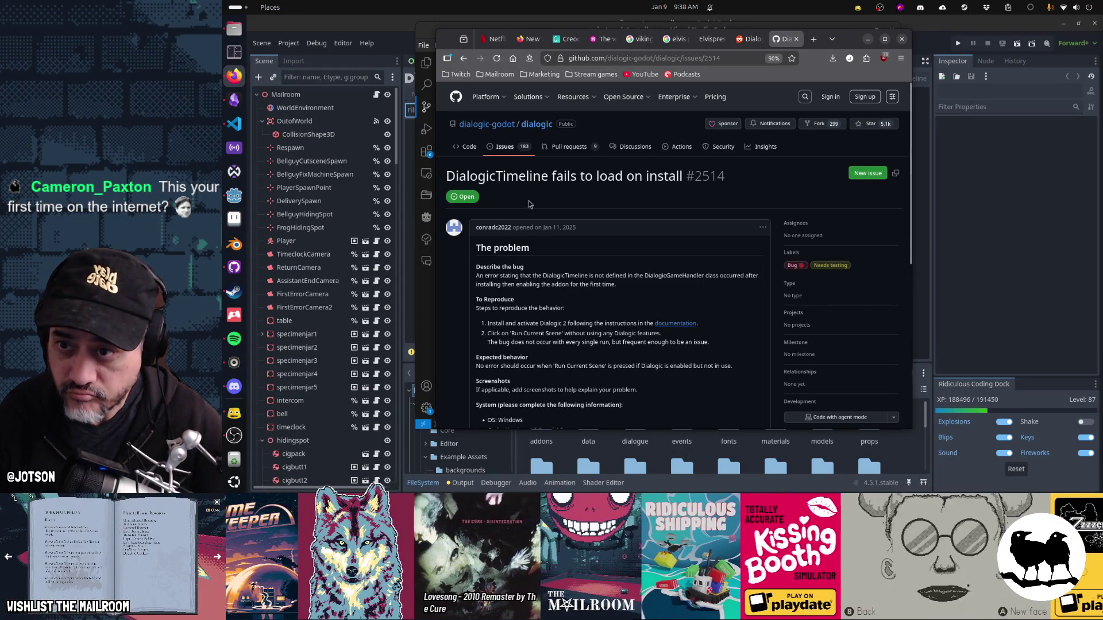
{"action": "key", "text": "alt+Left"}
Step: Change the issue search to 'loaded' and scan the results
{"action": "double_click", "coordinate": [590, 175]}
{"action": "type", "text": "lo"}
{"action": "key", "text": "Return"}
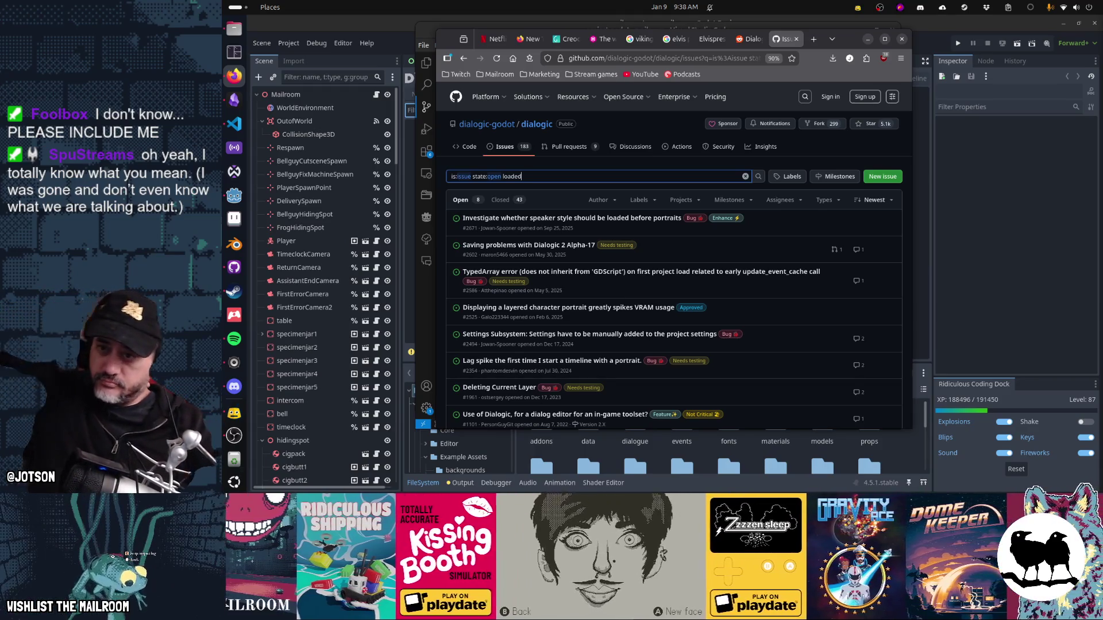
{"action": "scroll", "coordinate": [606, 244], "scroll_direction": "down", "scroll_amount": 3}
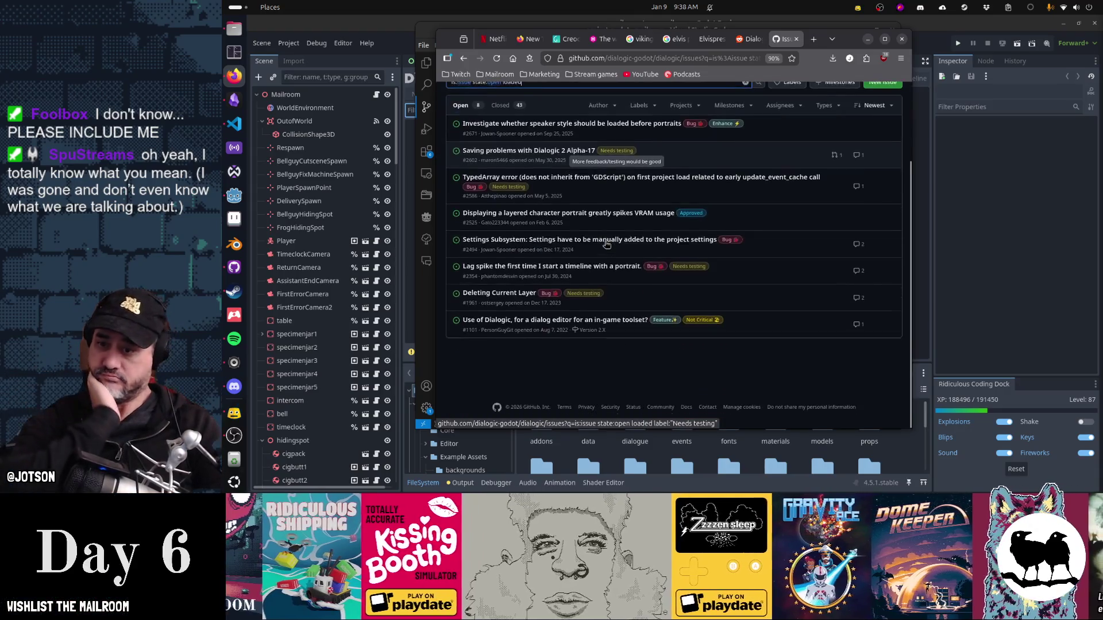
{"action": "scroll", "coordinate": [606, 245], "scroll_direction": "up", "scroll_amount": 3}
{"action": "double_click", "coordinate": [533, 176]}
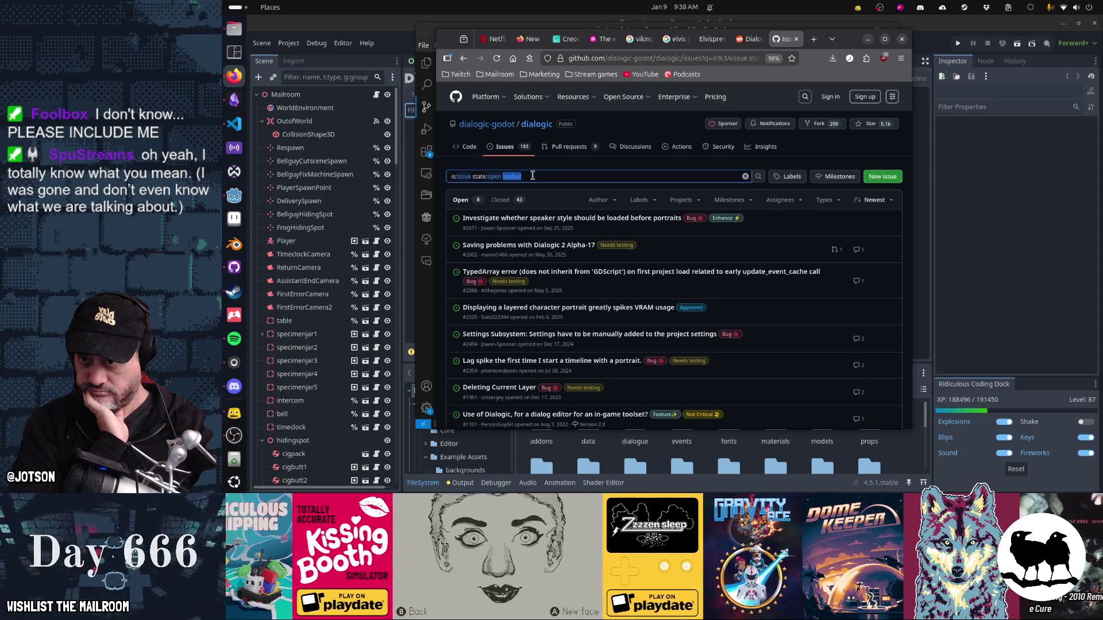
Step: Rearrange the Firefox and VS Code windows so the browser sits over Godot
{"action": "left_click_drag", "start_coordinate": [844, 43], "coordinate": [984, 77]}
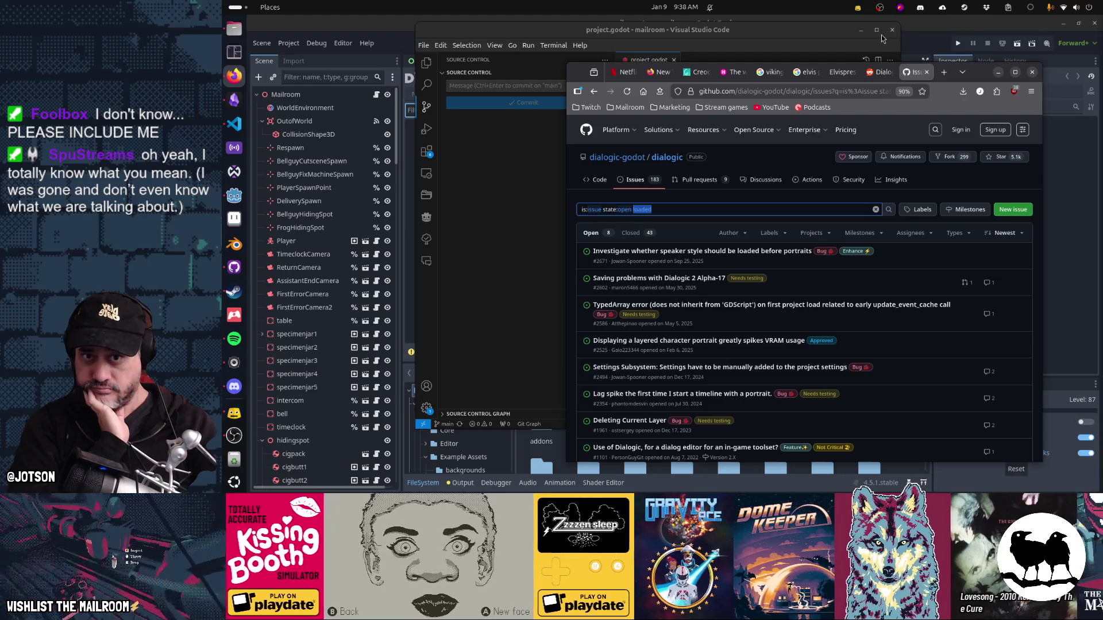
{"action": "left_click_drag", "start_coordinate": [817, 39], "coordinate": [668, 108]}
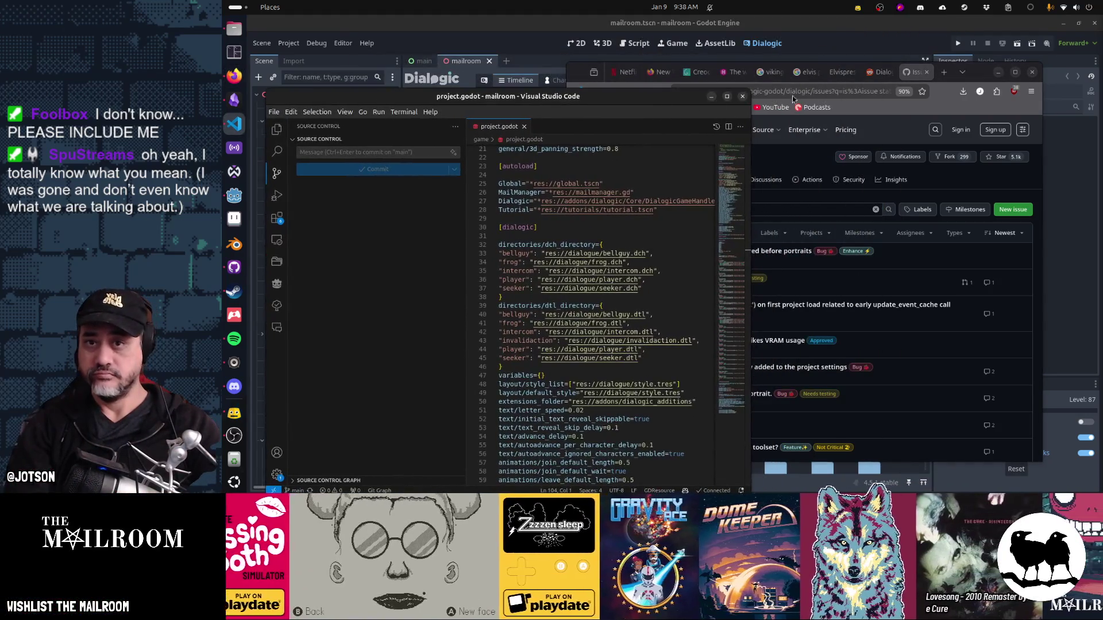
{"action": "left_click_drag", "start_coordinate": [980, 75], "coordinate": [996, 76]}
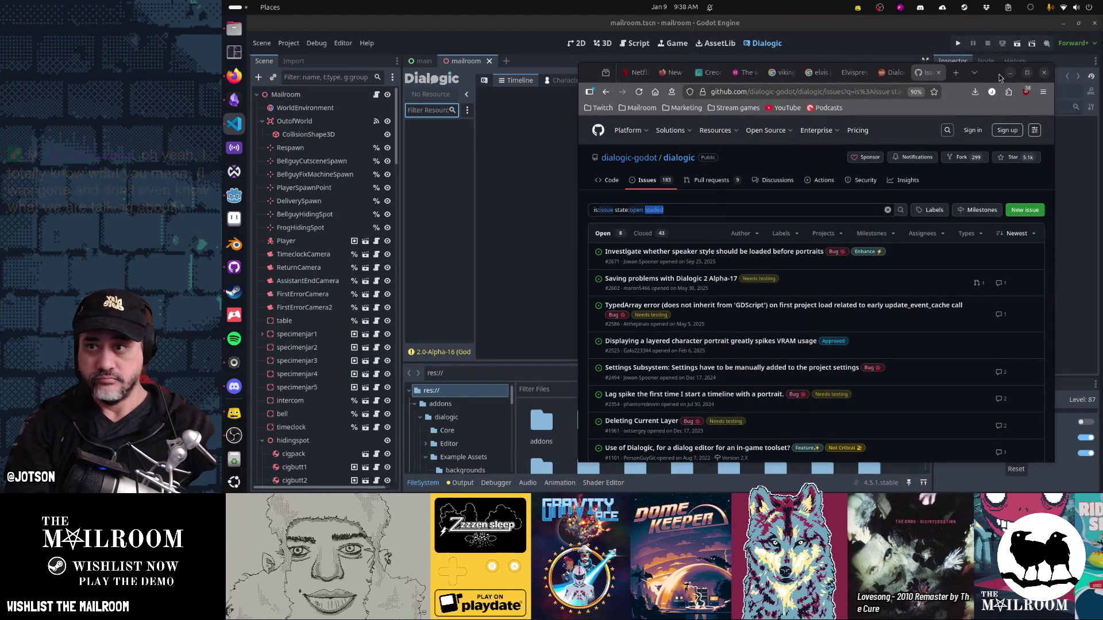
{"action": "left_click_drag", "start_coordinate": [983, 86], "coordinate": [935, 82]}
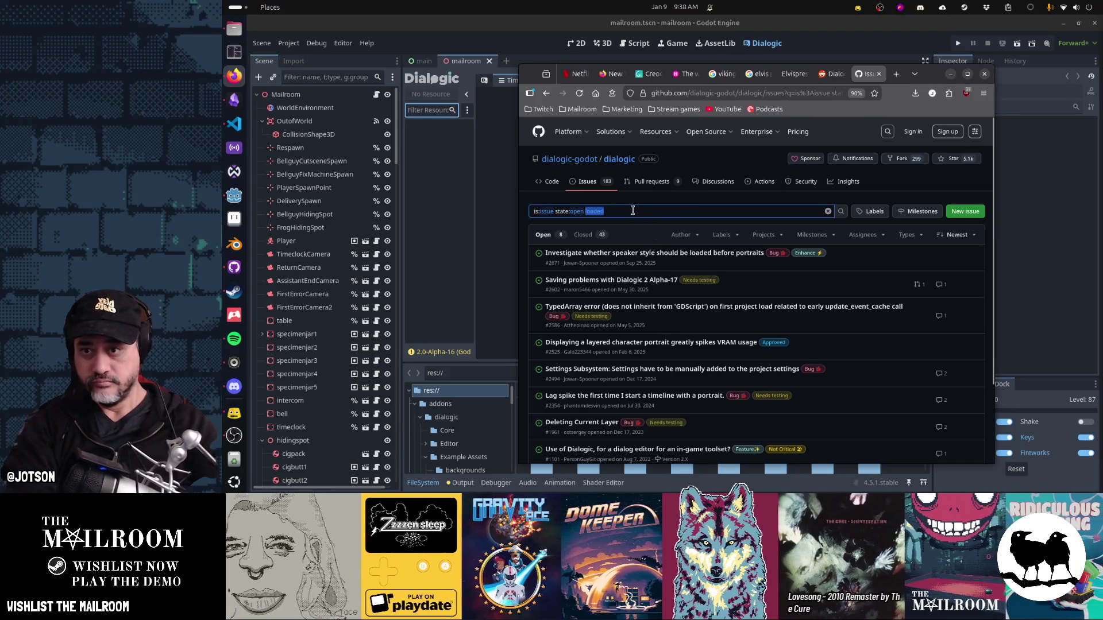
Step: Search issues for 'resources' and read the 'Reference manager - access to characters' issue
{"action": "type", "text": "resources"}
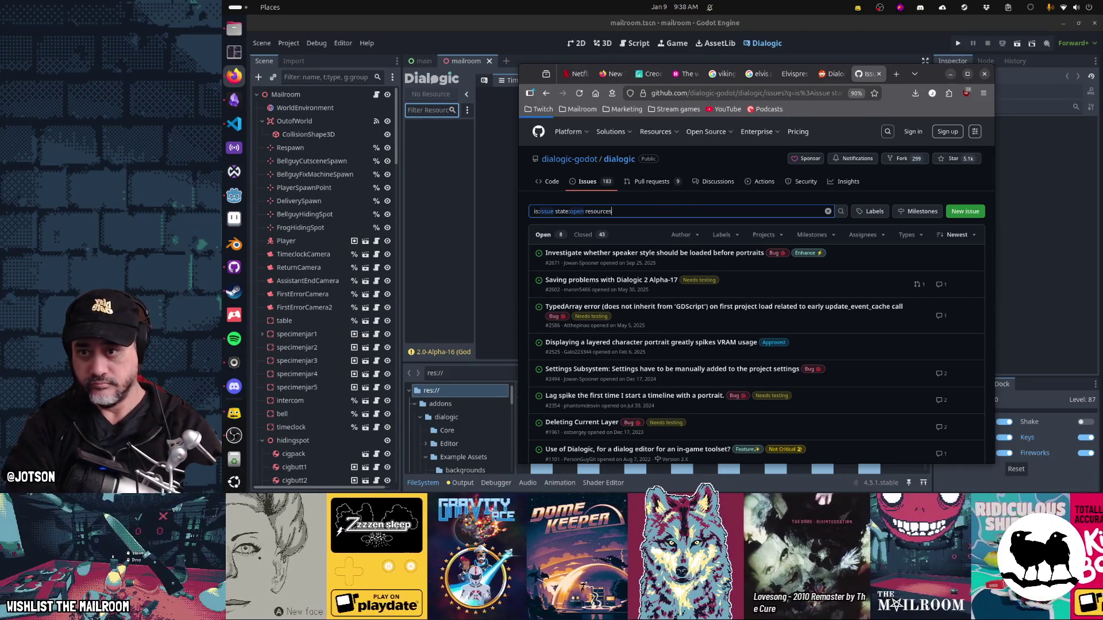
{"action": "key", "text": "Return"}
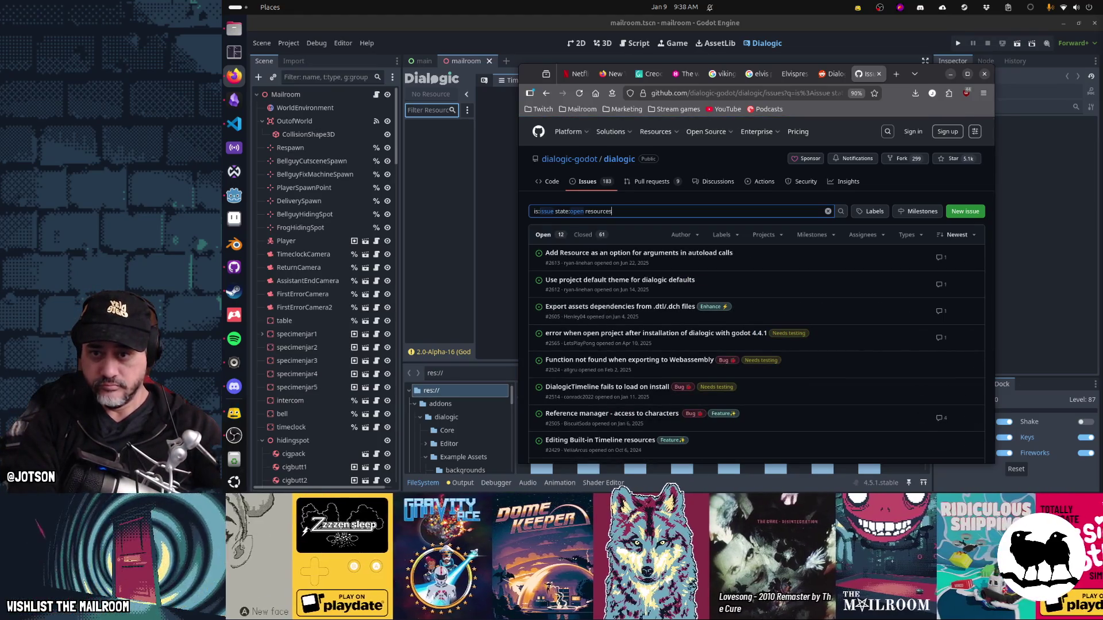
{"action": "mouse_move", "coordinate": [666, 251]}
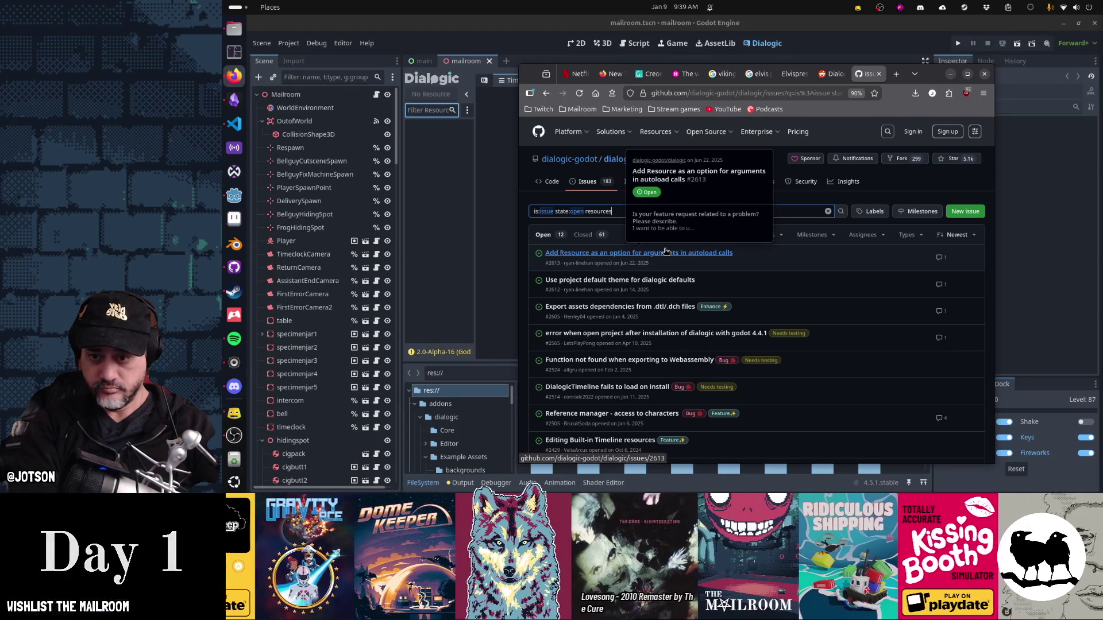
{"action": "scroll", "coordinate": [659, 385], "scroll_direction": "down", "scroll_amount": 1}
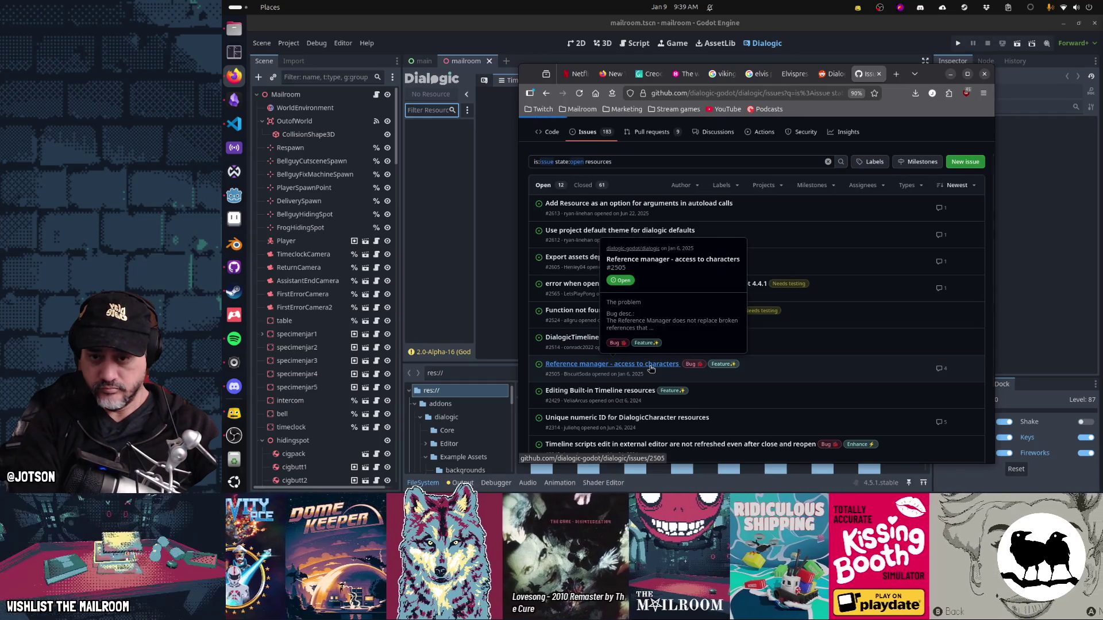
{"action": "left_click", "coordinate": [652, 368]}
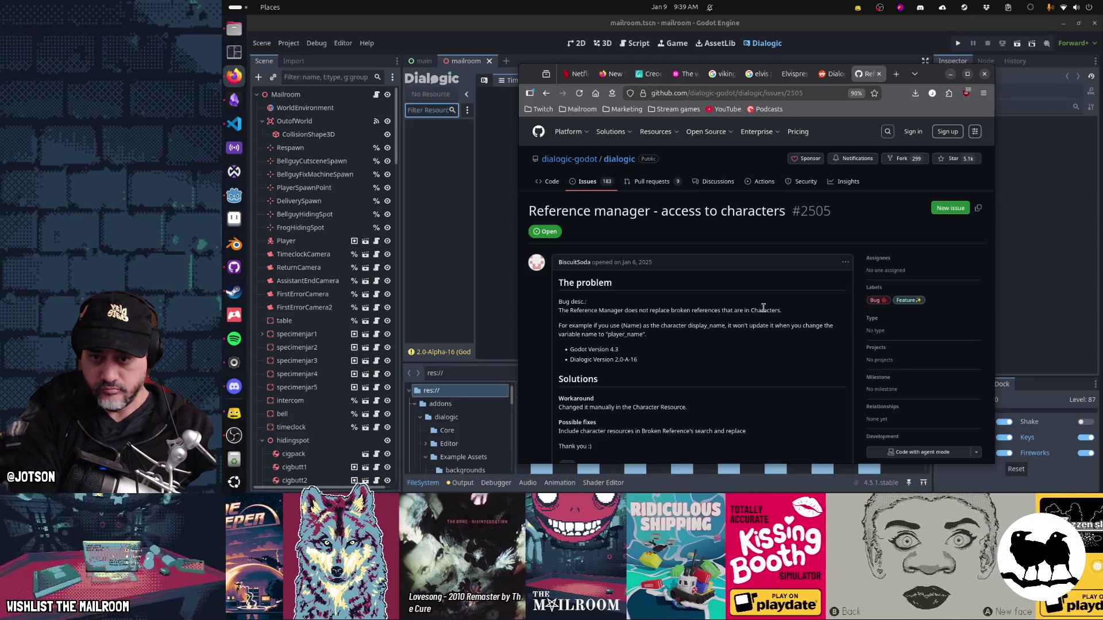
{"action": "scroll", "coordinate": [764, 308], "scroll_direction": "down", "scroll_amount": 2}
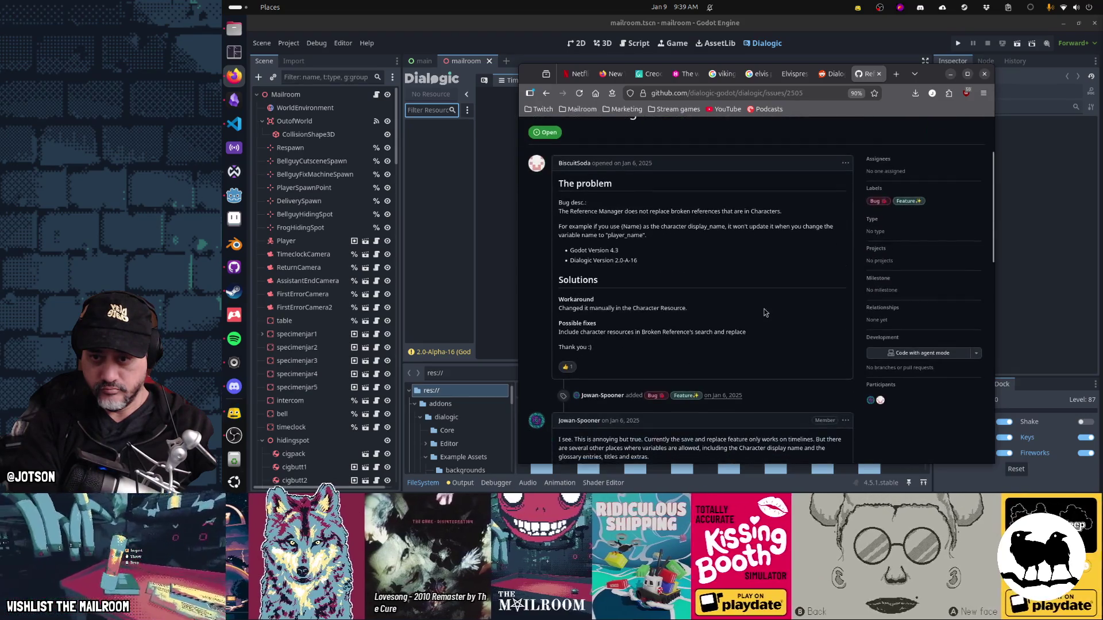
{"action": "scroll", "coordinate": [765, 313], "scroll_direction": "down", "scroll_amount": 3}
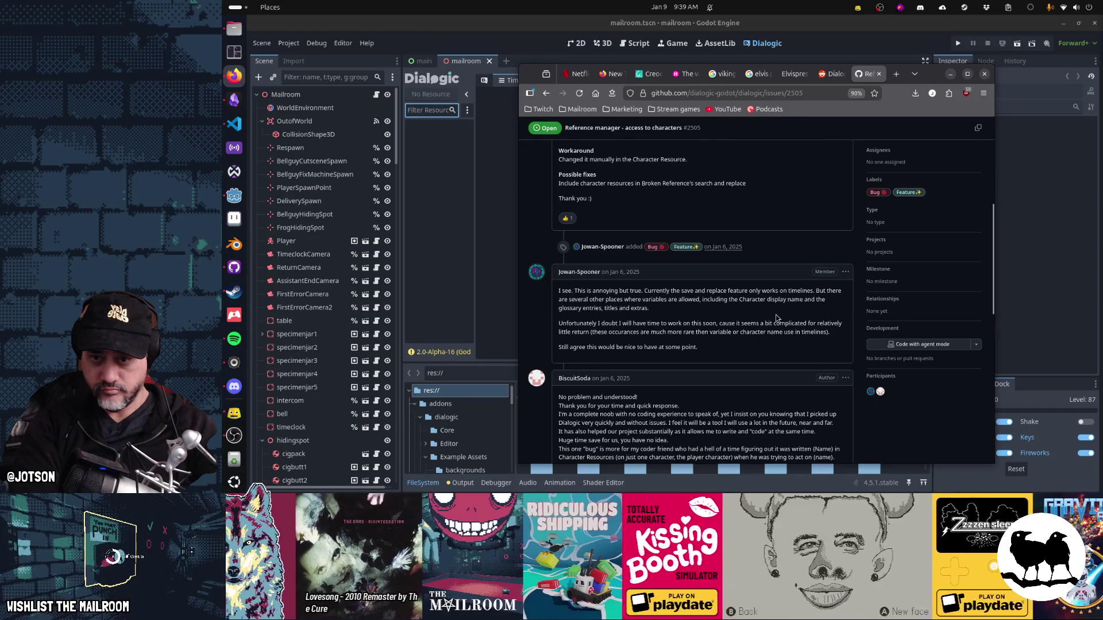
{"action": "key", "text": "alt+Left"}
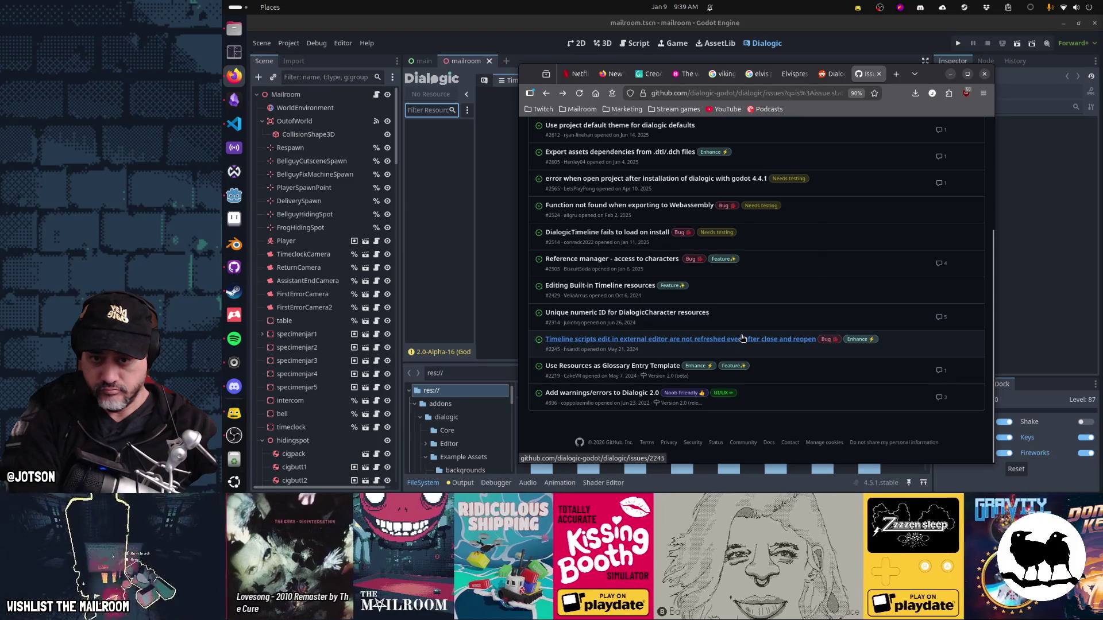
Step: Read issue #936 'Add warnings/errors to Dialogic 2.0', then return to the top of the list
{"action": "mouse_move", "coordinate": [712, 341]}
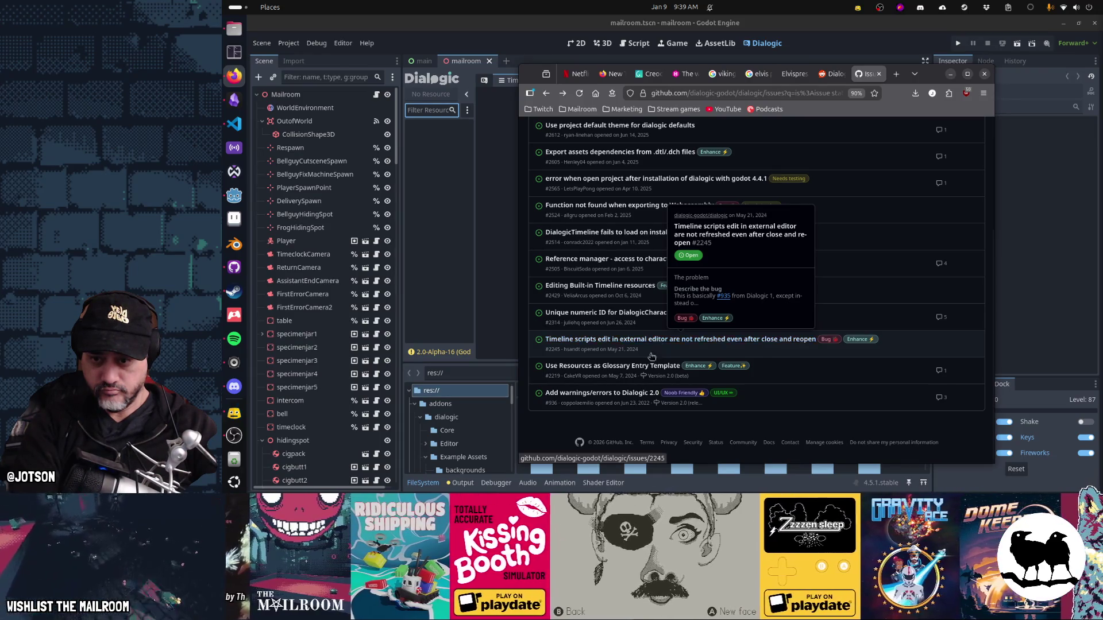
{"action": "left_click", "coordinate": [580, 393]}
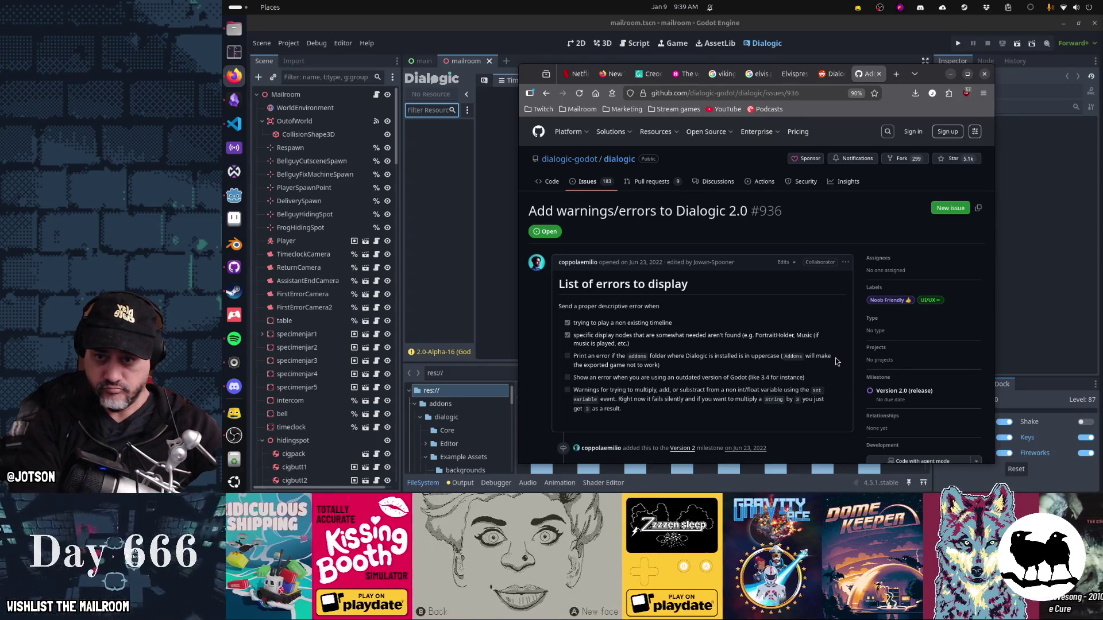
{"action": "scroll", "coordinate": [722, 360], "scroll_direction": "down", "scroll_amount": 5}
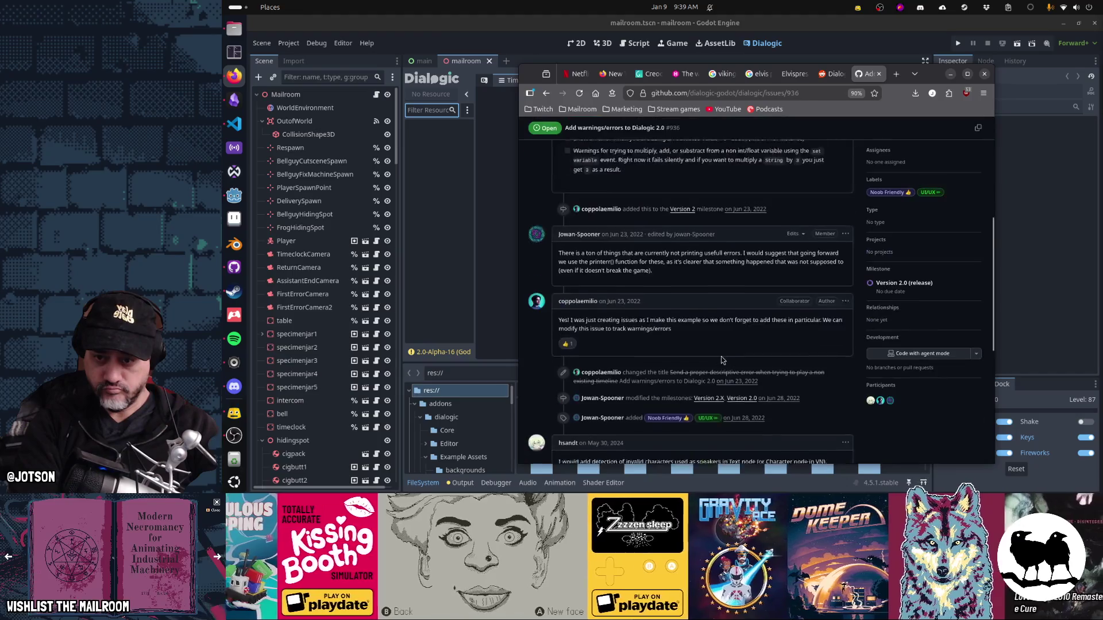
{"action": "scroll", "coordinate": [723, 360], "scroll_direction": "down", "scroll_amount": 2}
{"action": "key", "text": "alt+Left"}
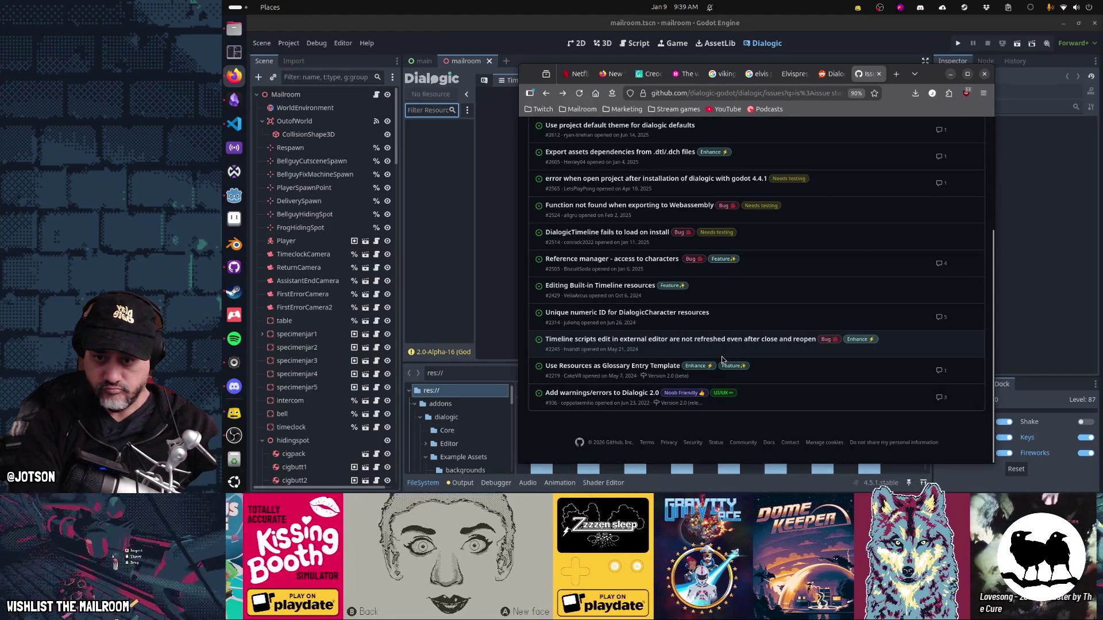
{"action": "scroll", "coordinate": [723, 360], "scroll_direction": "up", "scroll_amount": 3}
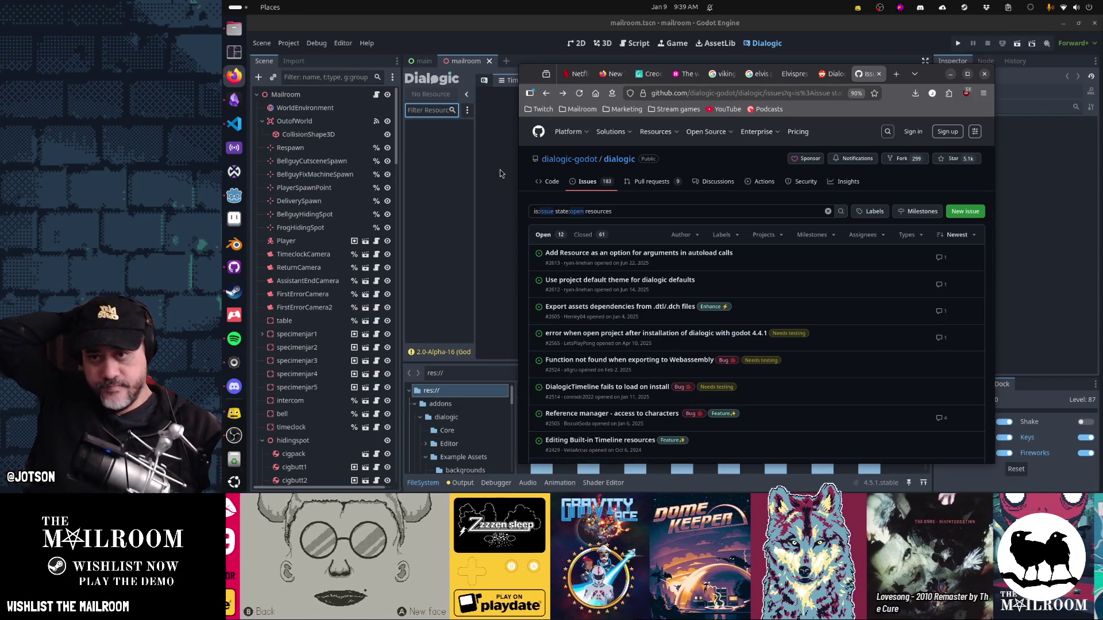
Step: Reload the externally changed files from disk and group Dialogic resources by type
{"action": "left_click", "coordinate": [443, 175]}
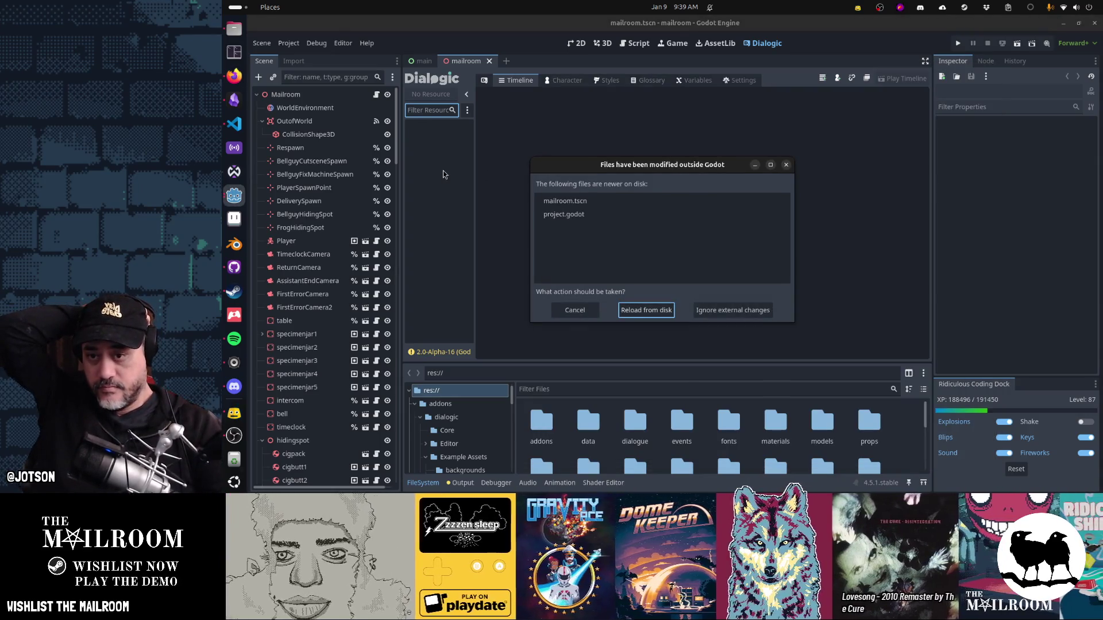
{"action": "left_click", "coordinate": [645, 309]}
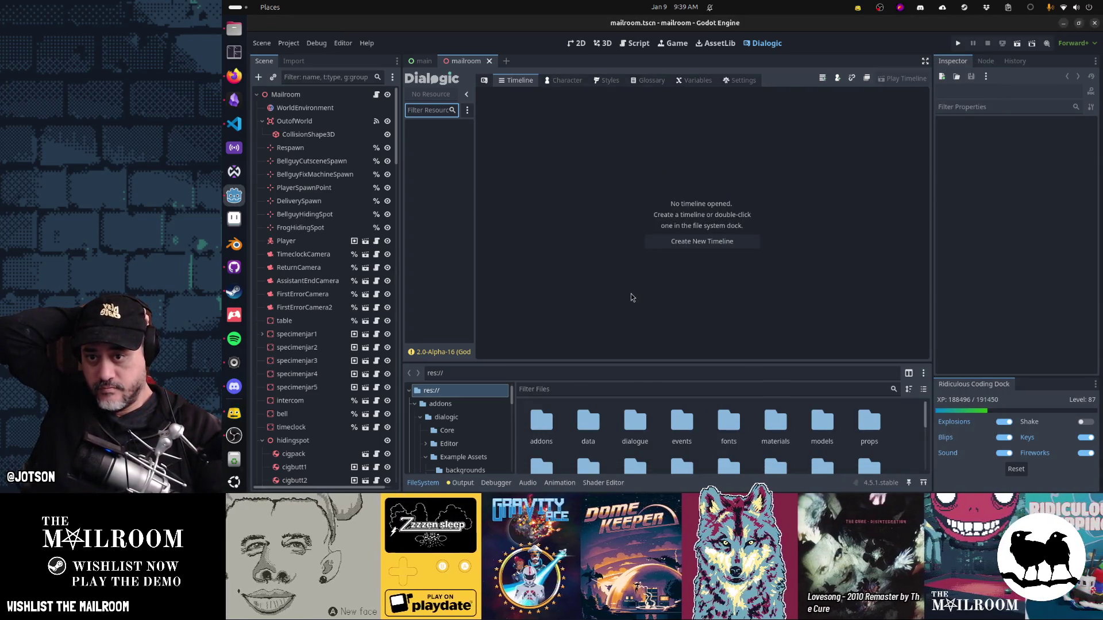
{"action": "left_click", "coordinate": [468, 110]}
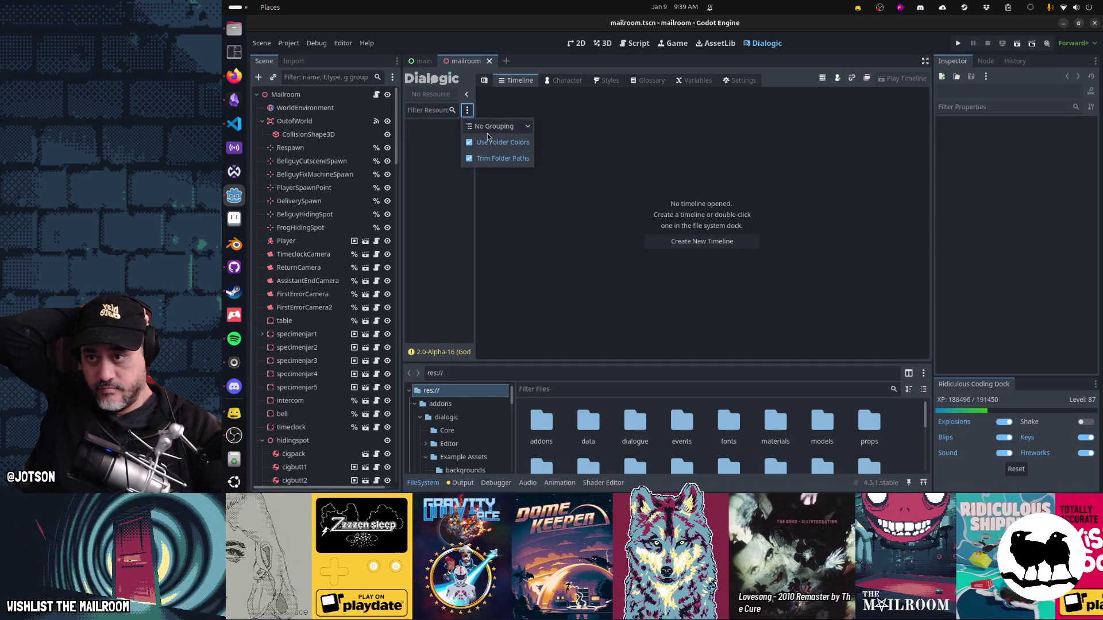
{"action": "left_click", "coordinate": [494, 127]}
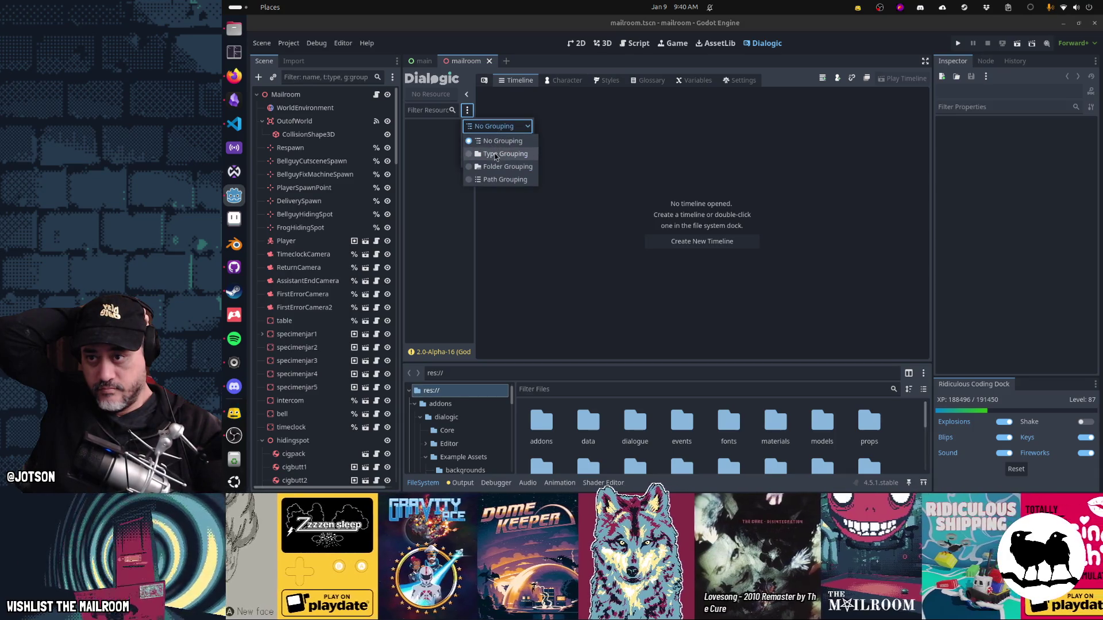
{"action": "left_click", "coordinate": [495, 154]}
Step: Regroup Dialogic resources by path, then open and cancel the Create New Timeline dialog
{"action": "left_click", "coordinate": [497, 126]}
{"action": "left_click", "coordinate": [500, 166]}
{"action": "left_click", "coordinate": [488, 127]}
{"action": "left_click", "coordinate": [500, 179]}
{"action": "left_click", "coordinate": [488, 127]}
{"action": "left_click", "coordinate": [450, 177]}
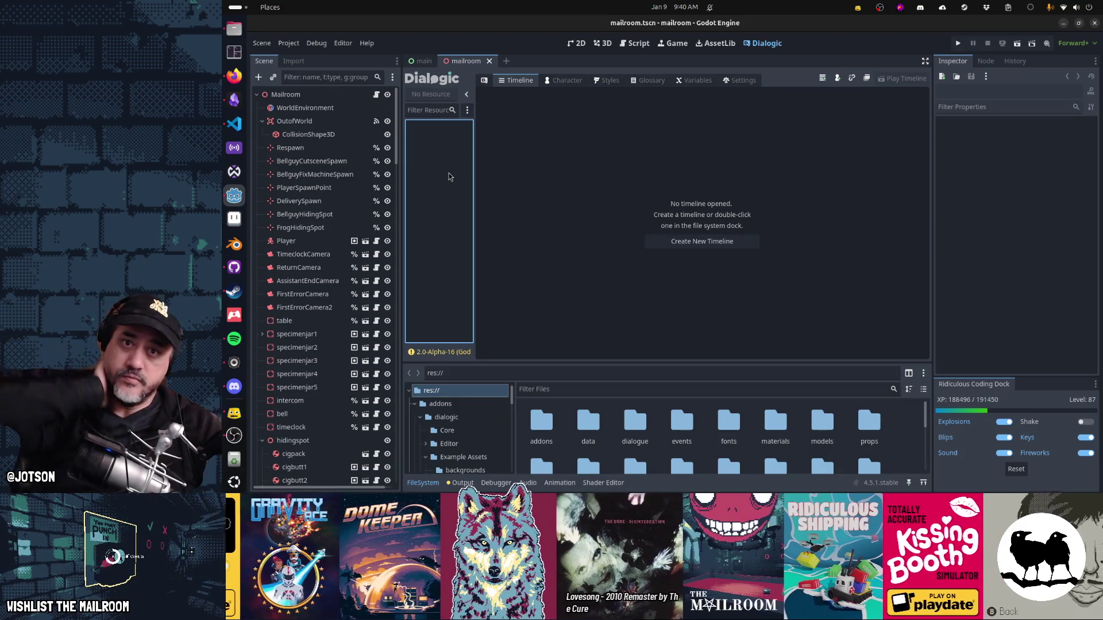
{"action": "left_click", "coordinate": [825, 79]}
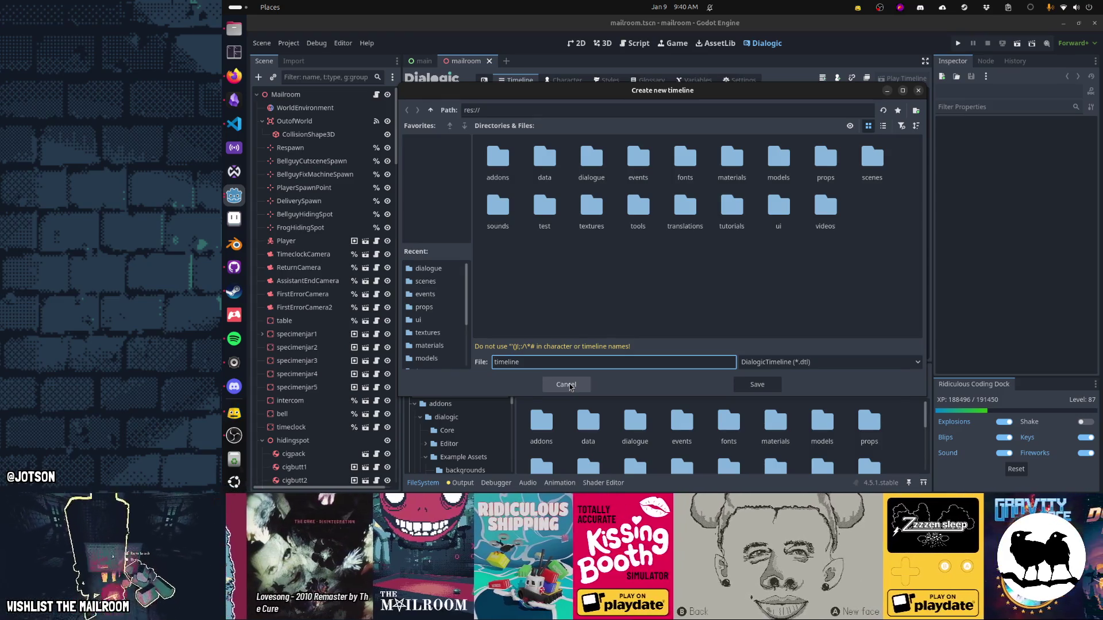
{"action": "left_click", "coordinate": [571, 386]}
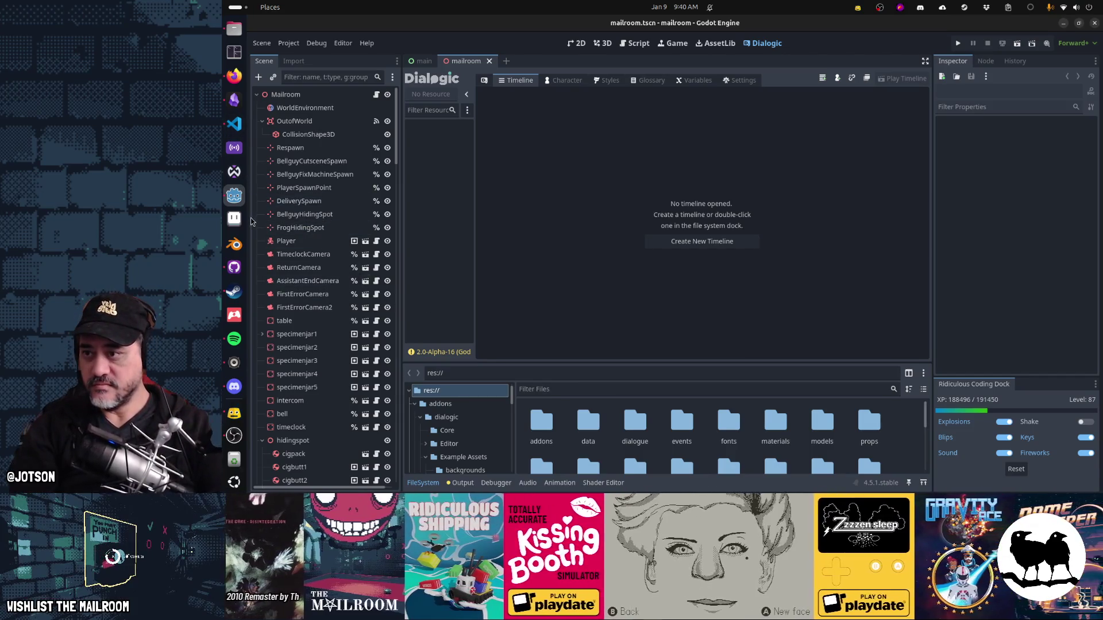
Step: Check uncommitted changes in GitHub Desktop, open game/dialogue/bellguy.dch as text, then return to Godot
{"action": "left_click", "coordinate": [234, 268]}
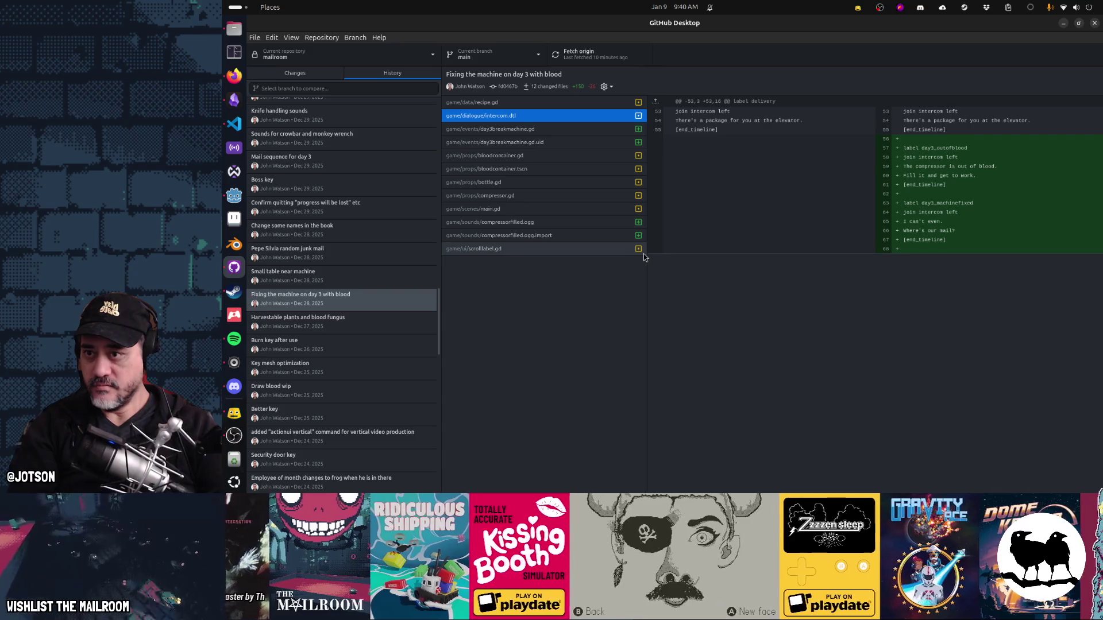
{"action": "left_click", "coordinate": [306, 80]}
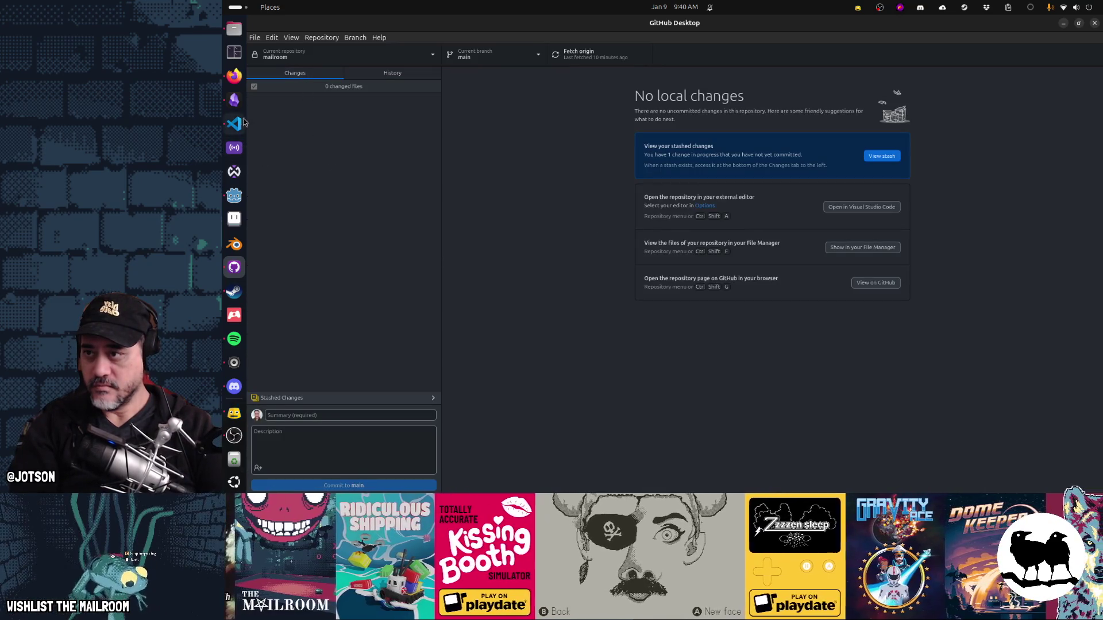
{"action": "left_click", "coordinate": [233, 28]}
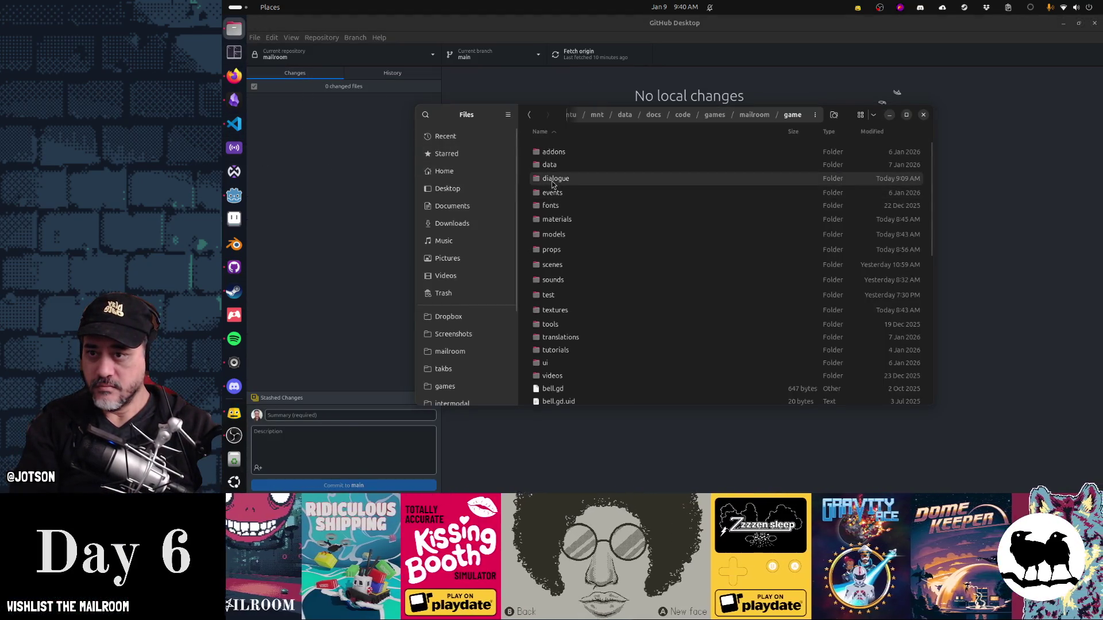
{"action": "double_click", "coordinate": [553, 179]}
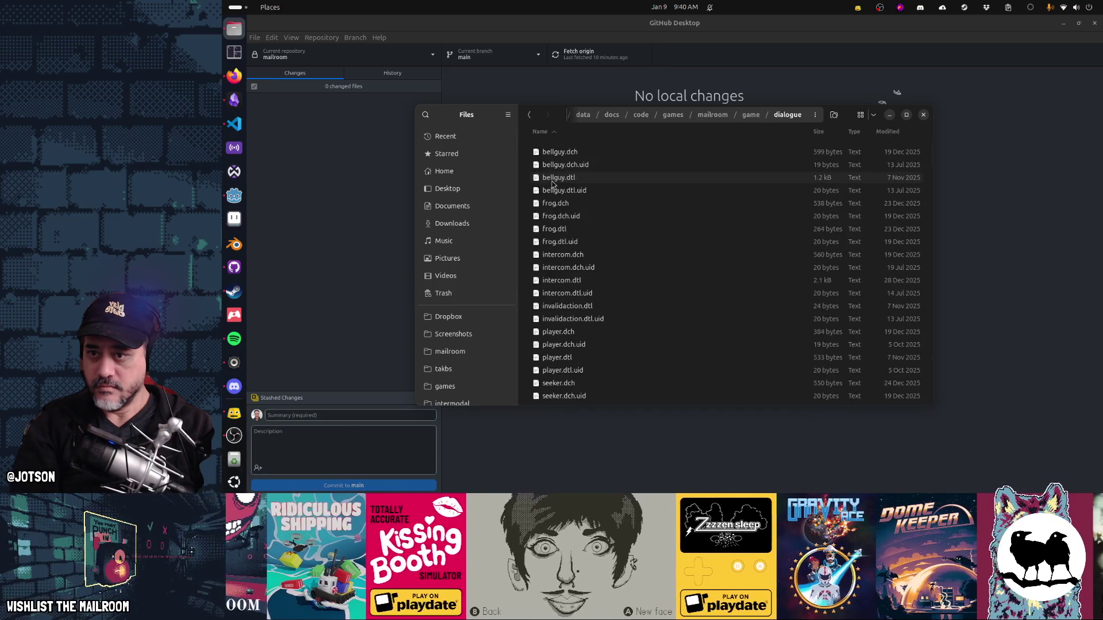
{"action": "key", "text": "Down"}
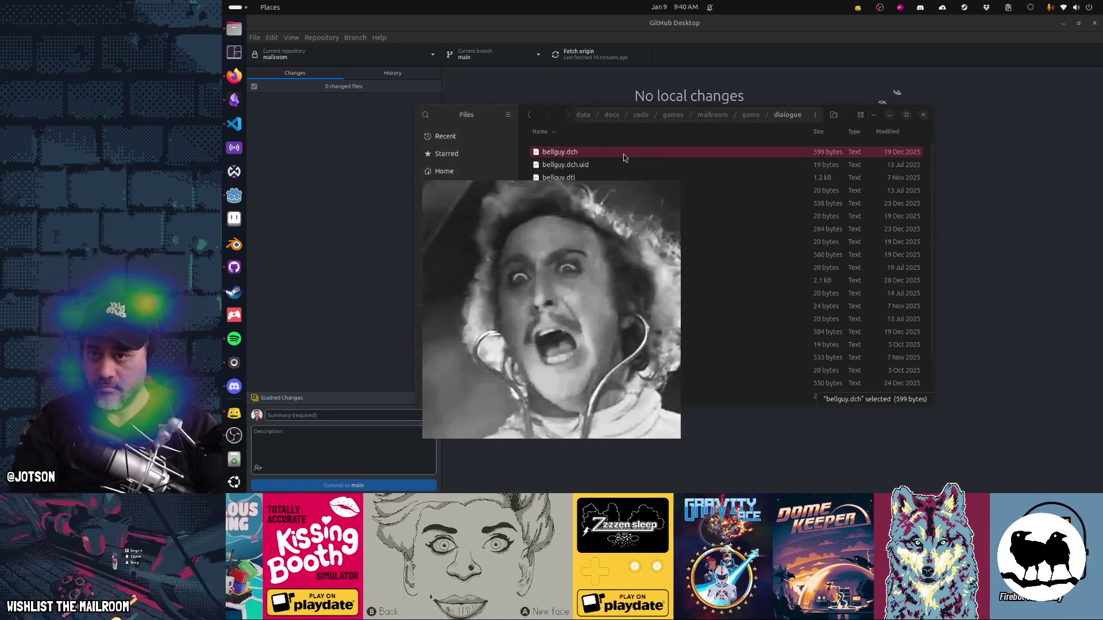
{"action": "double_click", "coordinate": [622, 153]}
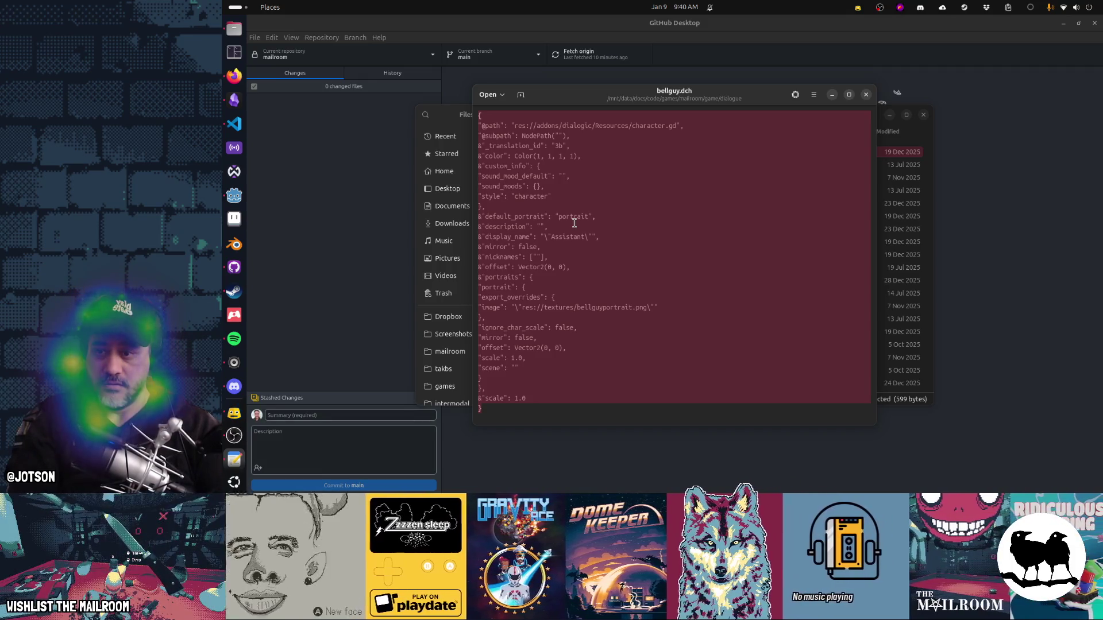
{"action": "key", "text": "alt+Tab"}
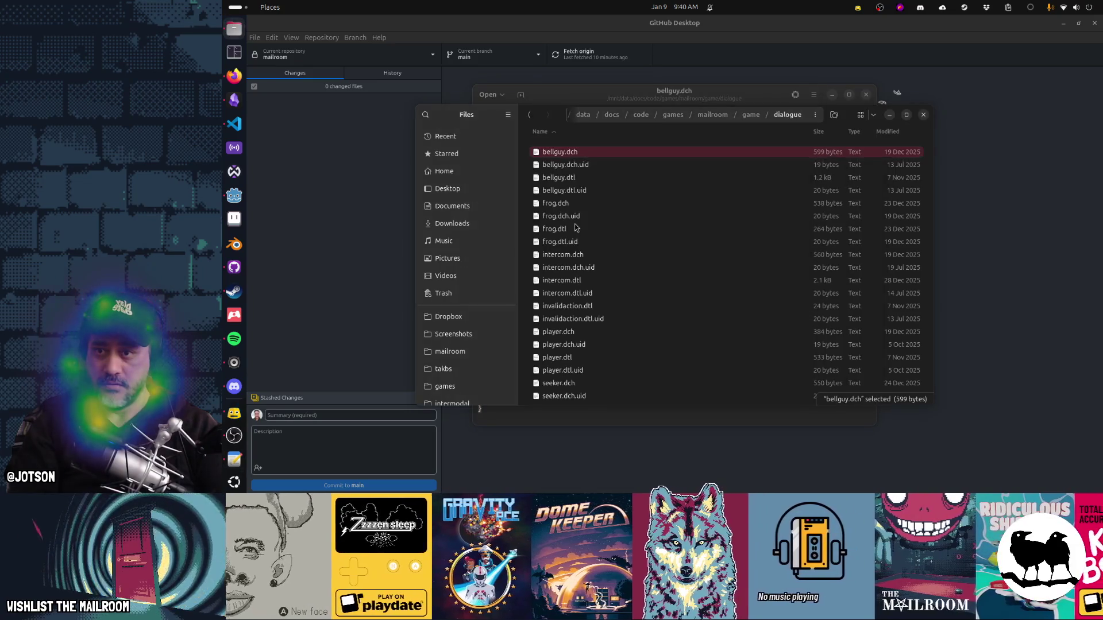
{"action": "key", "text": "alt+Tab"}
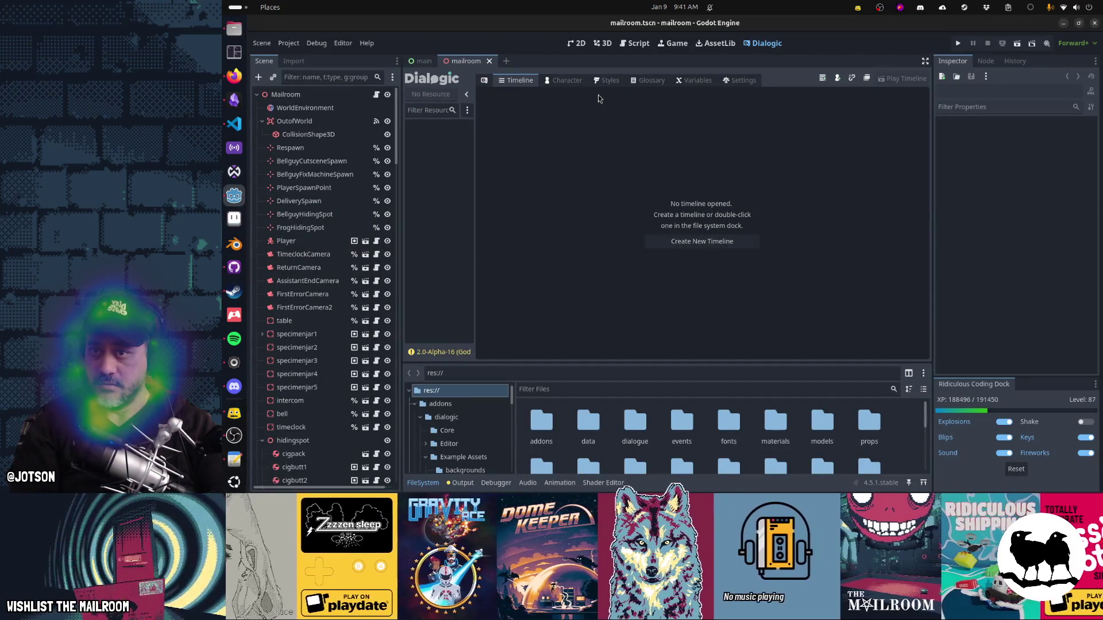
Step: Create a new blank Dialogic character saved over bellguy.dch, confirming the overwrite, then return to Timelines
{"action": "left_click", "coordinate": [567, 82]}
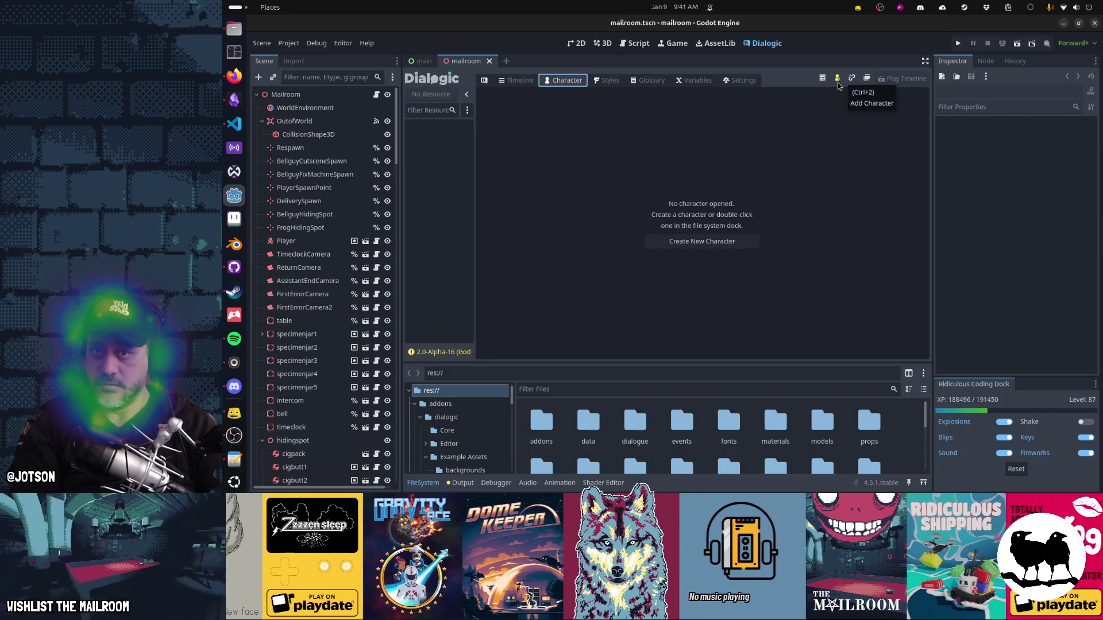
{"action": "left_click", "coordinate": [843, 82]}
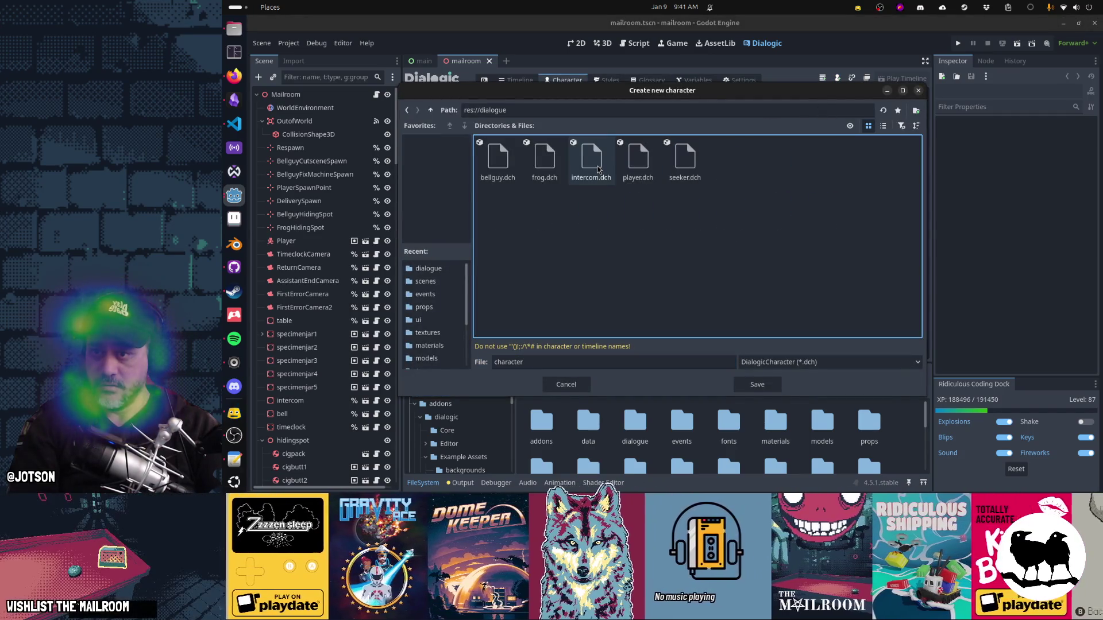
{"action": "left_click", "coordinate": [507, 167]}
{"action": "double_click", "coordinate": [507, 167]}
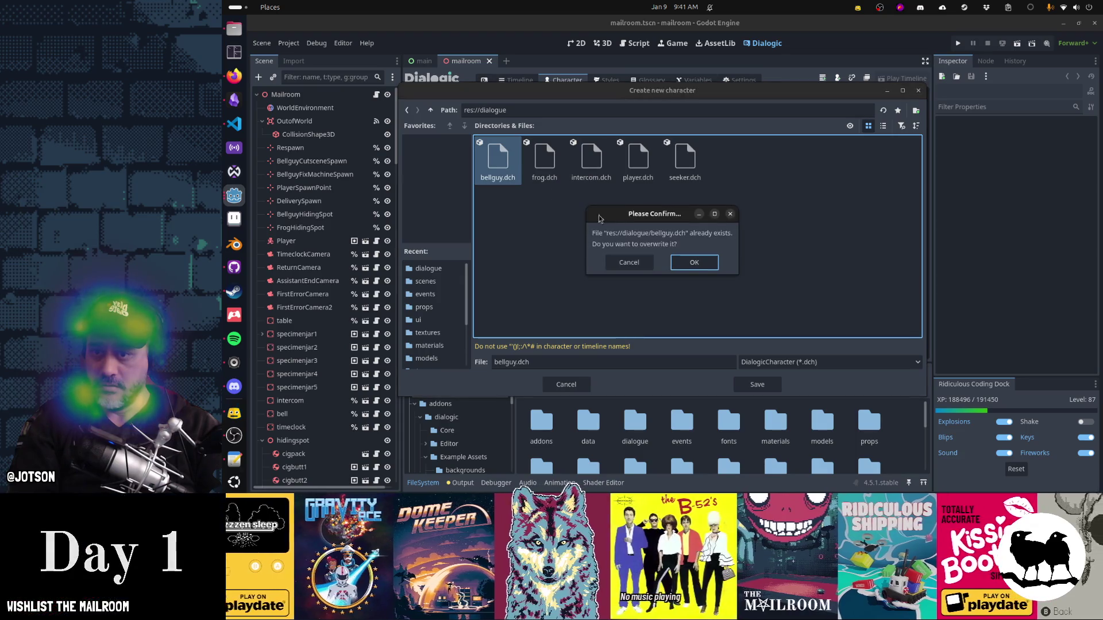
{"action": "left_click", "coordinate": [722, 263]}
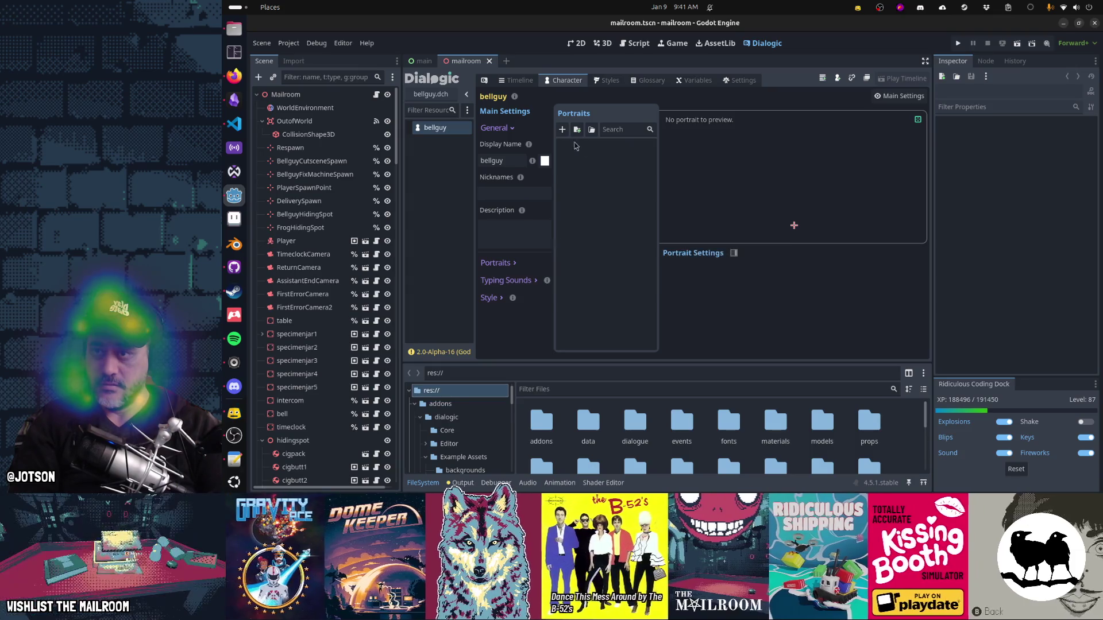
{"action": "left_click", "coordinate": [519, 79]}
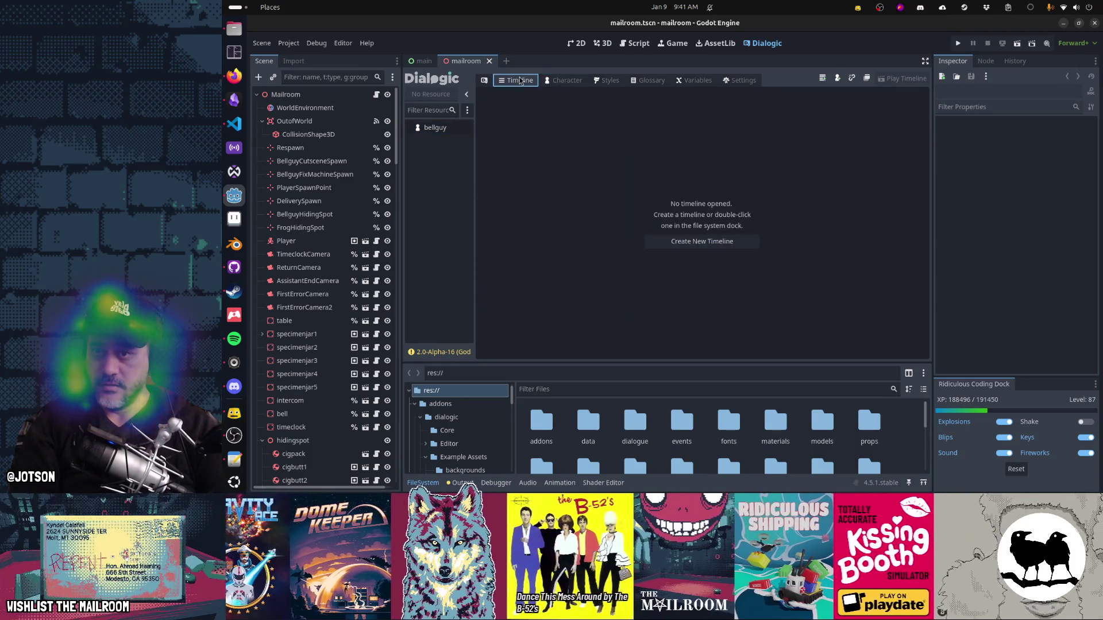
{"action": "left_click", "coordinate": [435, 200]}
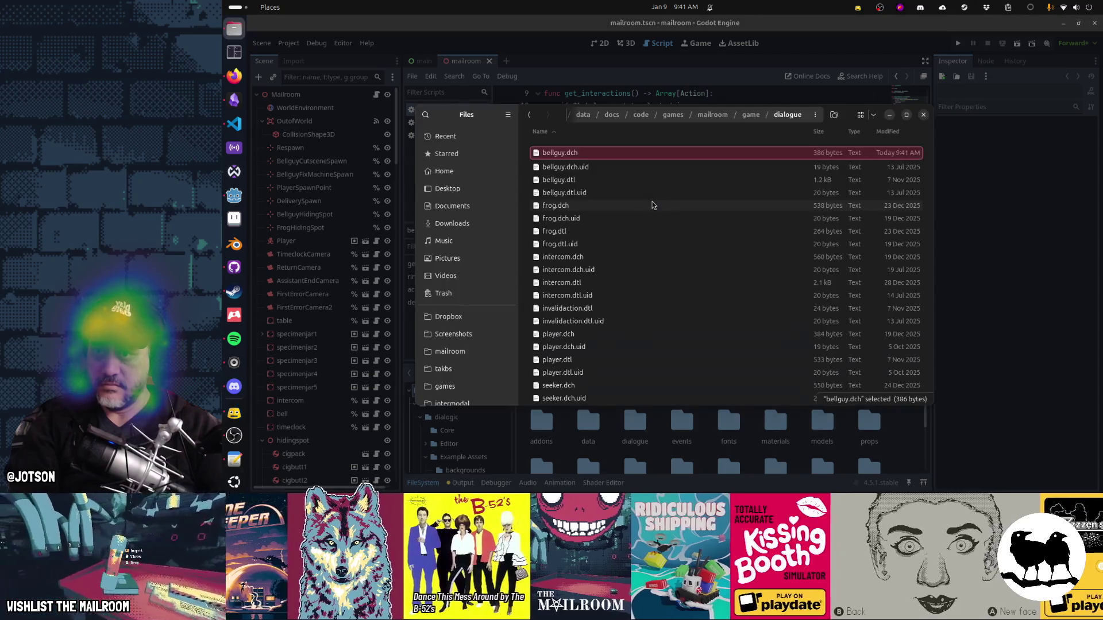
Step: Paste the original Assistant character data into bellguy.dch, save it, and reopen the mailroom project
{"action": "double_click", "coordinate": [587, 154]}
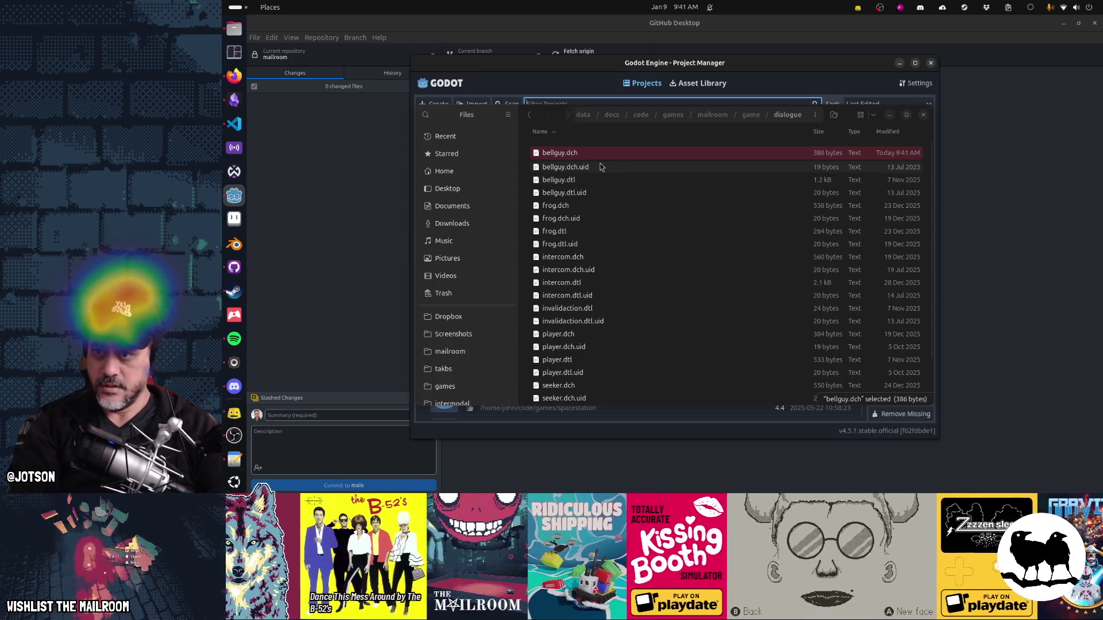
{"action": "key", "text": "Return"}
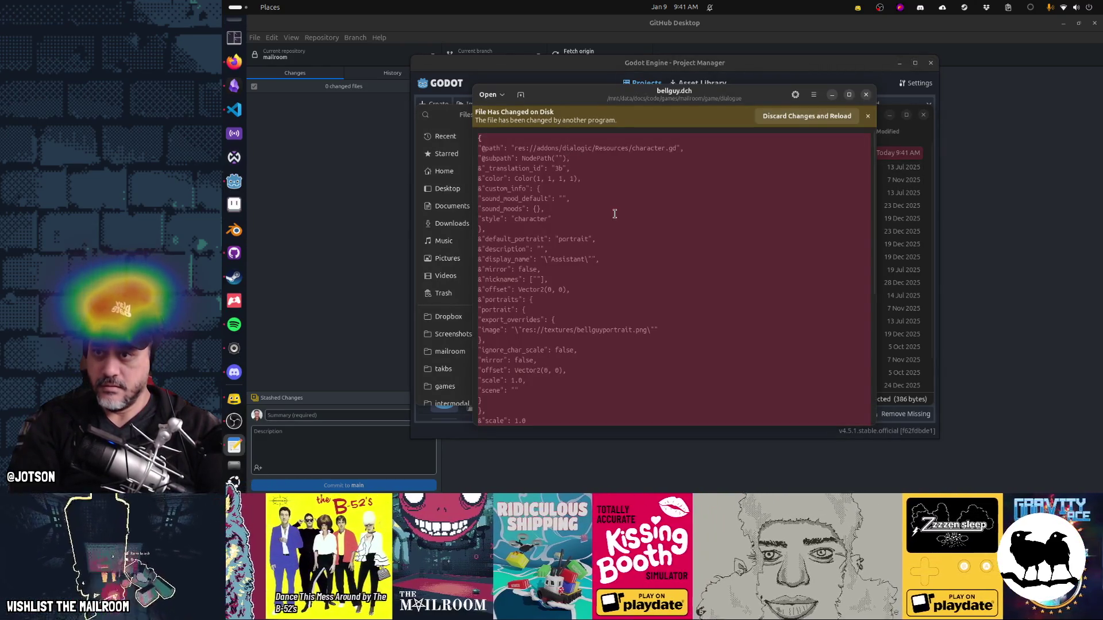
{"action": "key", "text": "ctrl+a"}
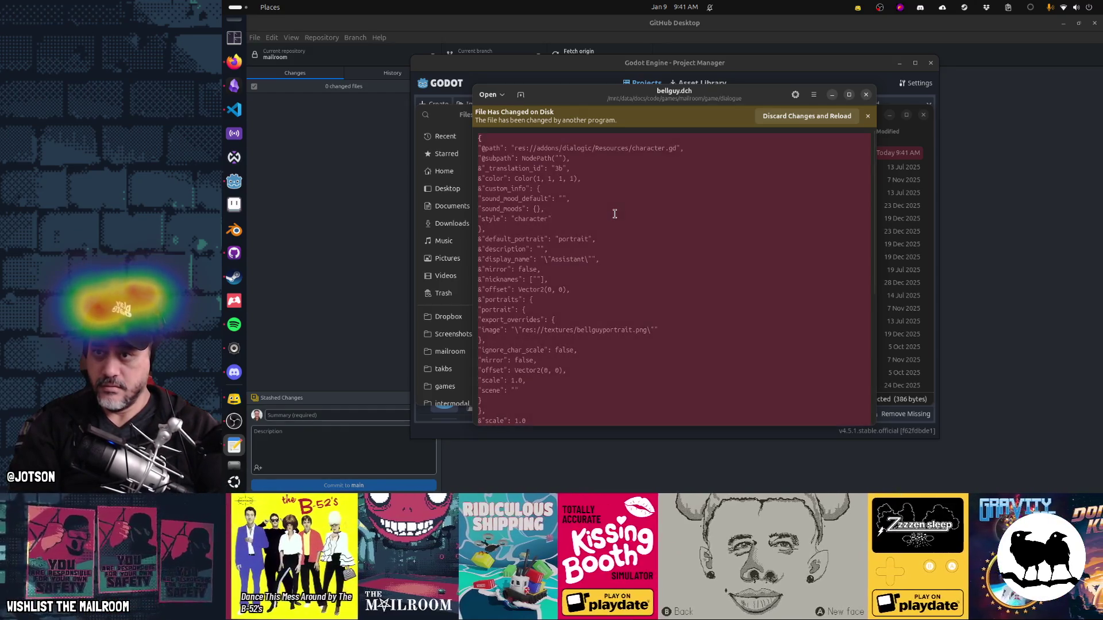
{"action": "key", "text": "ctrl+v"}
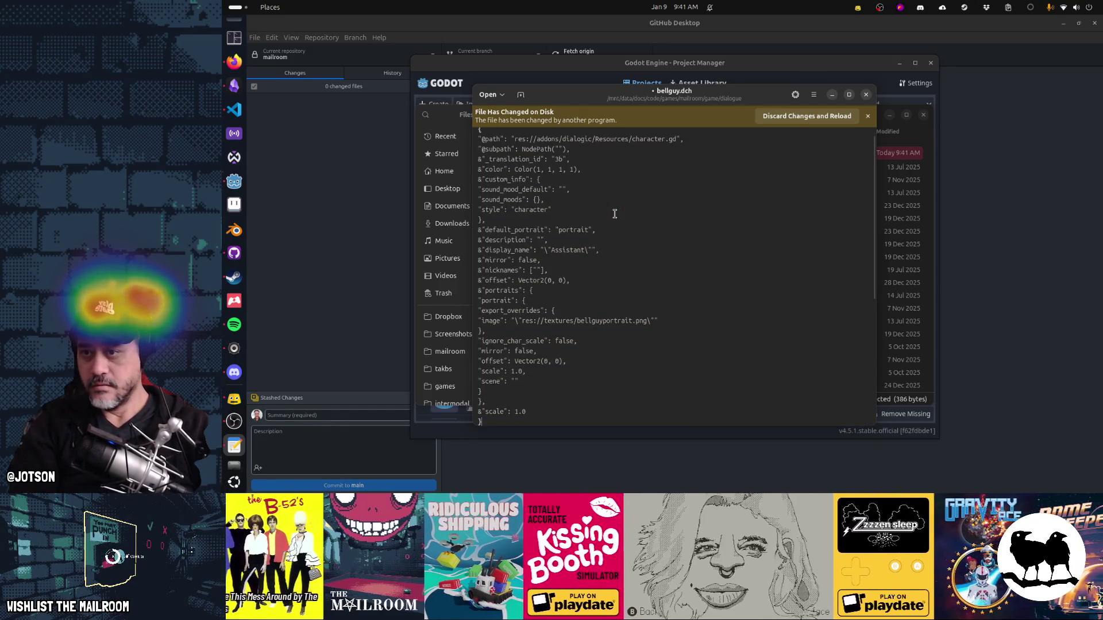
{"action": "key", "text": "ctrl+s"}
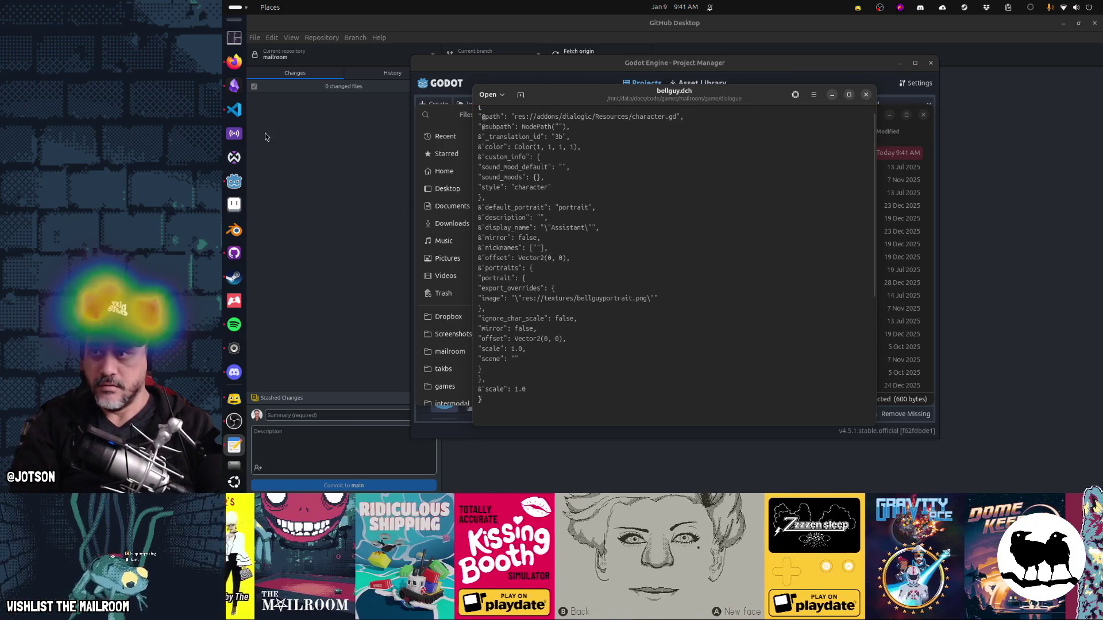
{"action": "left_click", "coordinate": [842, 78]}
{"action": "double_click", "coordinate": [758, 131]}
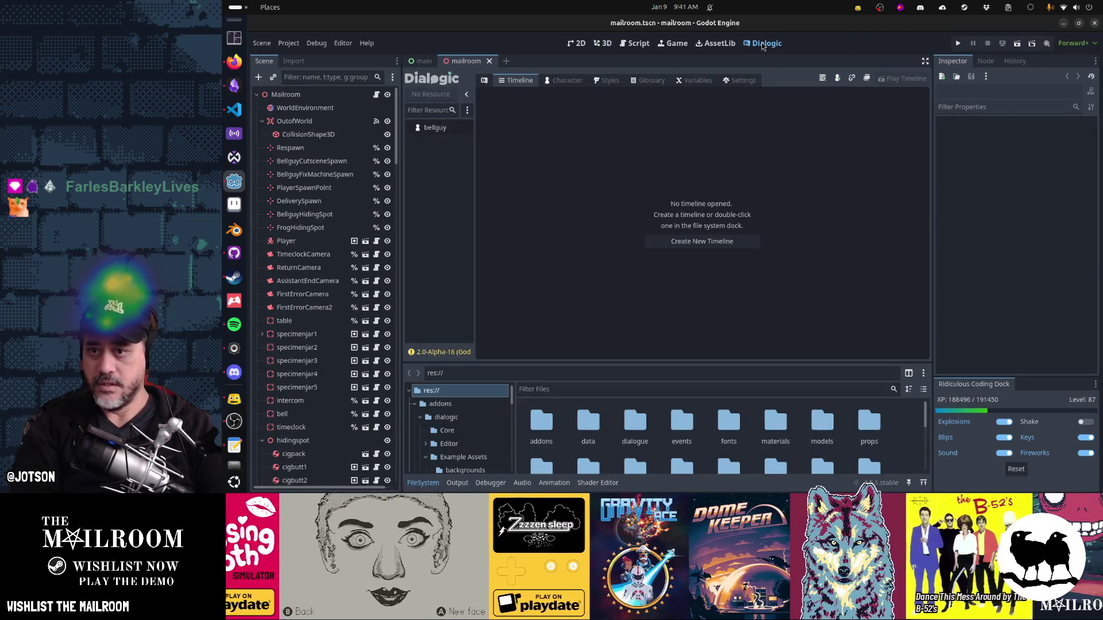
Step: Check the bellguy character, then review project.godot's moved Dialogic autoload in GitHub Desktop
{"action": "left_click", "coordinate": [446, 129]}
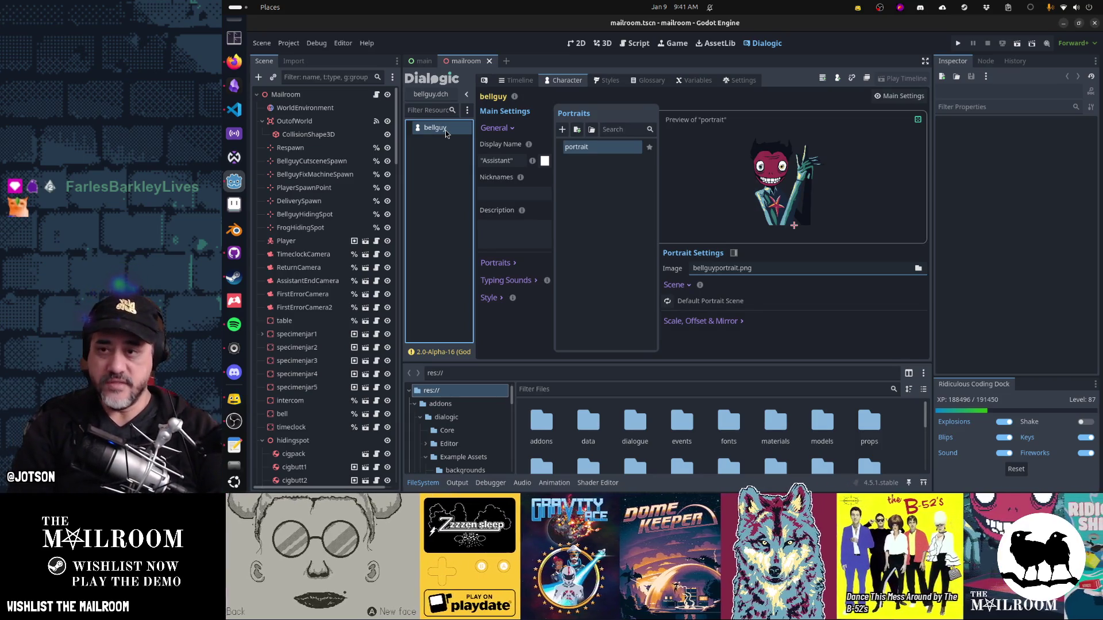
{"action": "key", "text": "alt+Tab"}
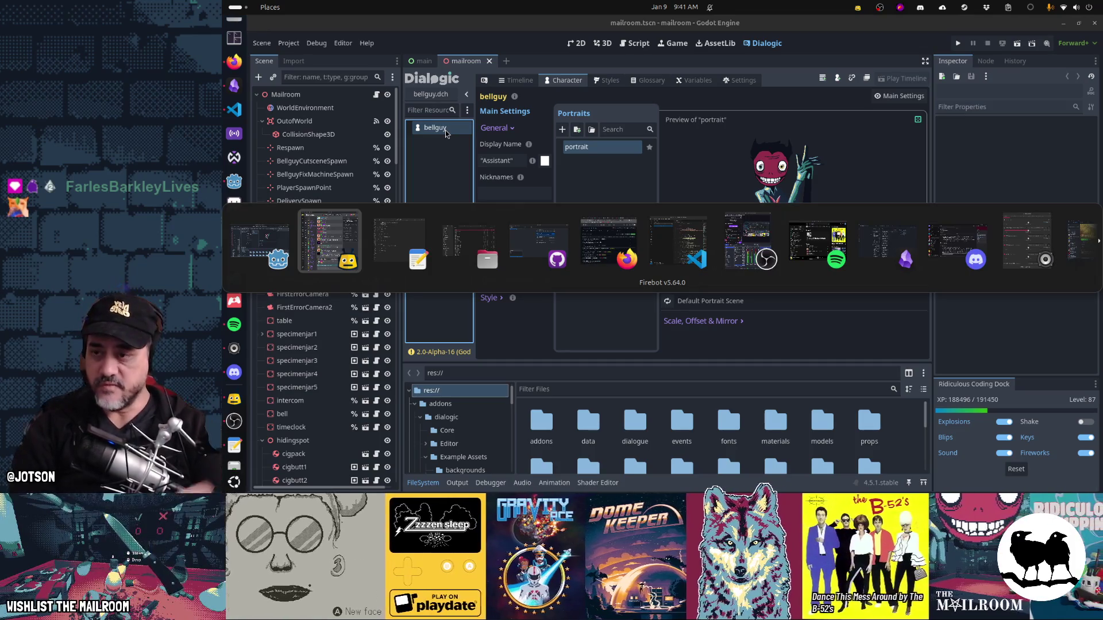
{"action": "key", "text": "alt+Tab"}
{"action": "key", "text": "alt+Tab"}
{"action": "key", "text": "alt+Tab"}
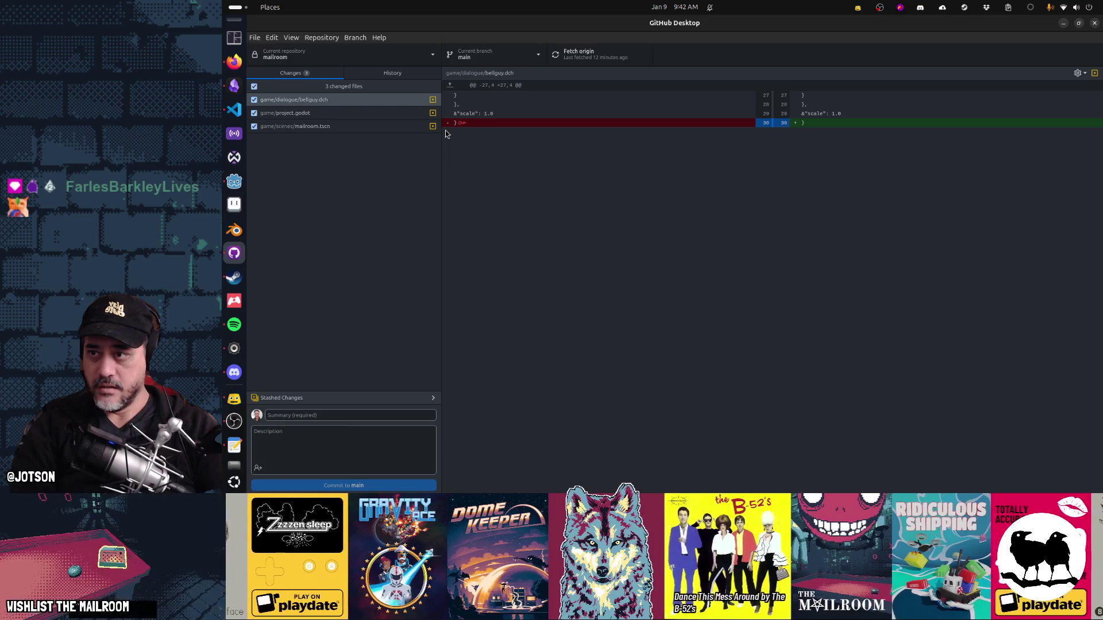
{"action": "left_click", "coordinate": [316, 114]}
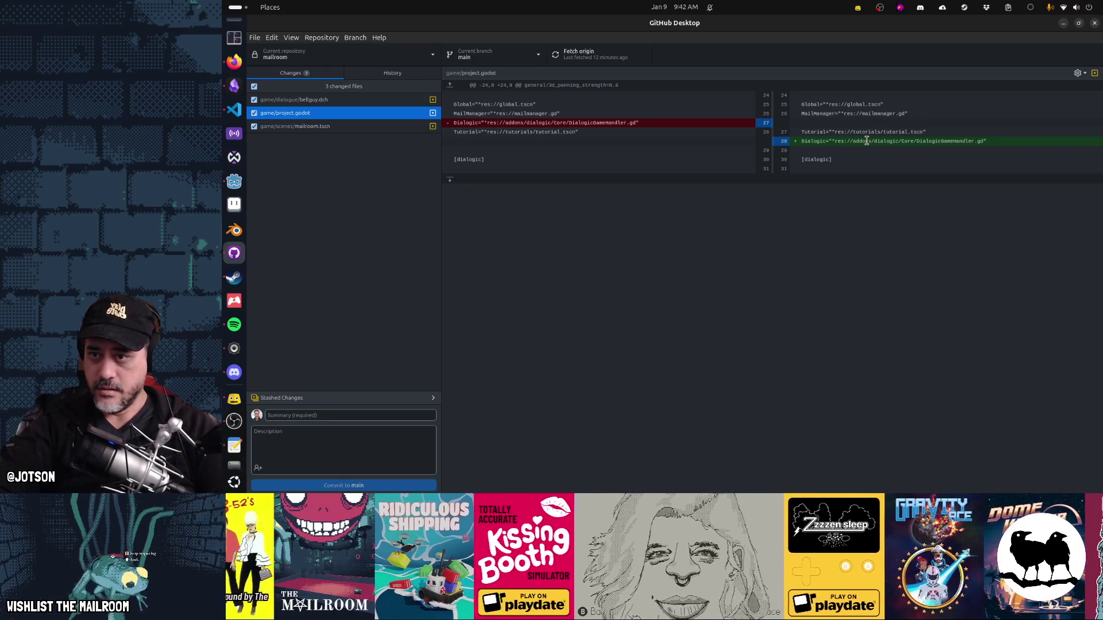
Step: Discard the bellguy.dch changes in GitHub Desktop and go back to Godot
{"action": "left_click", "coordinate": [368, 104]}
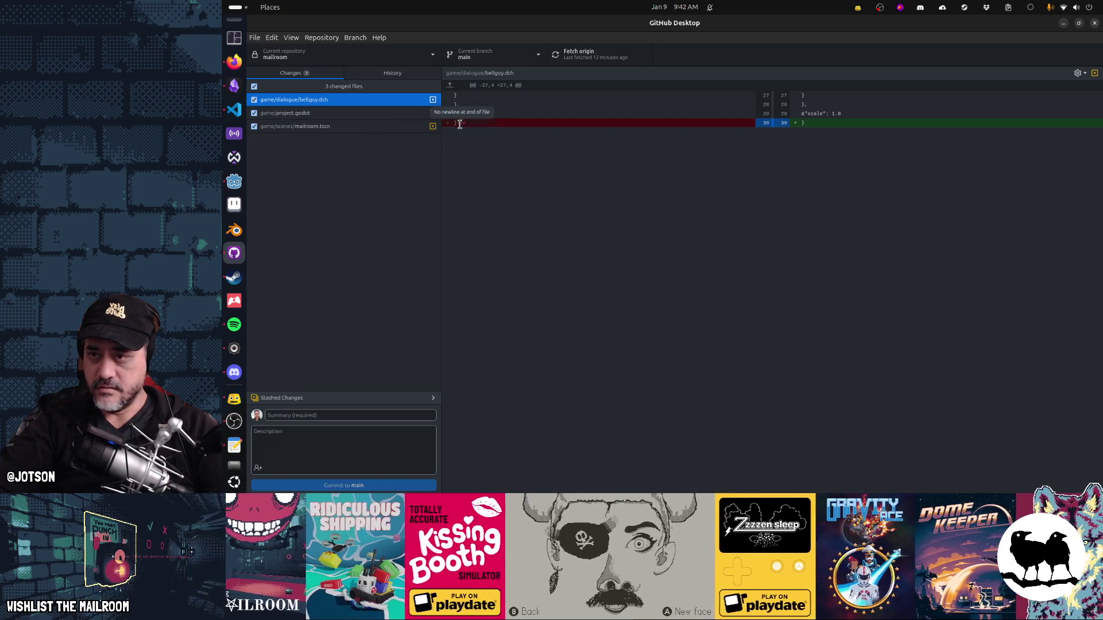
{"action": "mouse_move", "coordinate": [460, 124]}
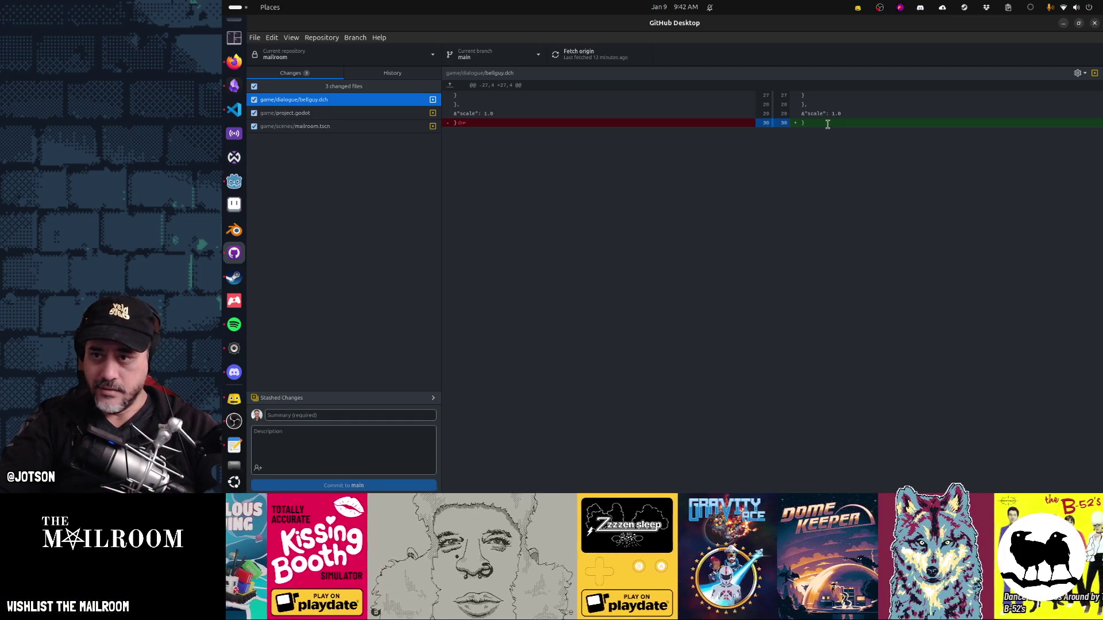
{"action": "right_click", "coordinate": [349, 102]}
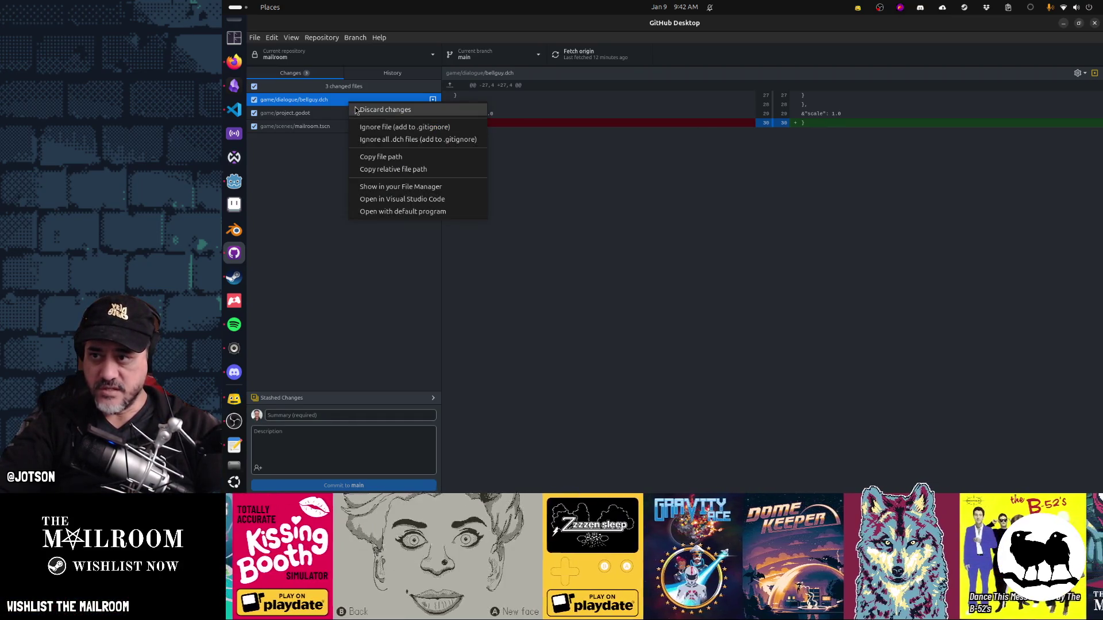
{"action": "left_click", "coordinate": [357, 110]}
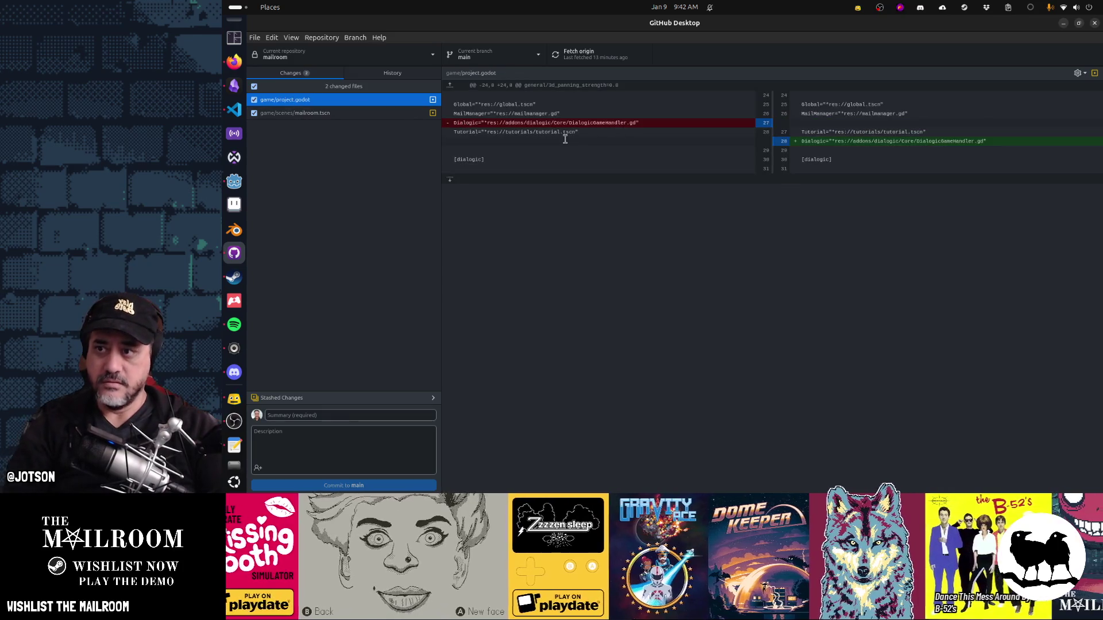
{"action": "key", "text": "alt+Tab"}
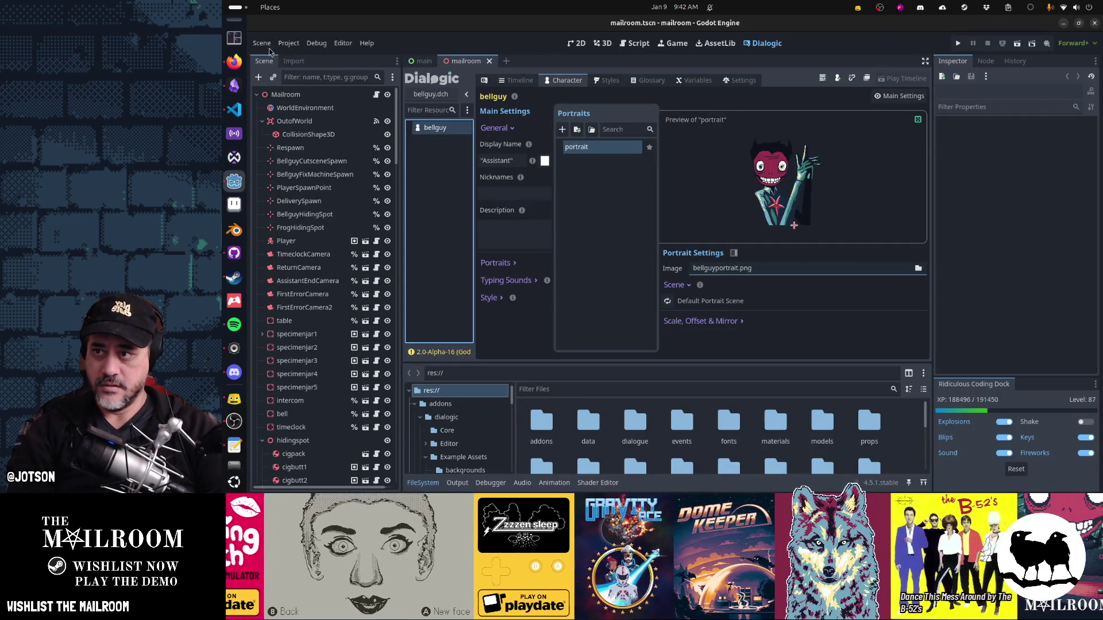
Step: Reload the current project, then discard project.godot's changes in GitHub Desktop
{"action": "left_click", "coordinate": [287, 46]}
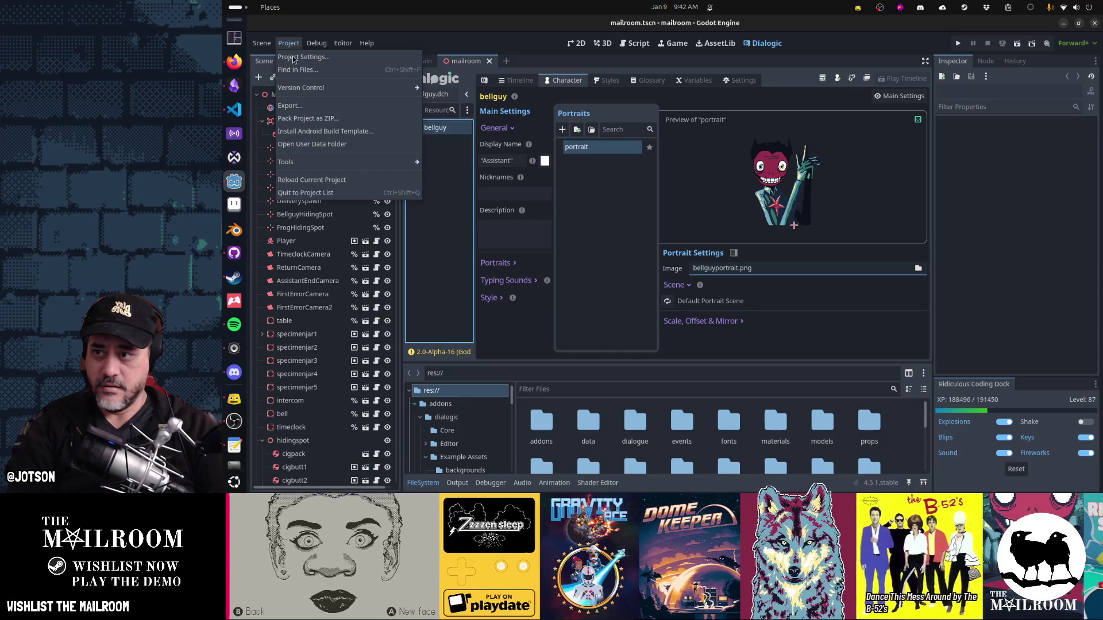
{"action": "left_click", "coordinate": [344, 181]}
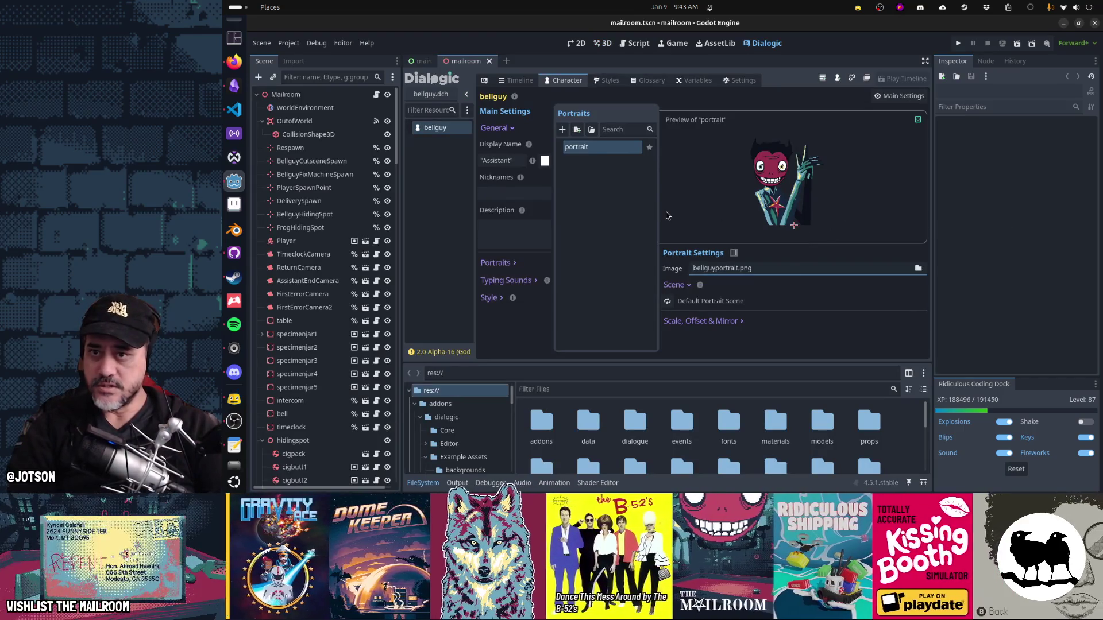
{"action": "key", "text": "alt+Tab"}
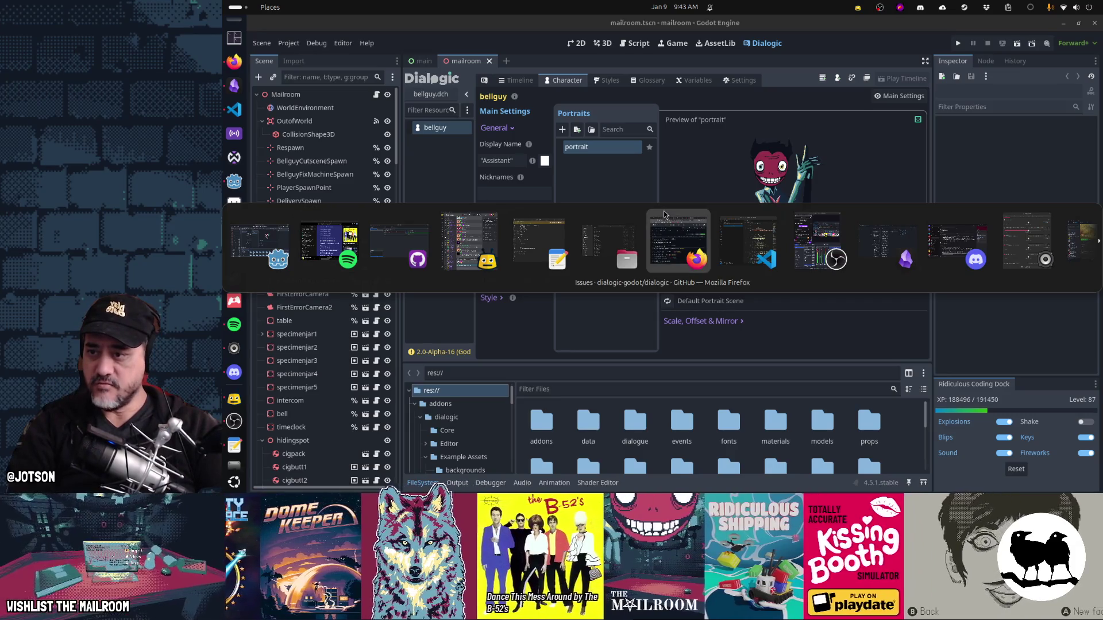
{"action": "key", "text": "alt+Tab"}
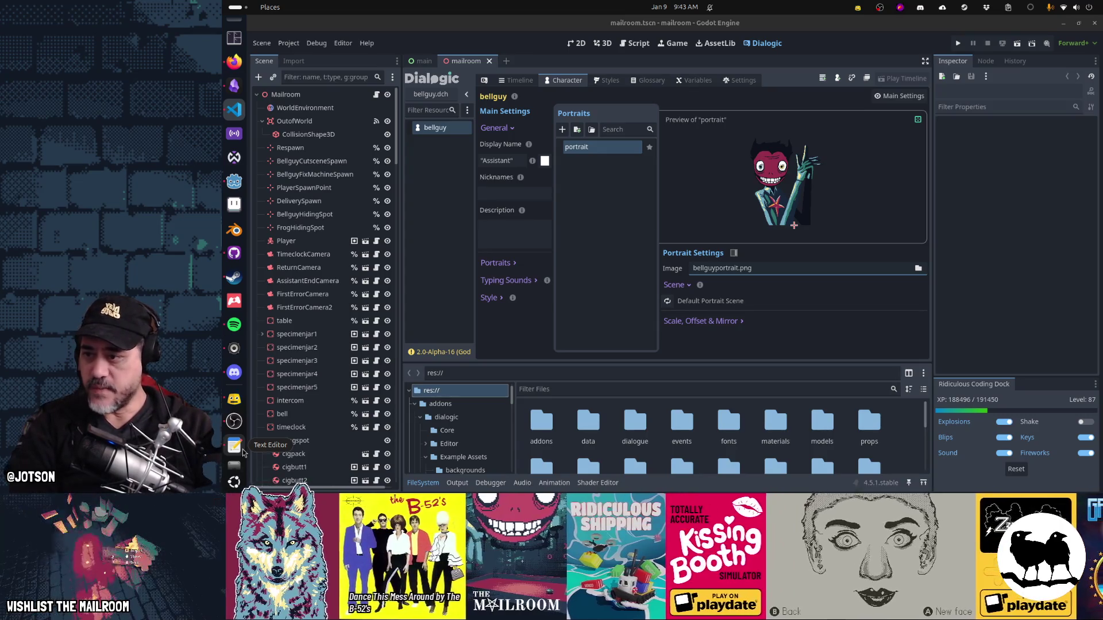
{"action": "left_click", "coordinate": [234, 253]}
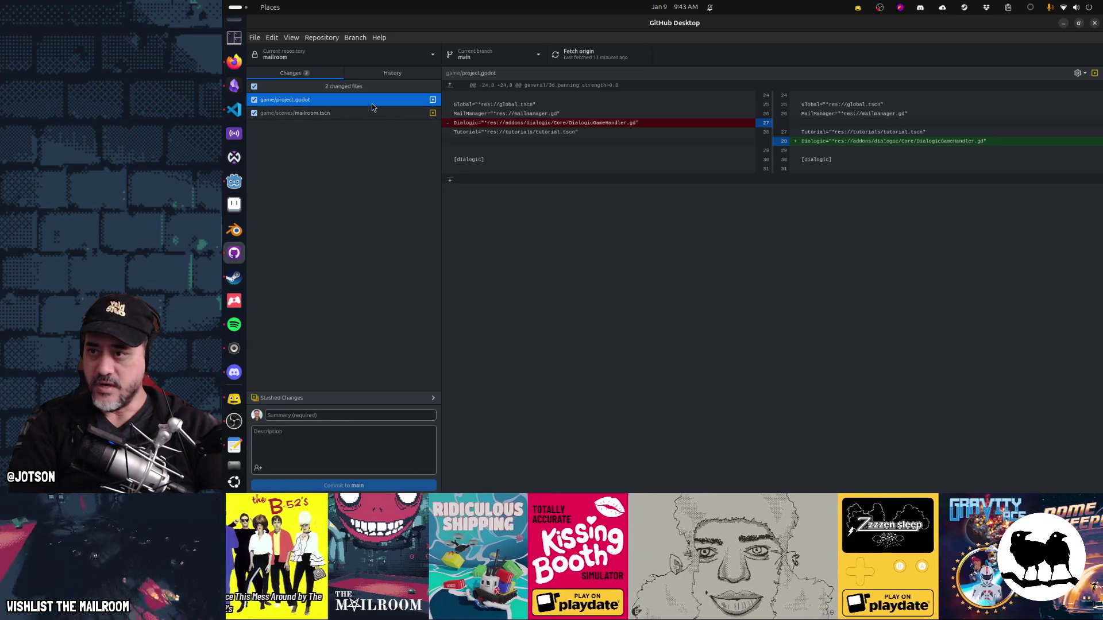
{"action": "right_click", "coordinate": [371, 103]}
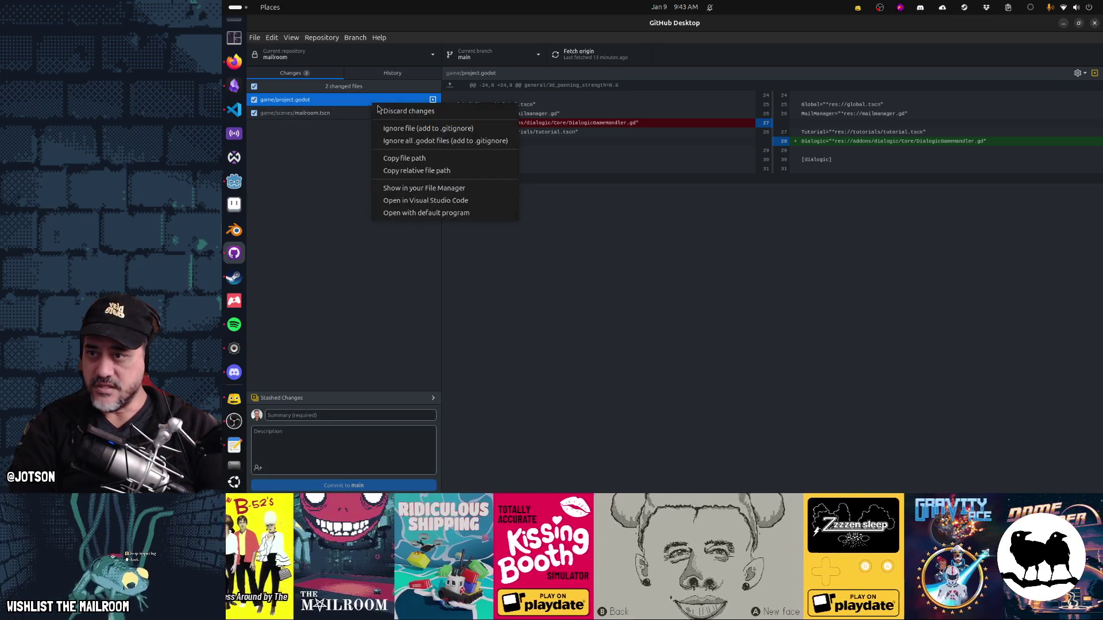
{"action": "left_click", "coordinate": [457, 115]}
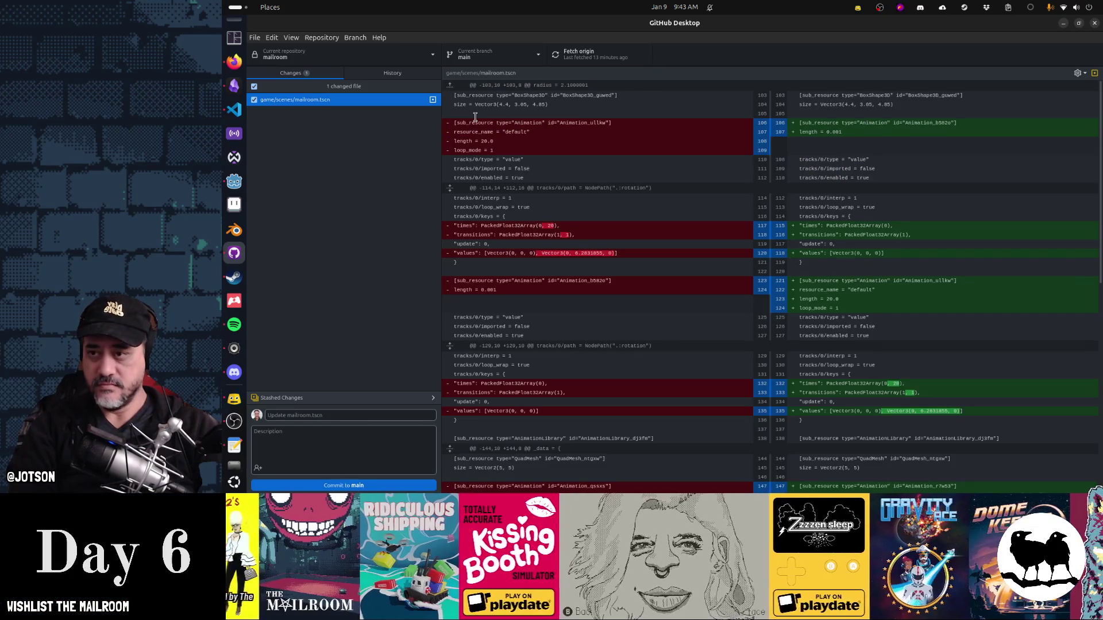
{"action": "key", "text": "alt+Tab"}
{"action": "key", "text": "alt+Tab"}
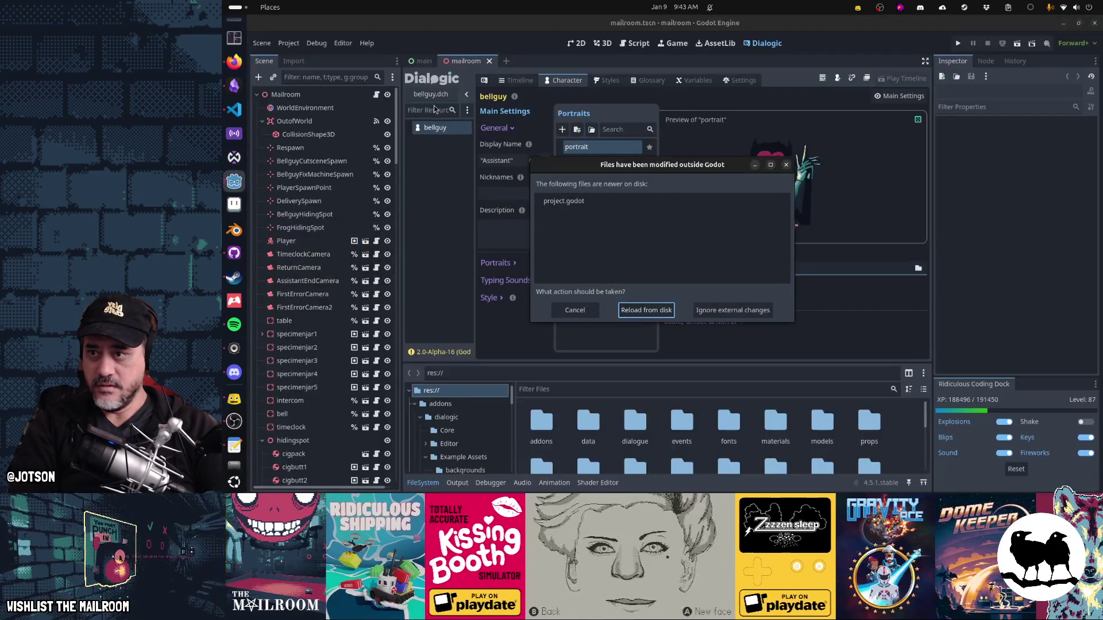
Step: Reload project.godot from disk and reload the project, then inspect project.godot's renewed diff
{"action": "left_click", "coordinate": [646, 310]}
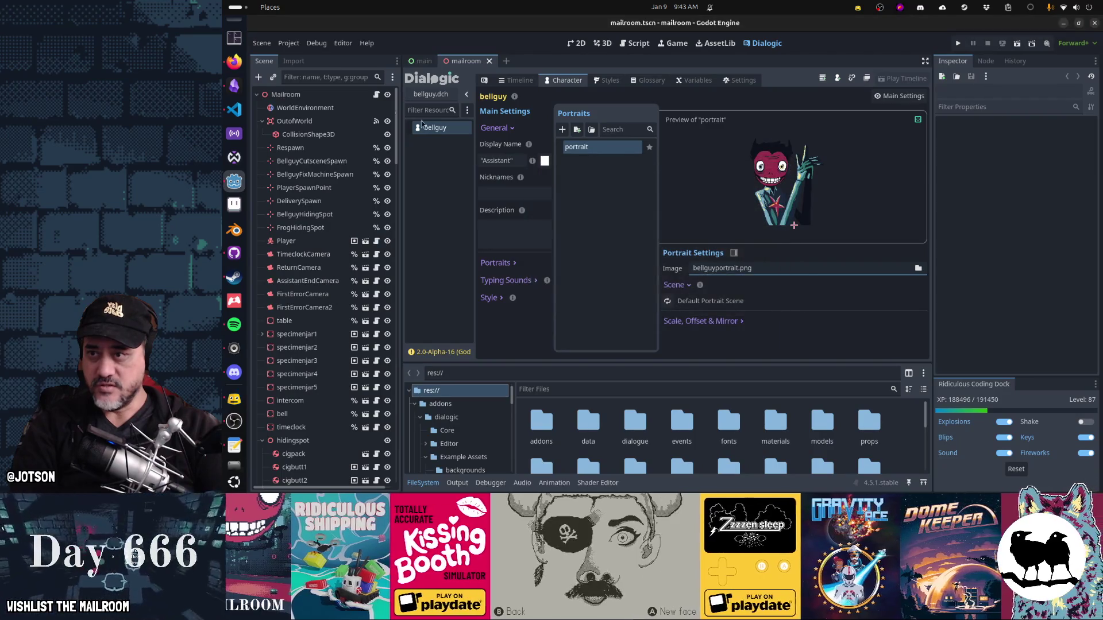
{"action": "left_click", "coordinate": [289, 44]}
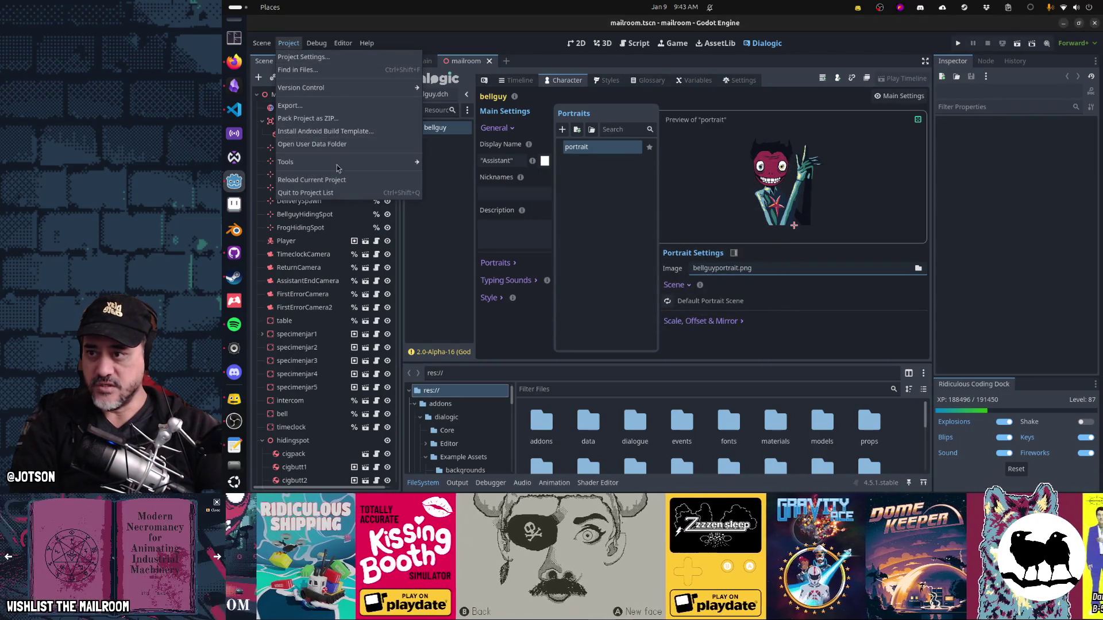
{"action": "left_click", "coordinate": [311, 179]}
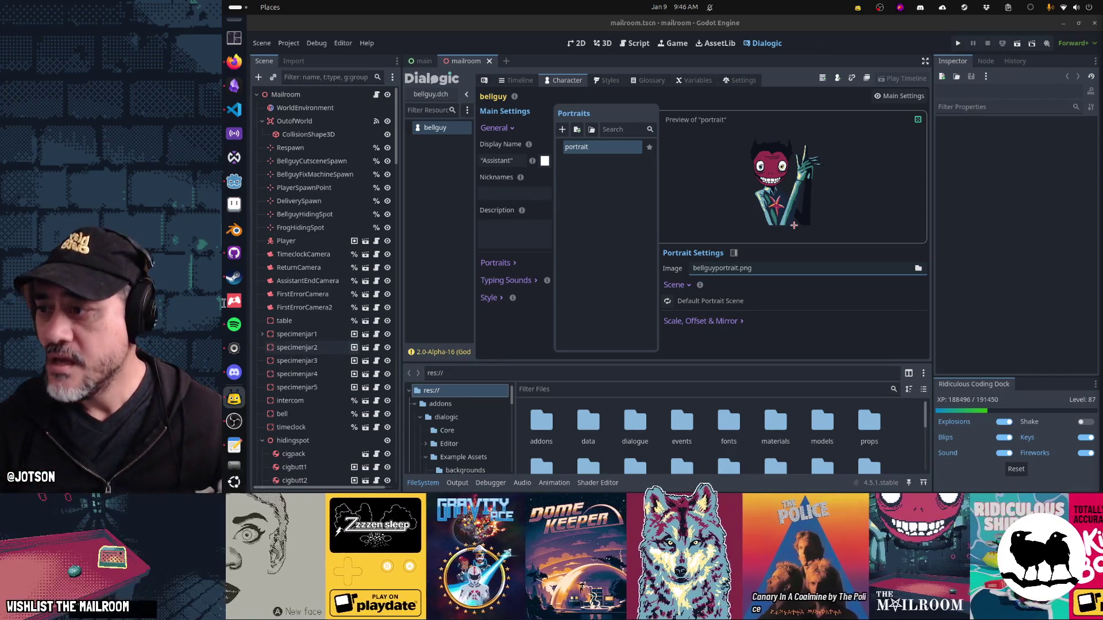
{"action": "left_click", "coordinate": [227, 257]}
{"action": "left_click", "coordinate": [348, 102]}
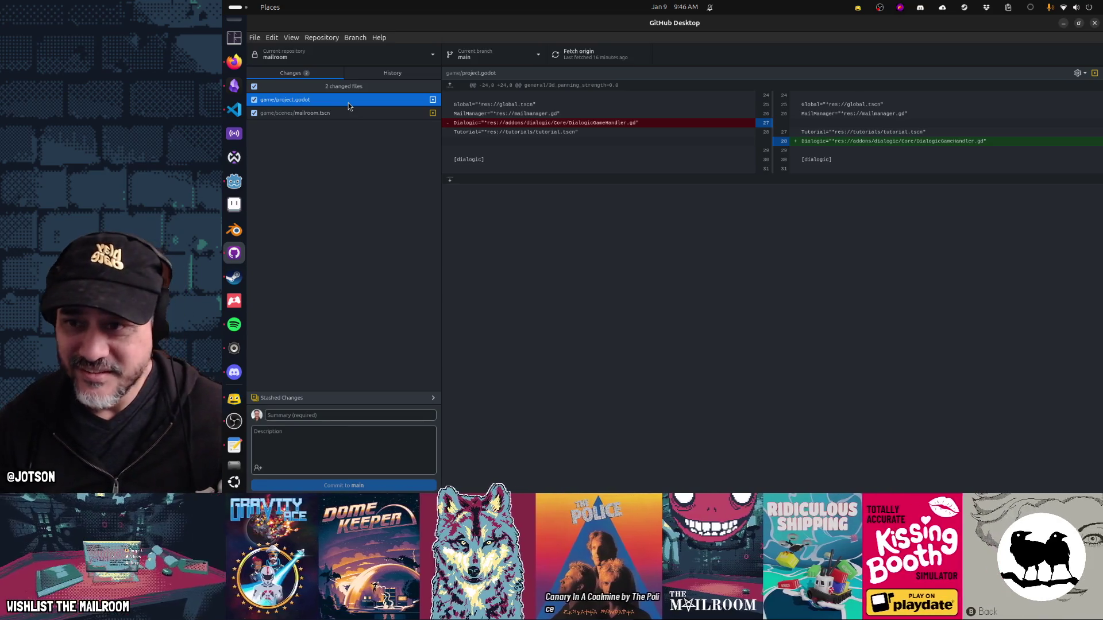
Step: Close the mailroom project with Project > Quit to Project List
{"action": "key", "text": "alt+Tab"}
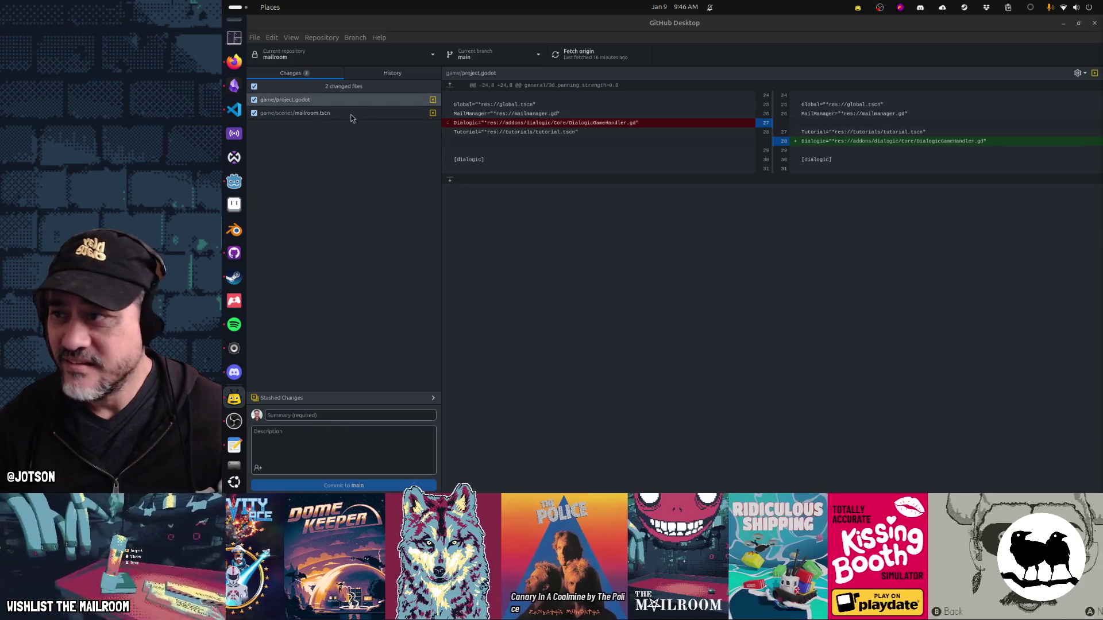
{"action": "key", "text": "alt+Tab"}
{"action": "key", "text": "alt+Tab"}
{"action": "key", "text": "alt+Tab"}
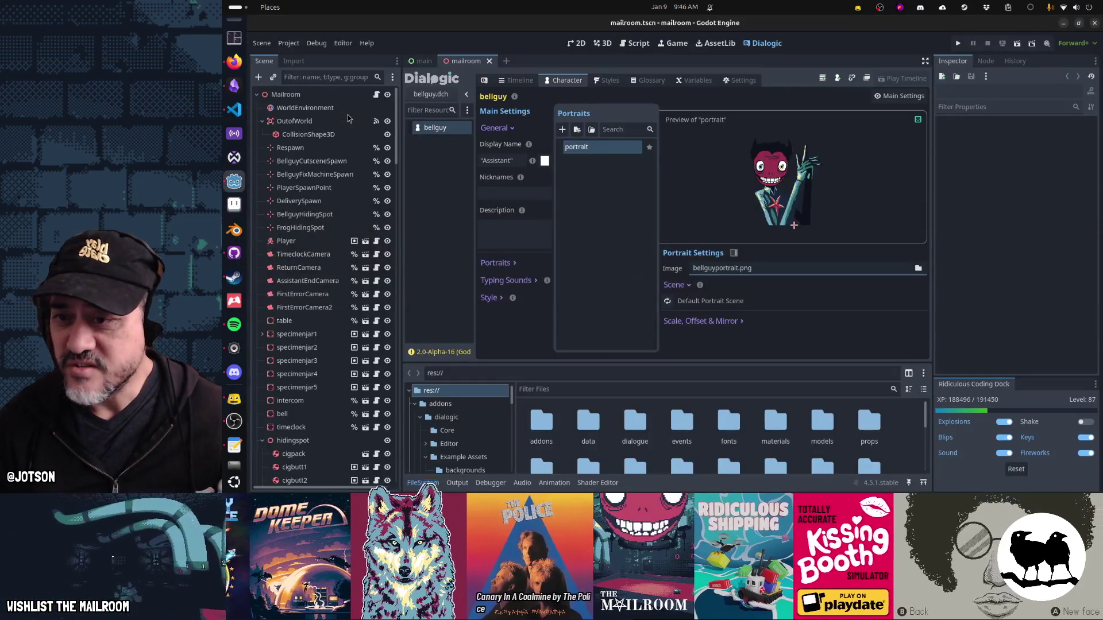
{"action": "left_click", "coordinate": [291, 47]}
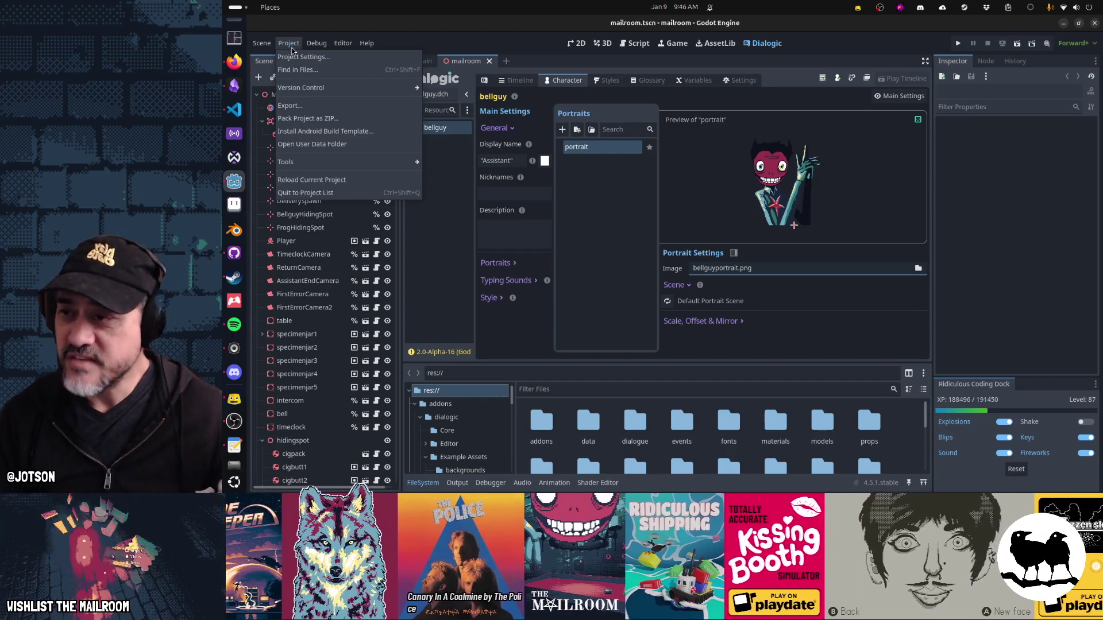
{"action": "left_click", "coordinate": [332, 194]}
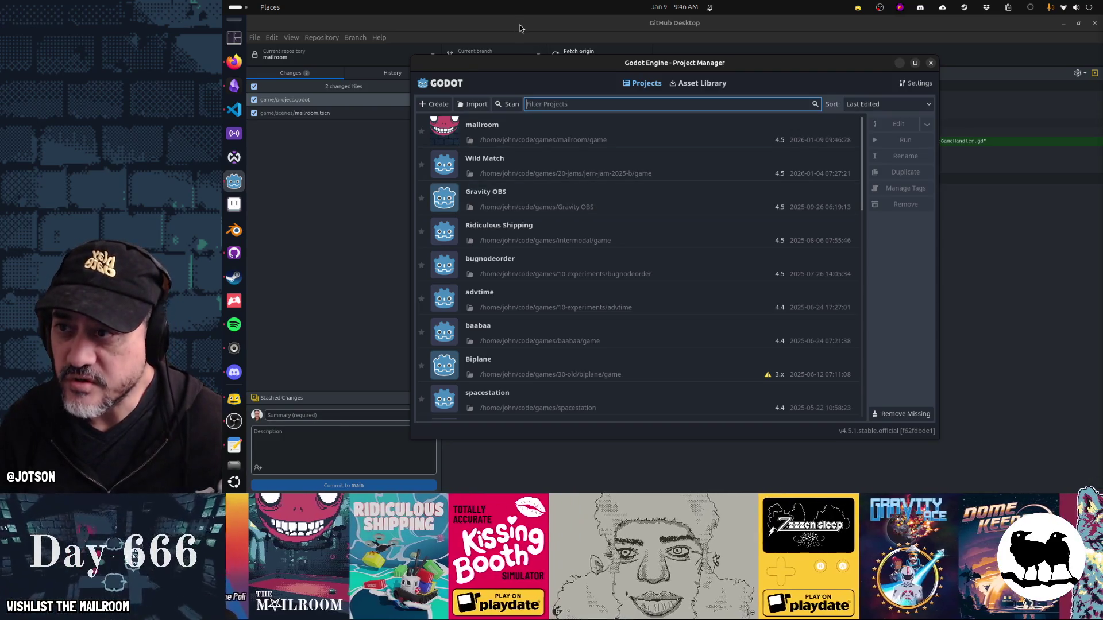
Step: Discard project.godot's changes in GitHub Desktop, then reopen mailroom from the Project Manager
{"action": "left_click", "coordinate": [519, 25]}
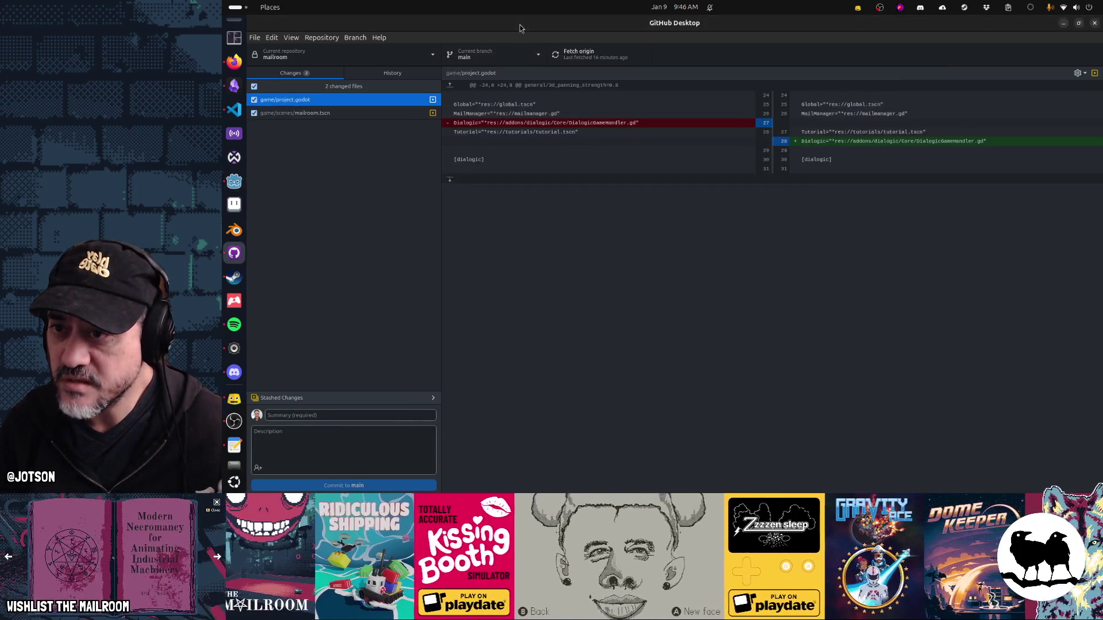
{"action": "right_click", "coordinate": [408, 101]}
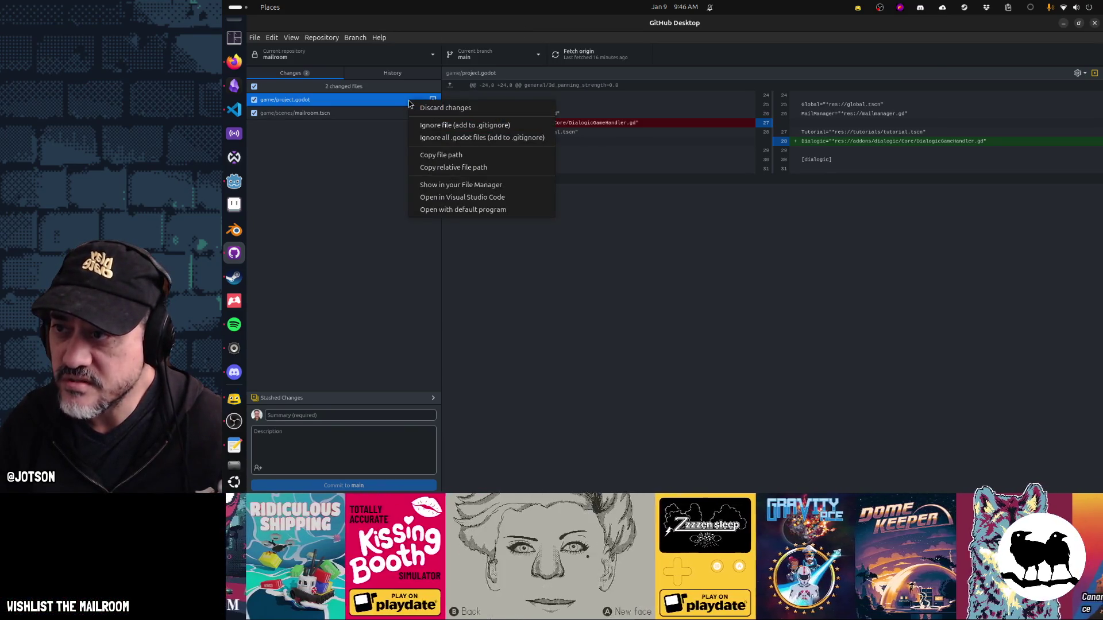
{"action": "left_click", "coordinate": [423, 108]}
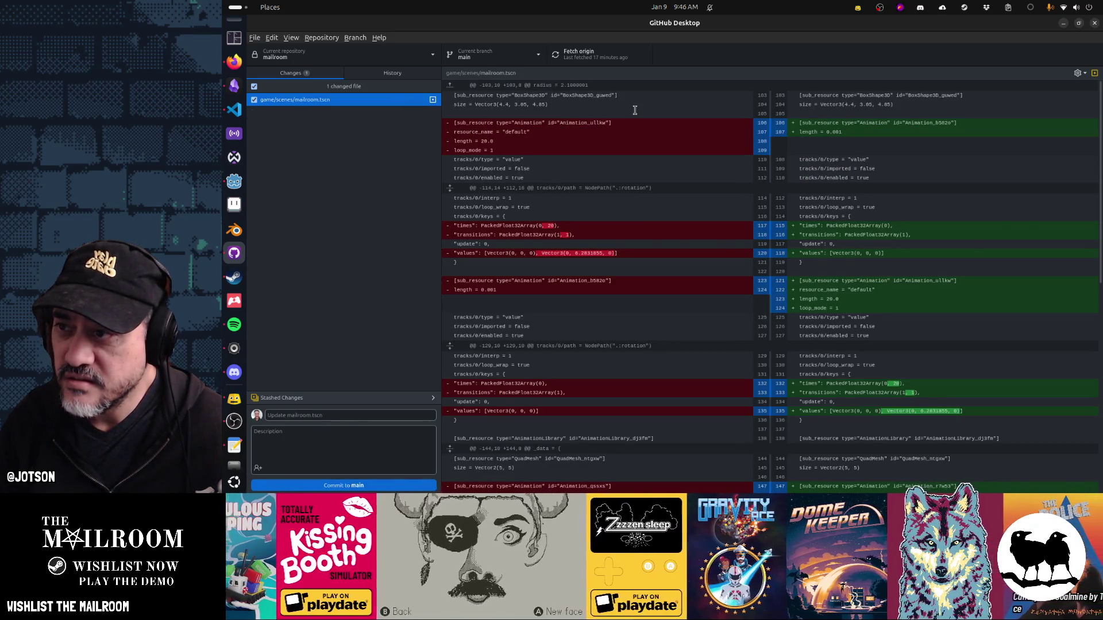
{"action": "key", "text": "alt+Tab"}
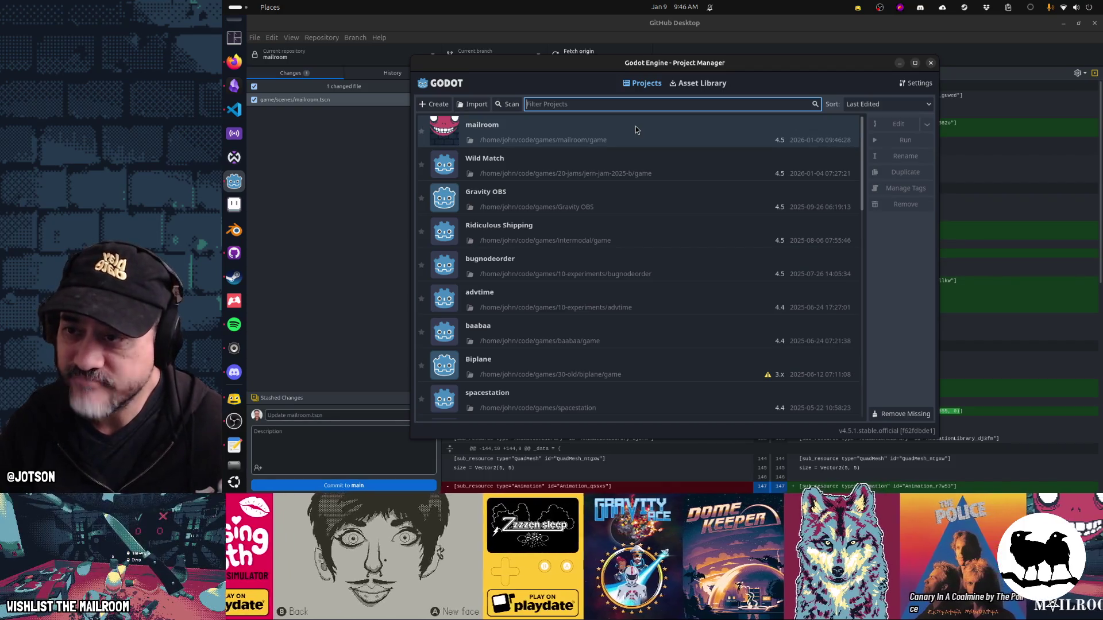
{"action": "double_click", "coordinate": [635, 128]}
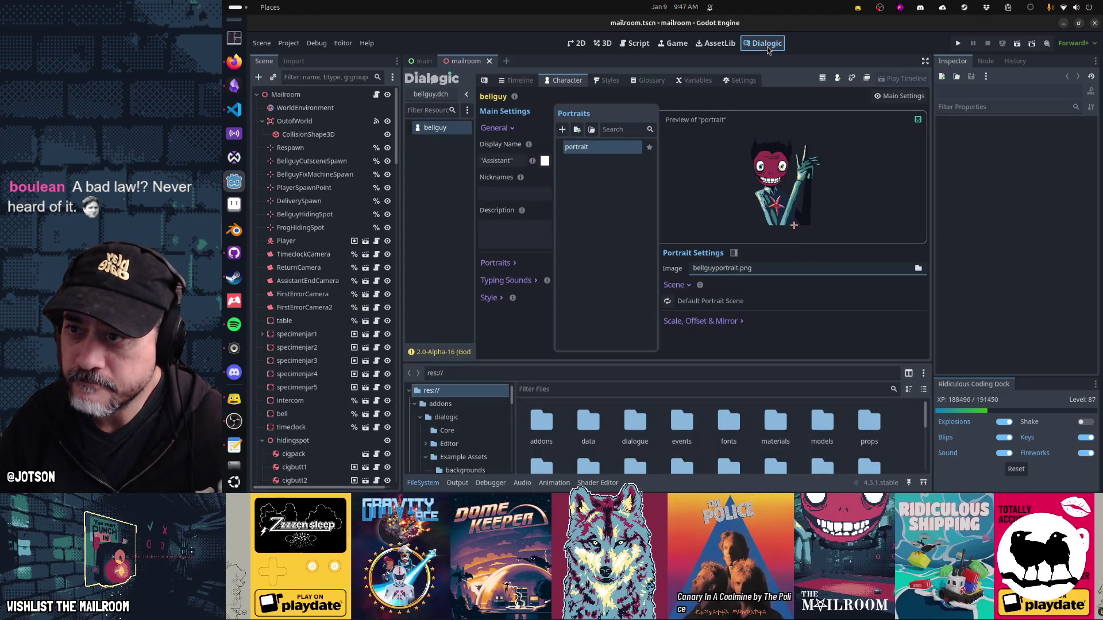
Step: Show the Dialogic editor, then check GitHub Desktop for remaining changed files
{"action": "left_click", "coordinate": [767, 47]}
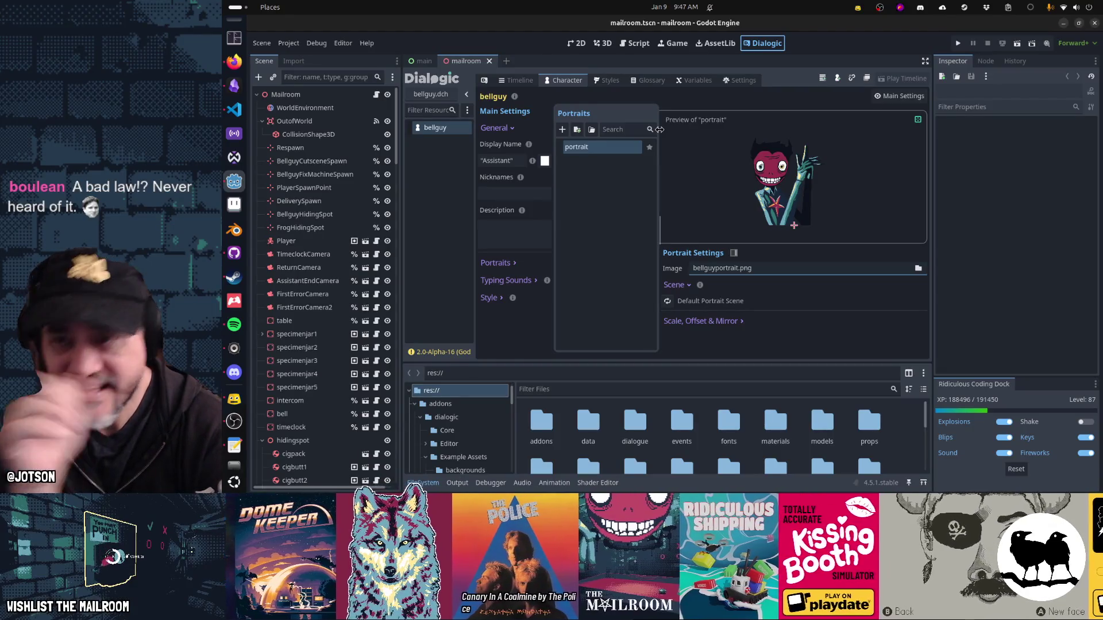
{"action": "key", "text": "alt+Tab"}
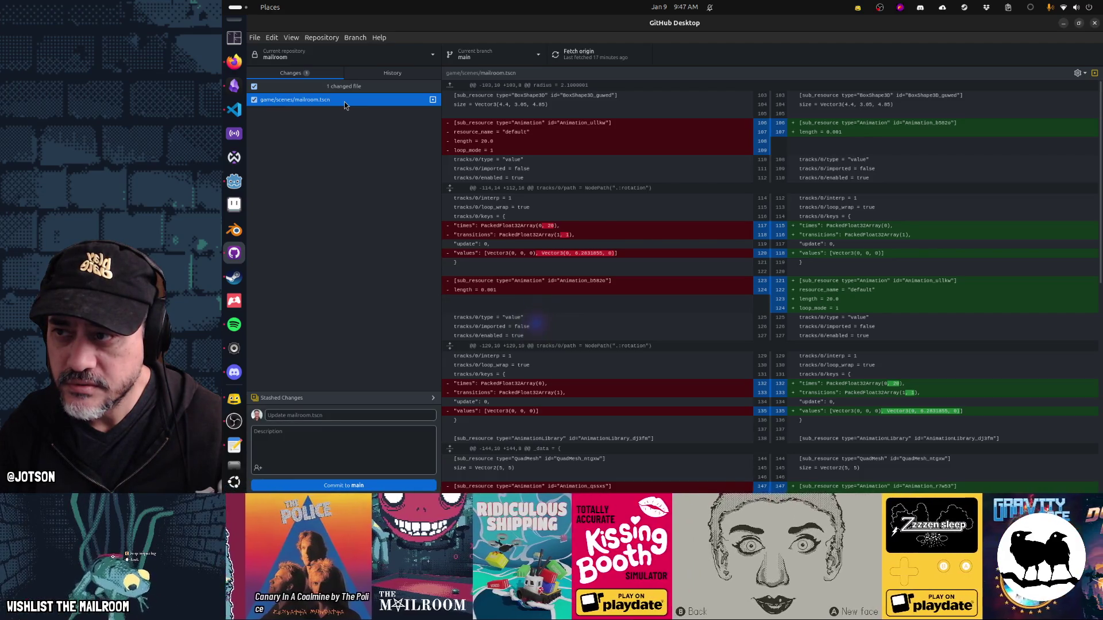
Step: Discard the mailroom.tscn change and reload the modified scene from disk in Godot
{"action": "right_click", "coordinate": [343, 102]}
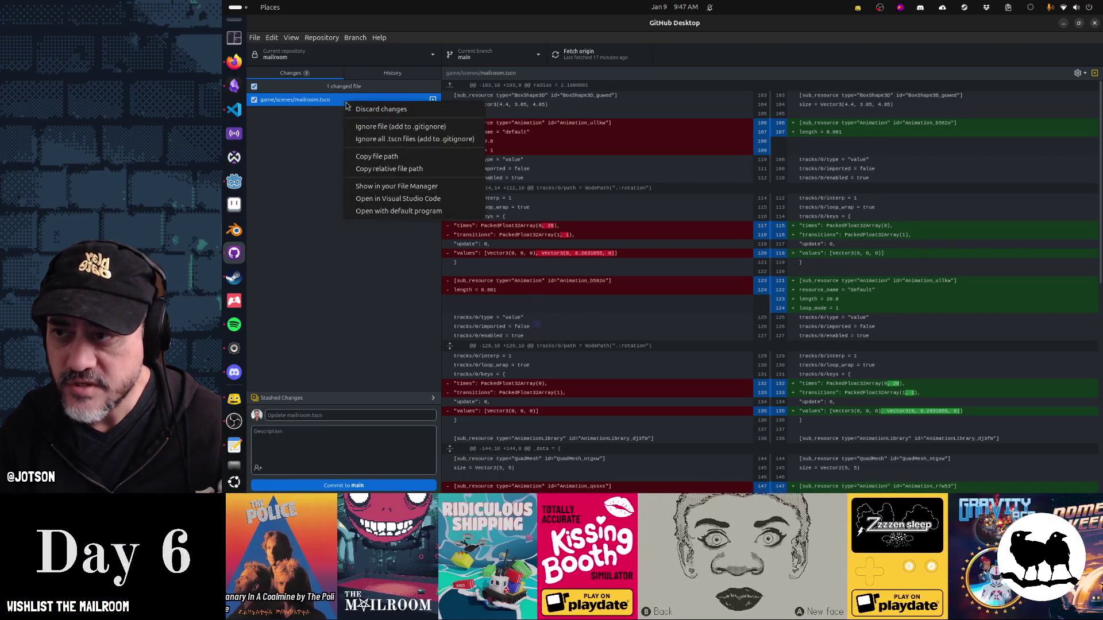
{"action": "left_click", "coordinate": [370, 107]}
{"action": "key", "text": "alt+Tab"}
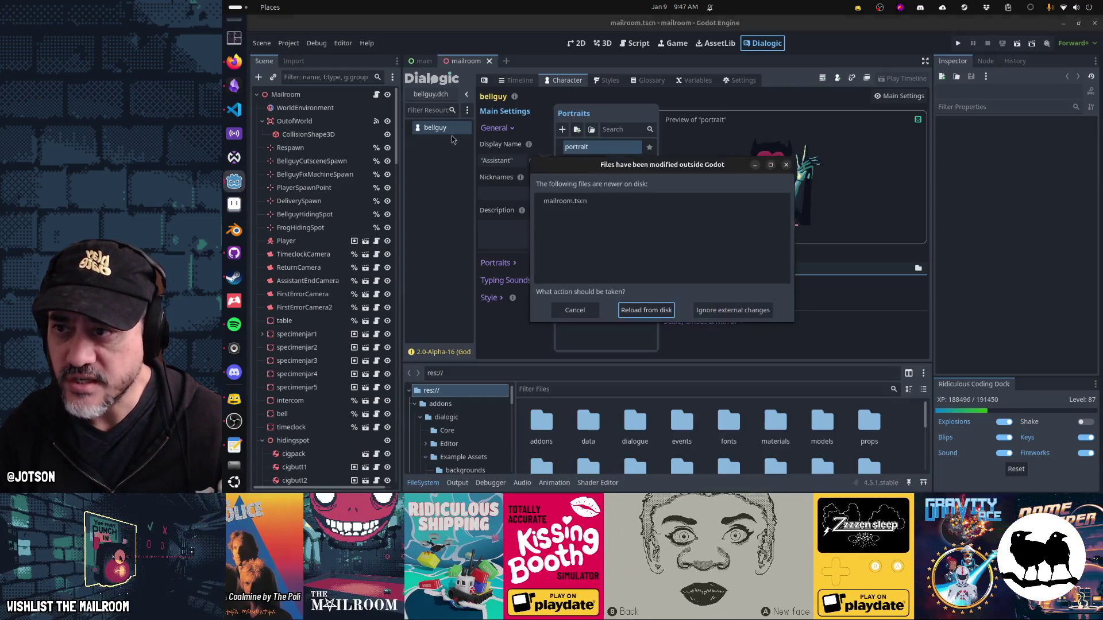
{"action": "left_click", "coordinate": [636, 313]}
{"action": "key", "text": "alt+Tab"}
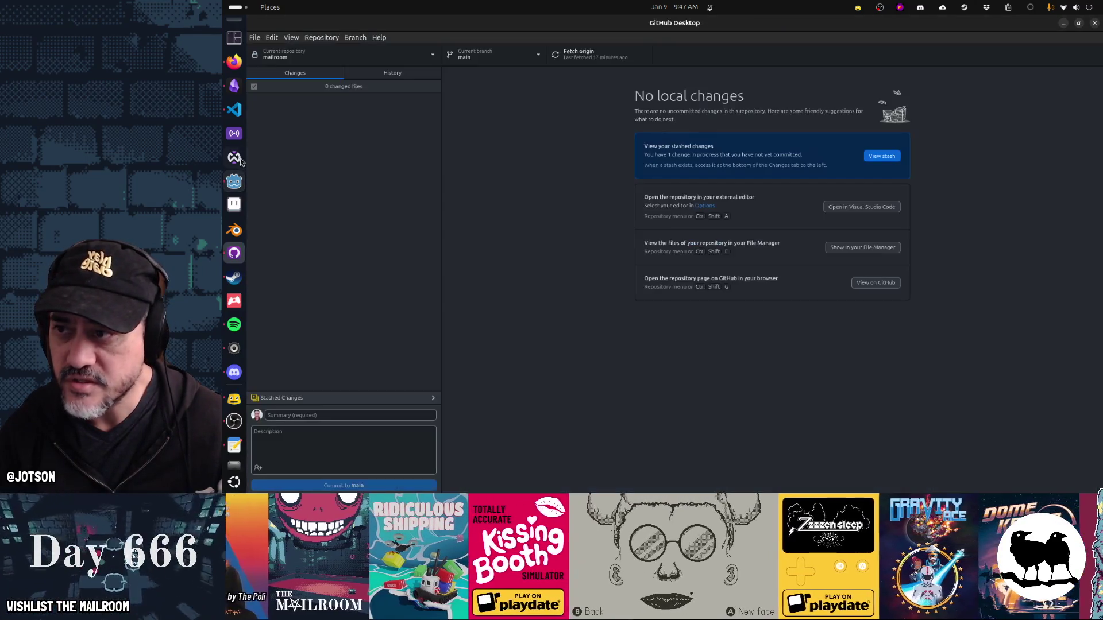
{"action": "key", "text": "alt+Tab"}
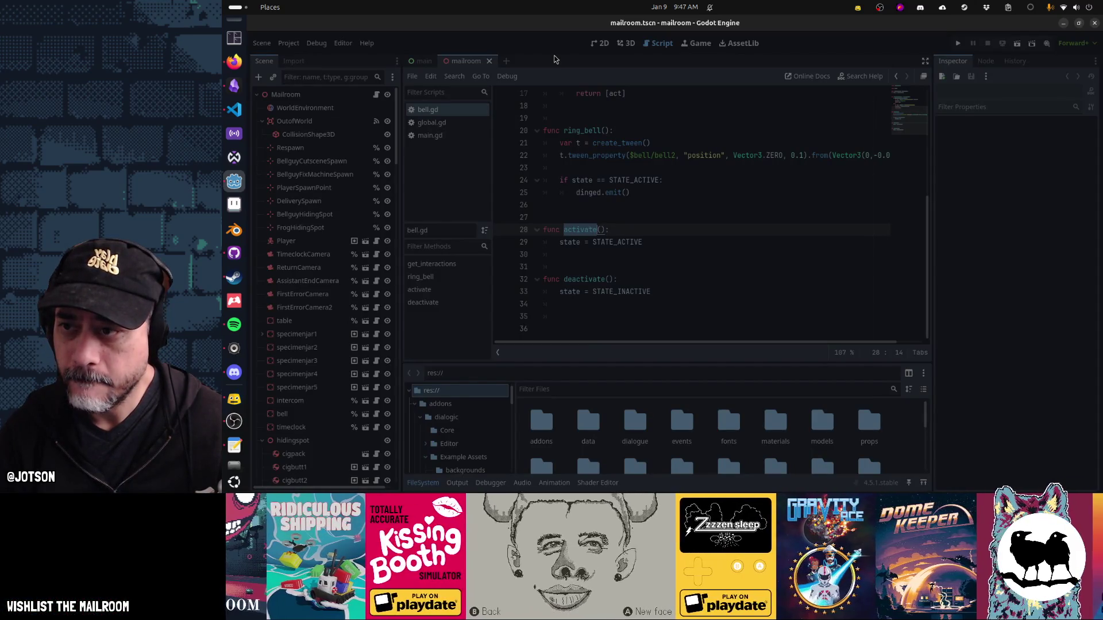
{"action": "key", "text": "alt+Tab"}
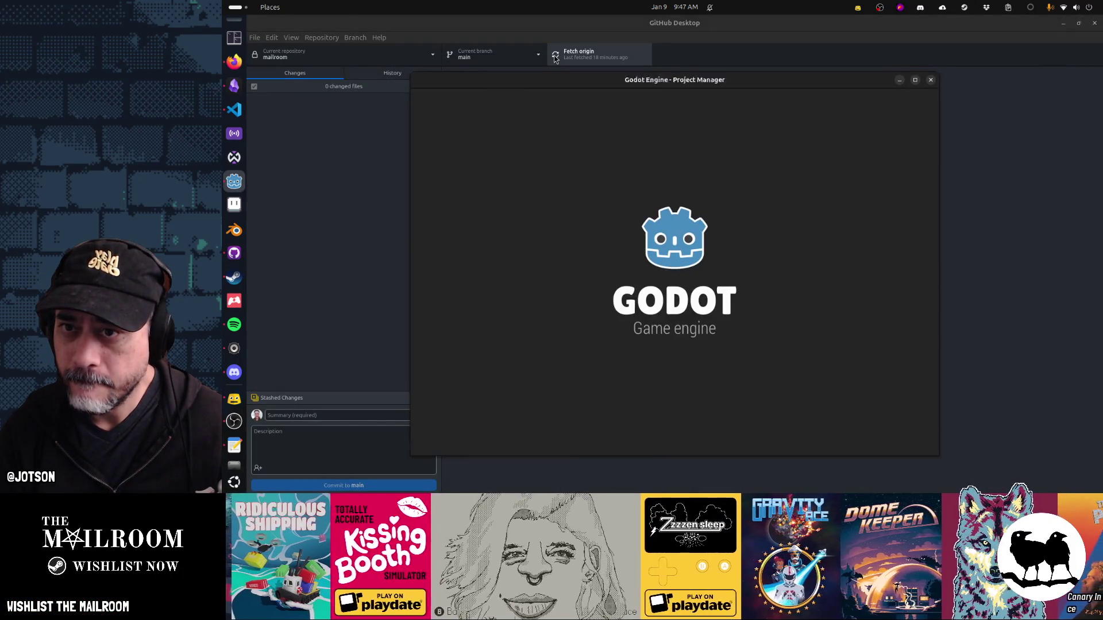
{"action": "key", "text": "alt+Tab"}
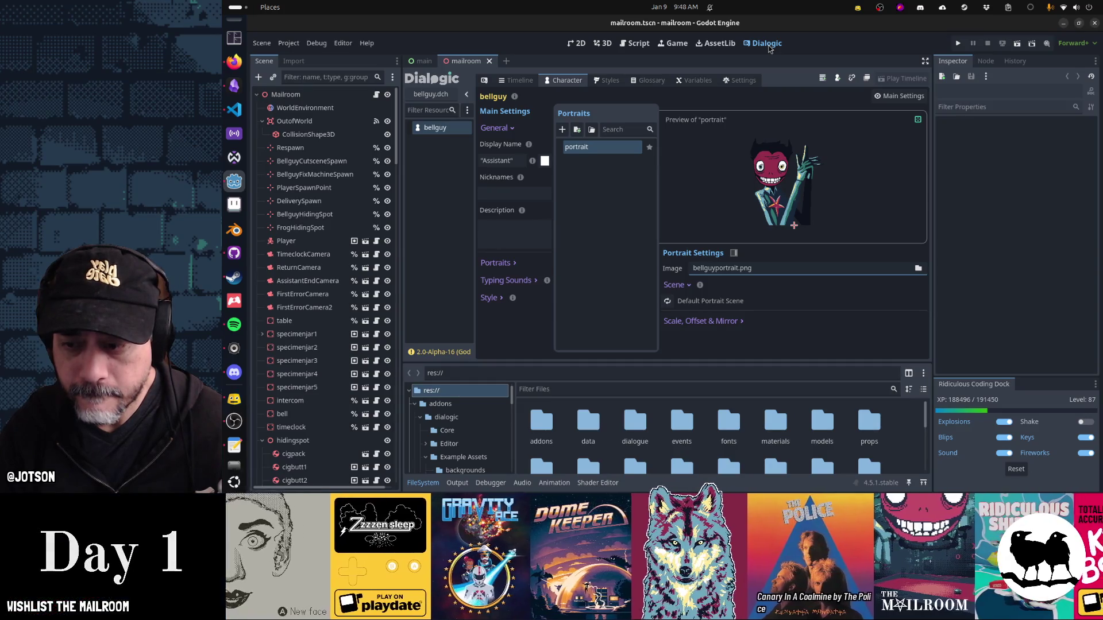
{"action": "key", "text": "alt+Tab"}
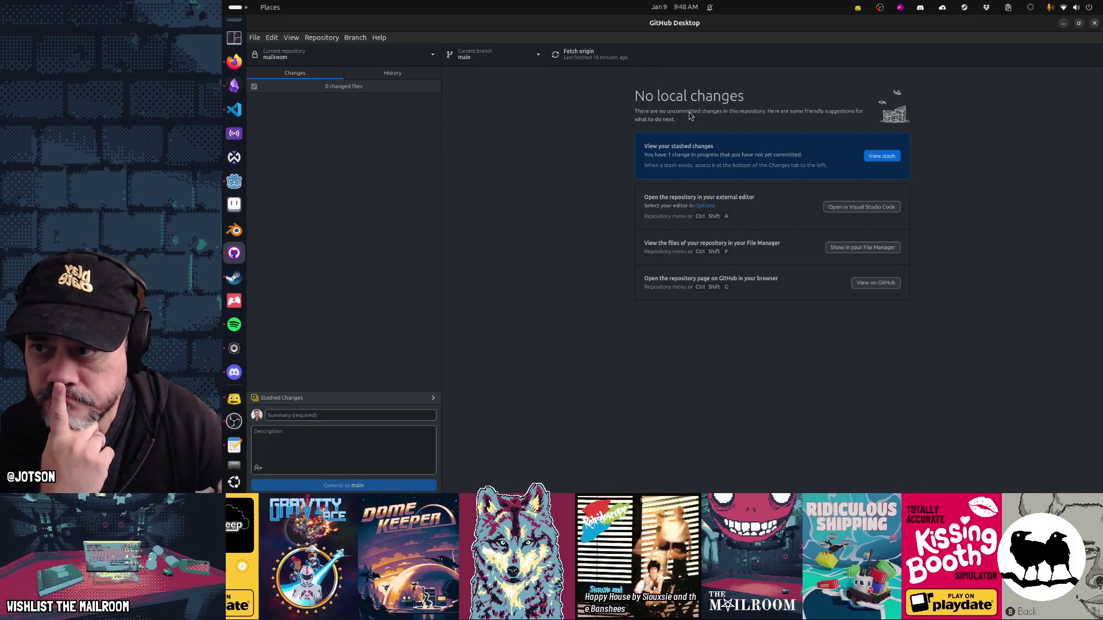
Step: Open the mailroom repository's History and select the 'pompadour hat' commit
{"action": "left_click", "coordinate": [392, 73]}
{"action": "scroll", "coordinate": [370, 230], "scroll_direction": "down", "scroll_amount": 5}
{"action": "scroll", "coordinate": [372, 240], "scroll_direction": "up", "scroll_amount": 5}
{"action": "left_click", "coordinate": [350, 112]}
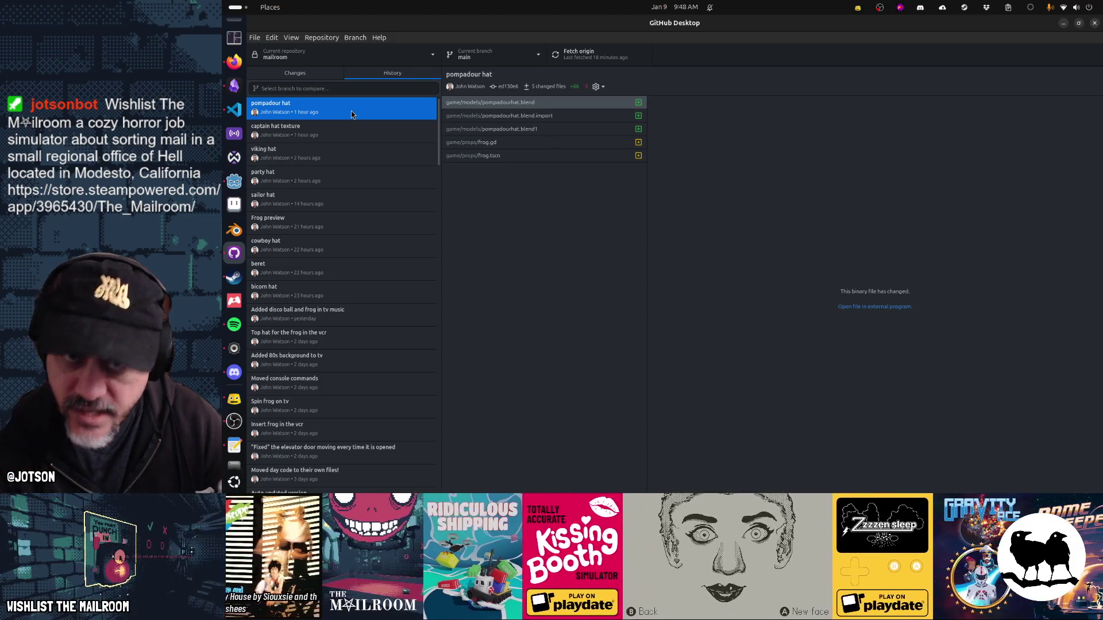
Step: Bring up the Activities overview of all open windows
{"action": "key", "text": "alt+Tab"}
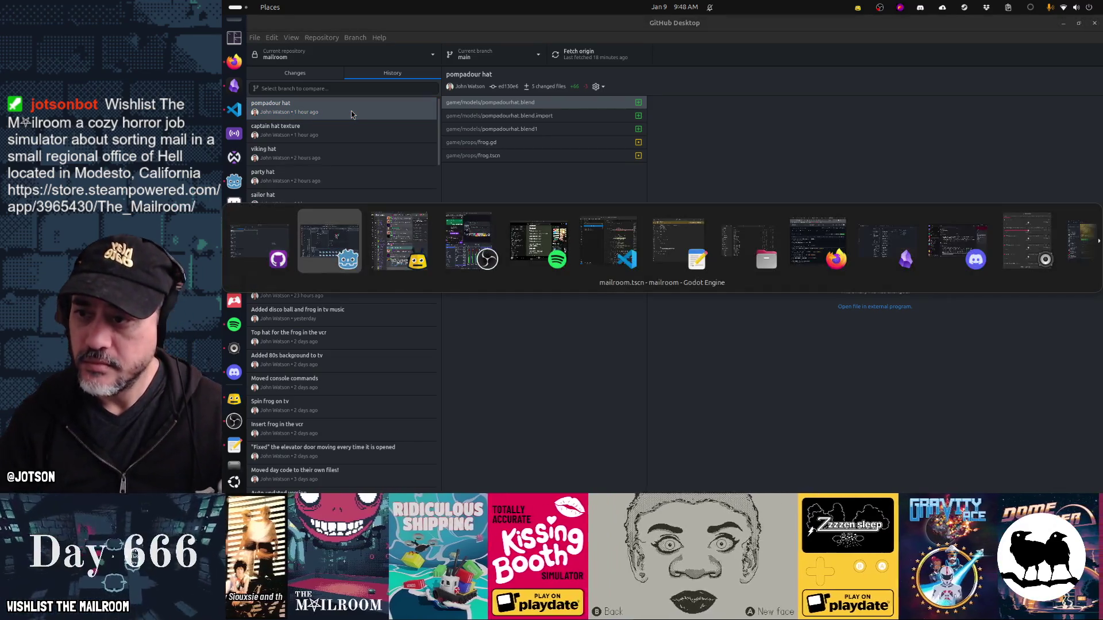
{"action": "key", "text": "Escape"}
{"action": "key", "text": "super"}
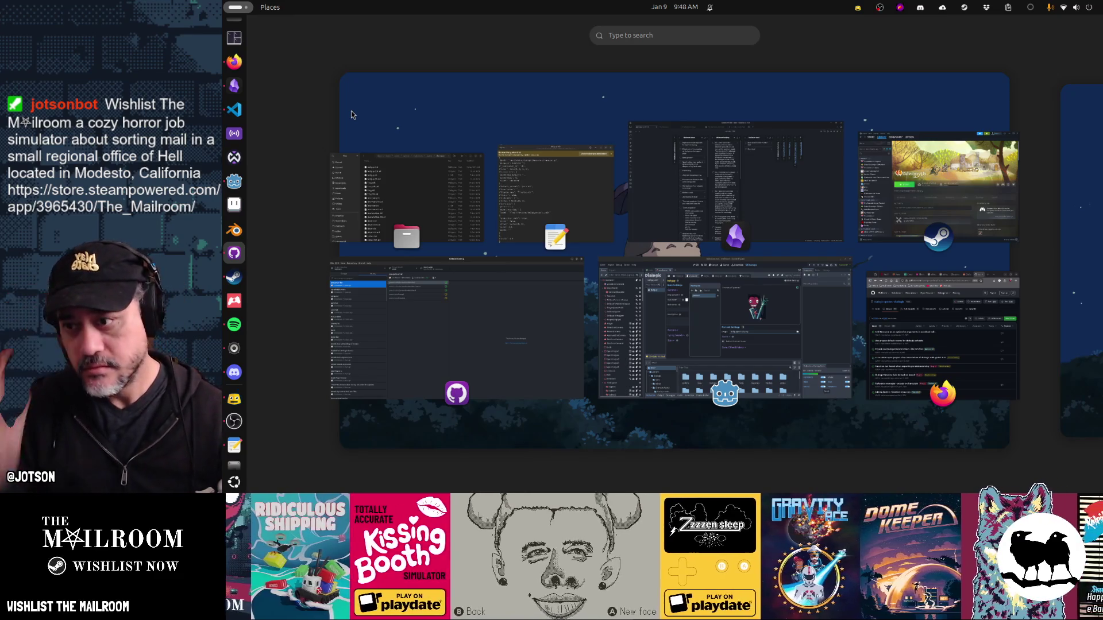
Step: In Files, go to Godot's app_userdata and open the mailroom user-data folder
{"action": "scroll", "coordinate": [235, 41], "scroll_direction": "up", "scroll_amount": 1}
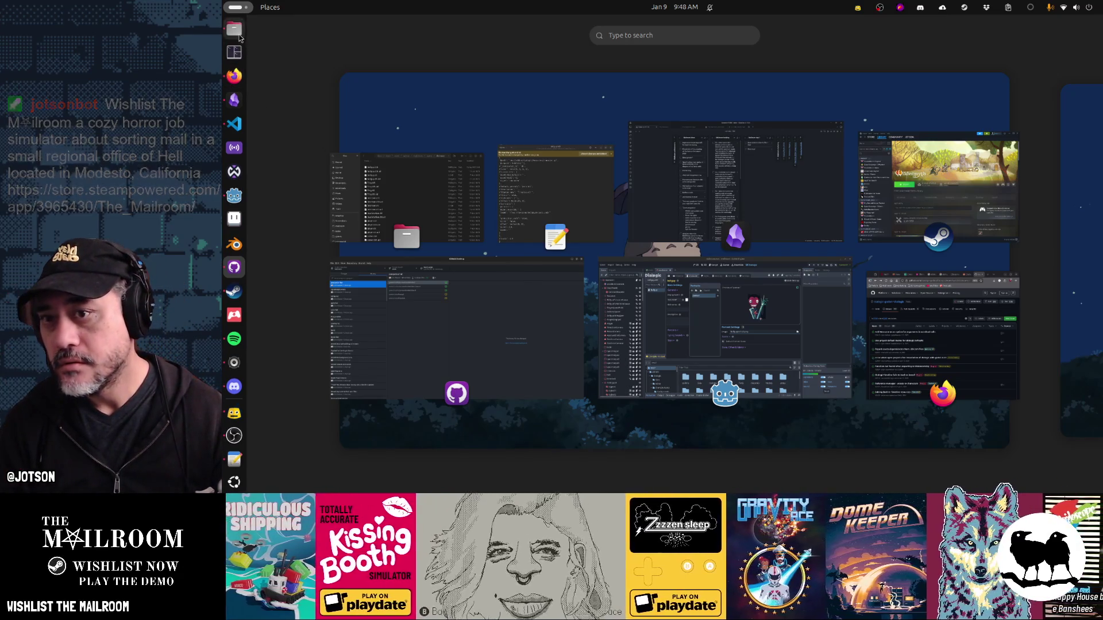
{"action": "left_click", "coordinate": [238, 33]}
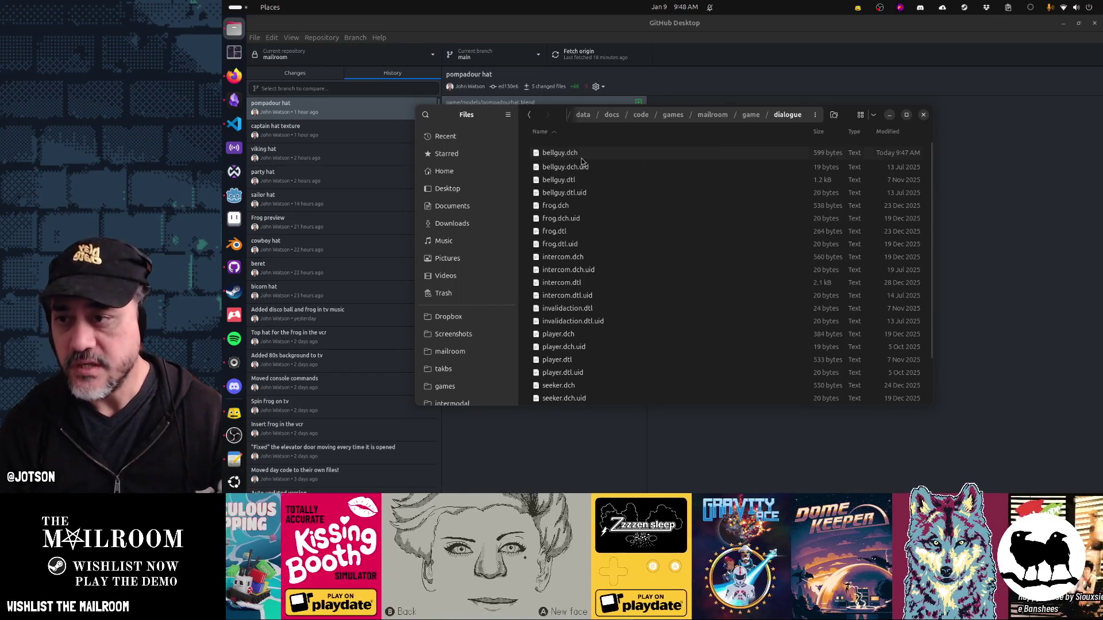
{"action": "scroll", "coordinate": [477, 333], "scroll_direction": "down", "scroll_amount": 3}
{"action": "left_click", "coordinate": [477, 336]}
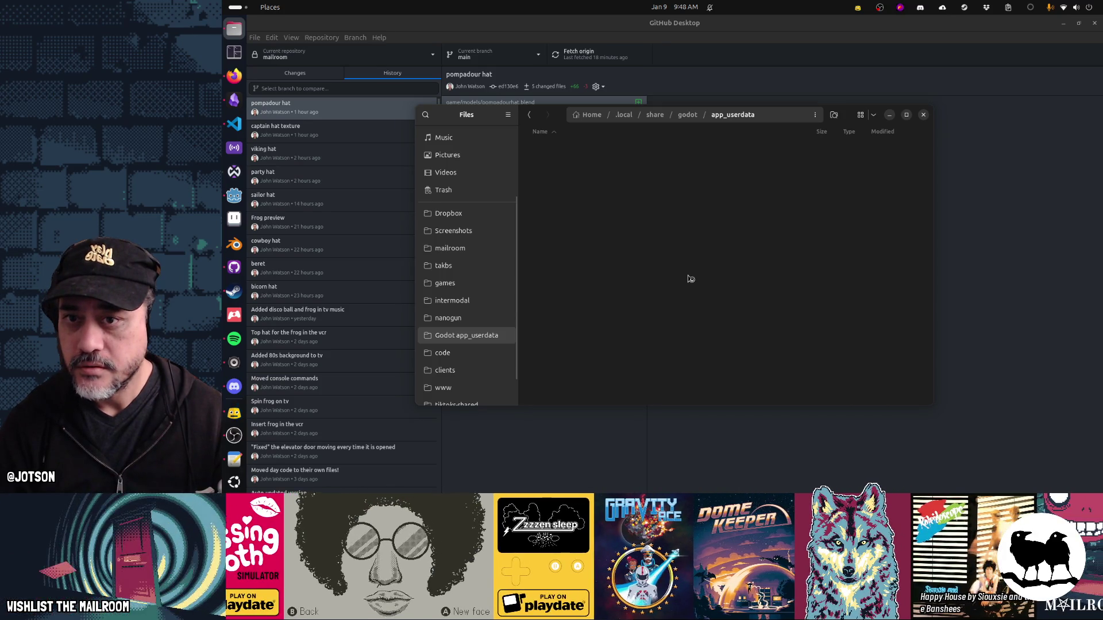
{"action": "scroll", "coordinate": [688, 279], "scroll_direction": "down", "scroll_amount": 15}
{"action": "scroll", "coordinate": [688, 279], "scroll_direction": "down", "scroll_amount": 5}
{"action": "left_click", "coordinate": [646, 270]}
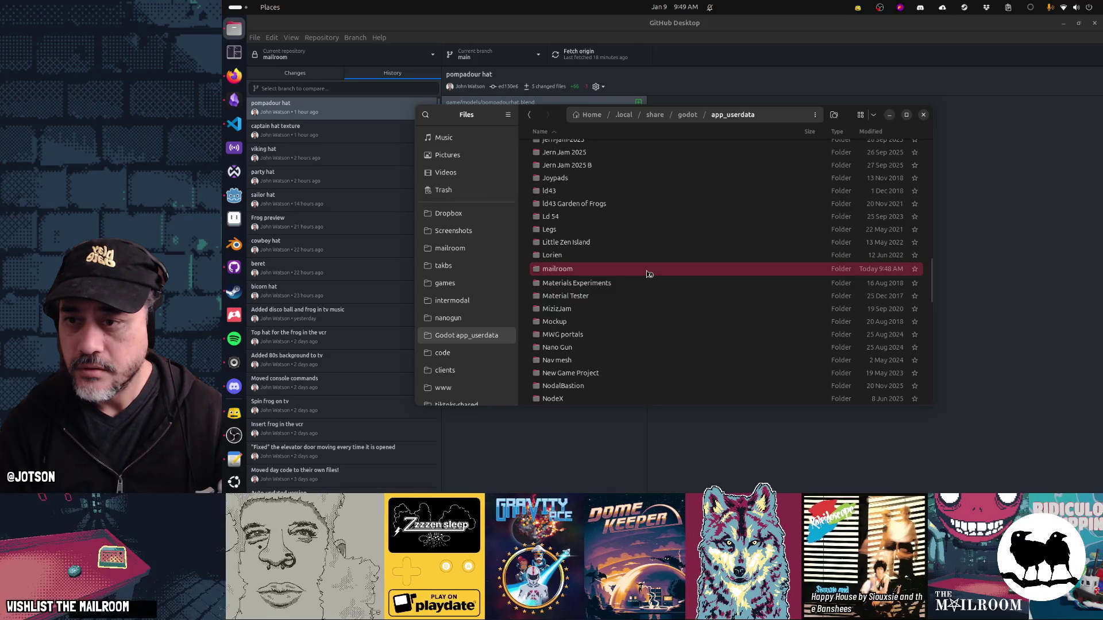
{"action": "double_click", "coordinate": [649, 274]}
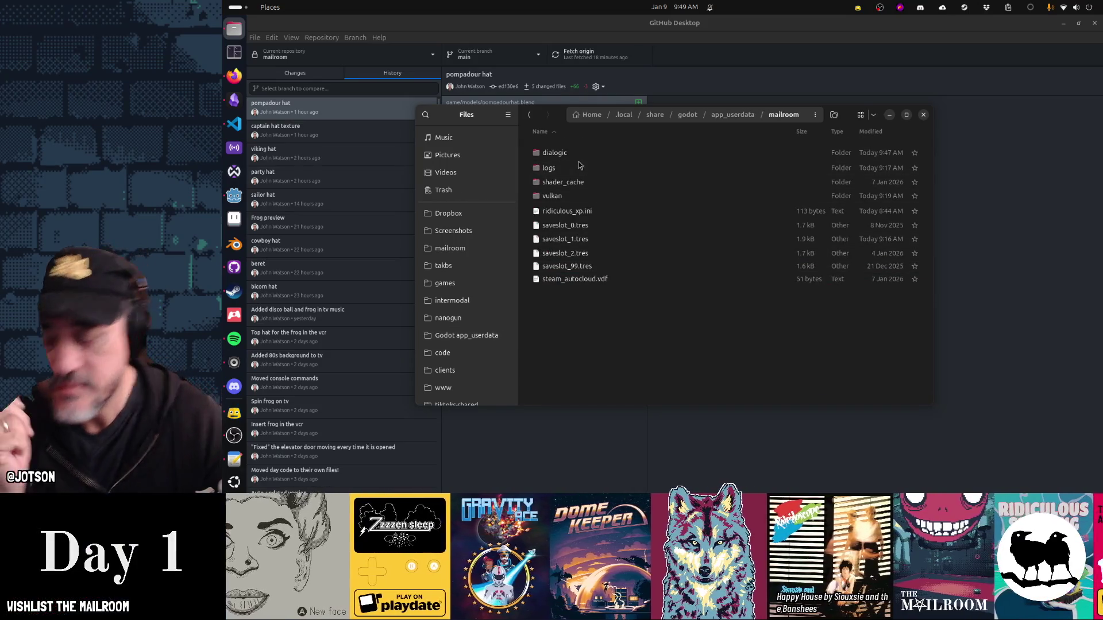
Step: Read dialogic/saves/global_info.txt and dialogic's editor_settings.cfg, then return to app_userdata
{"action": "double_click", "coordinate": [577, 157]}
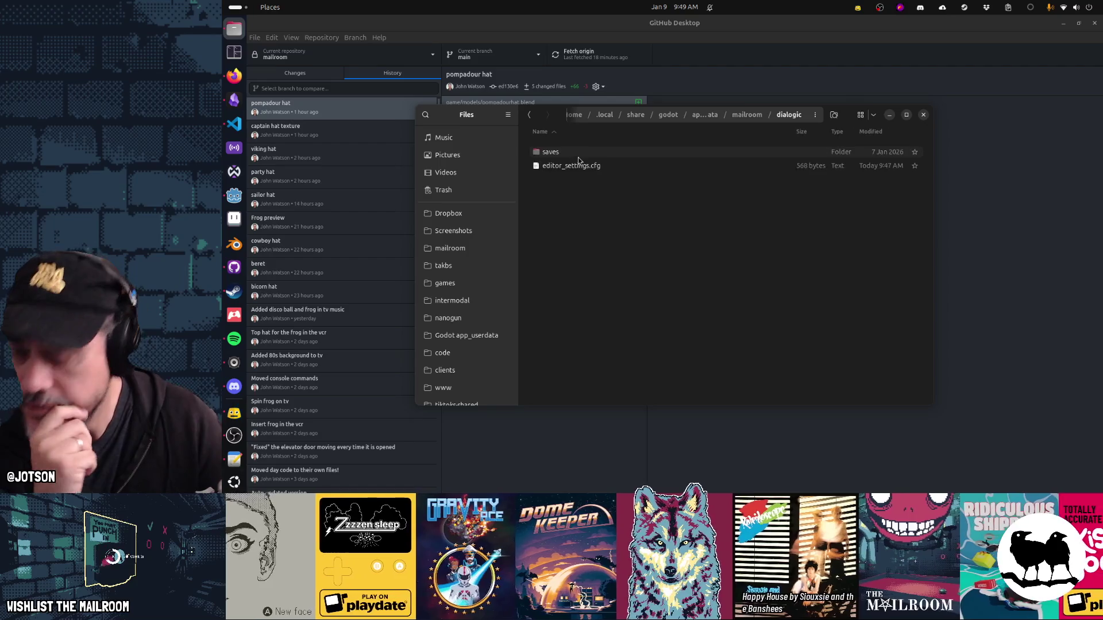
{"action": "double_click", "coordinate": [577, 157]}
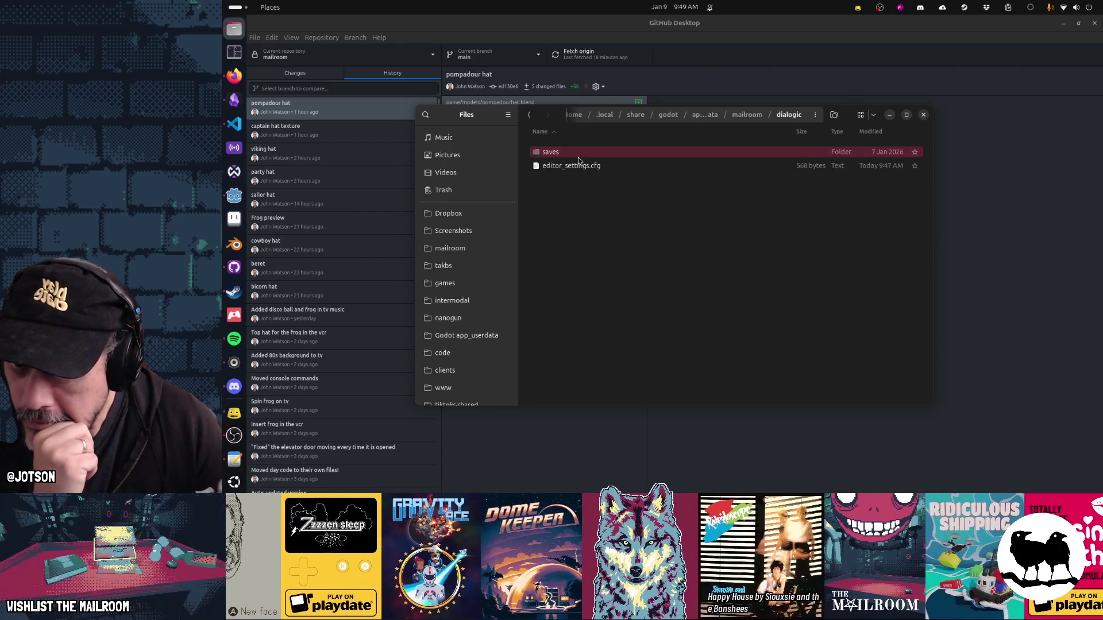
{"action": "double_click", "coordinate": [578, 157]}
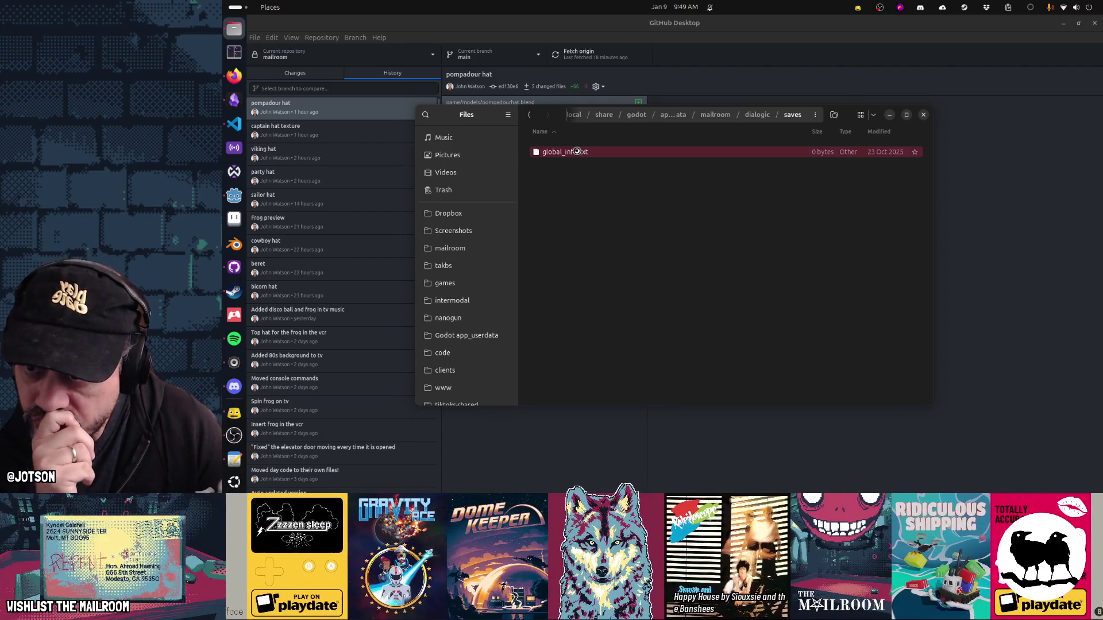
{"action": "left_click", "coordinate": [905, 230]}
{"action": "left_click", "coordinate": [767, 117]}
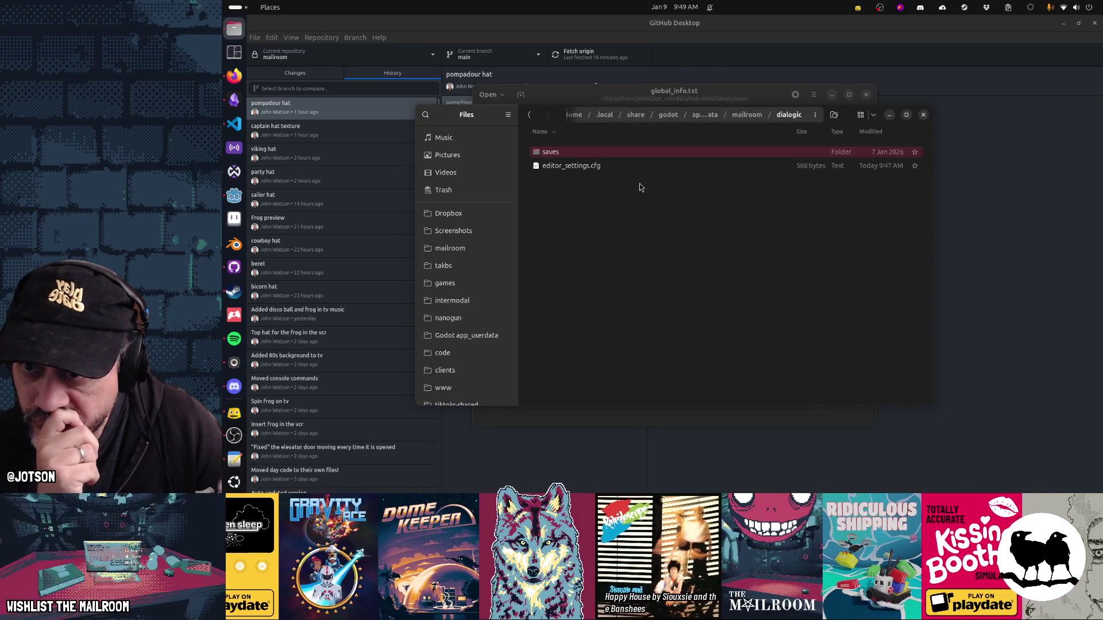
{"action": "double_click", "coordinate": [597, 166]}
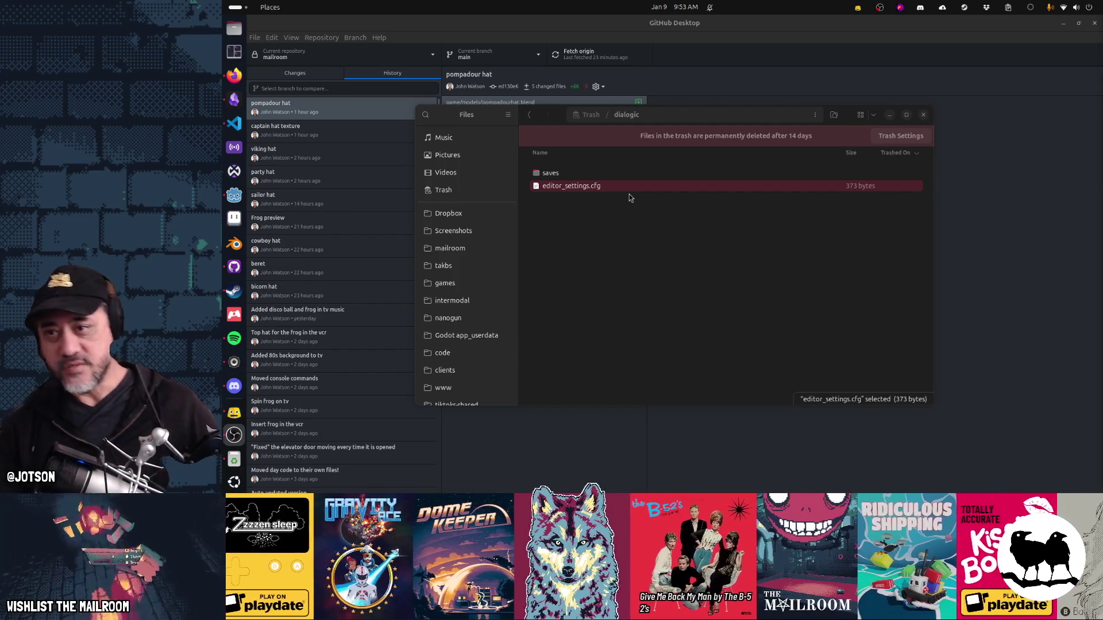
{"action": "left_click", "coordinate": [487, 337]}
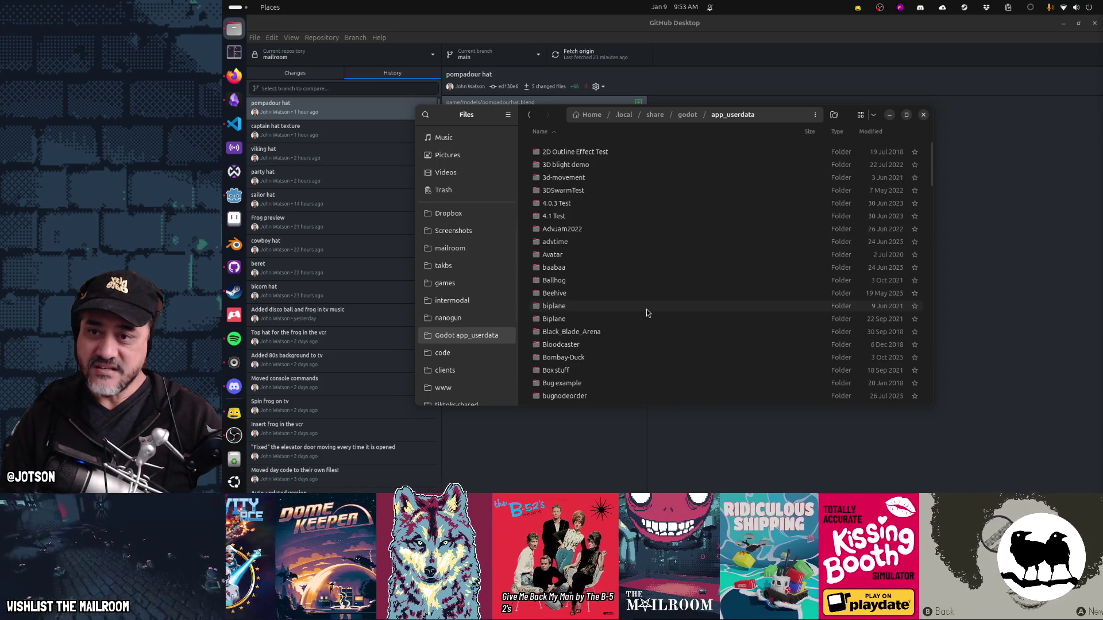
Step: Reopen the mailroom user-data folder in Files, then switch back to the Godot editor
{"action": "scroll", "coordinate": [646, 312], "scroll_direction": "down", "scroll_amount": 6}
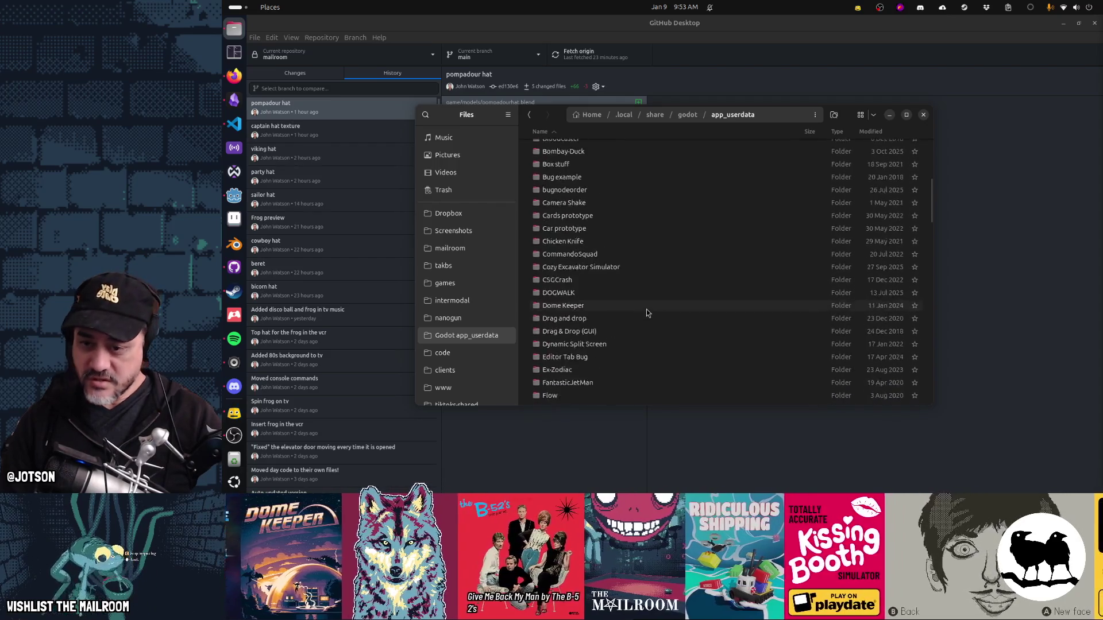
{"action": "scroll", "coordinate": [646, 313], "scroll_direction": "down", "scroll_amount": 3}
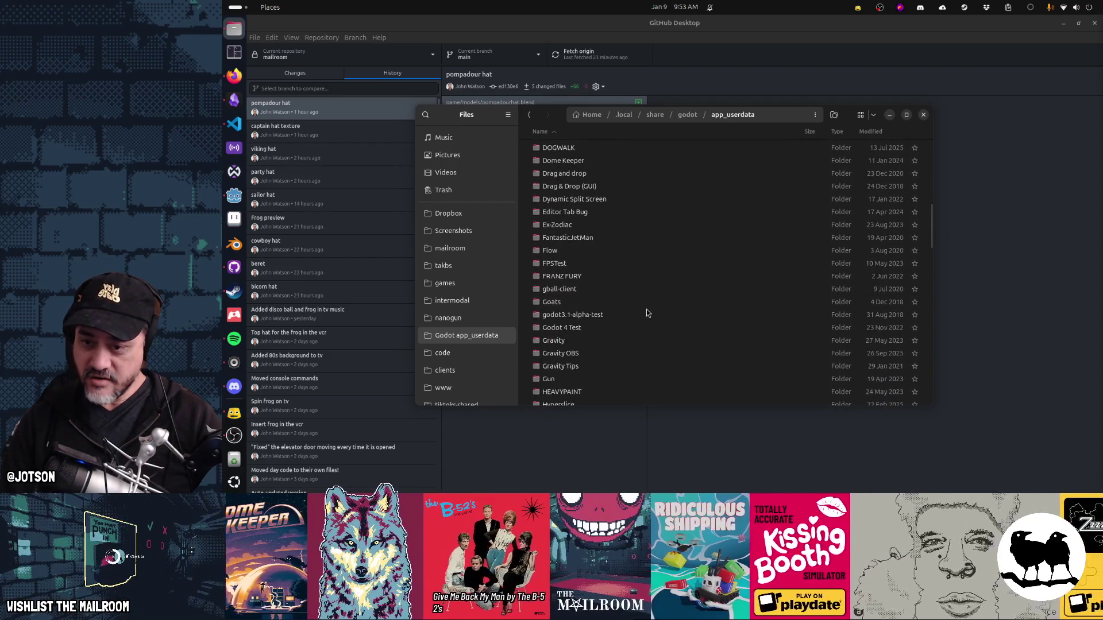
{"action": "scroll", "coordinate": [647, 312], "scroll_direction": "down", "scroll_amount": 8}
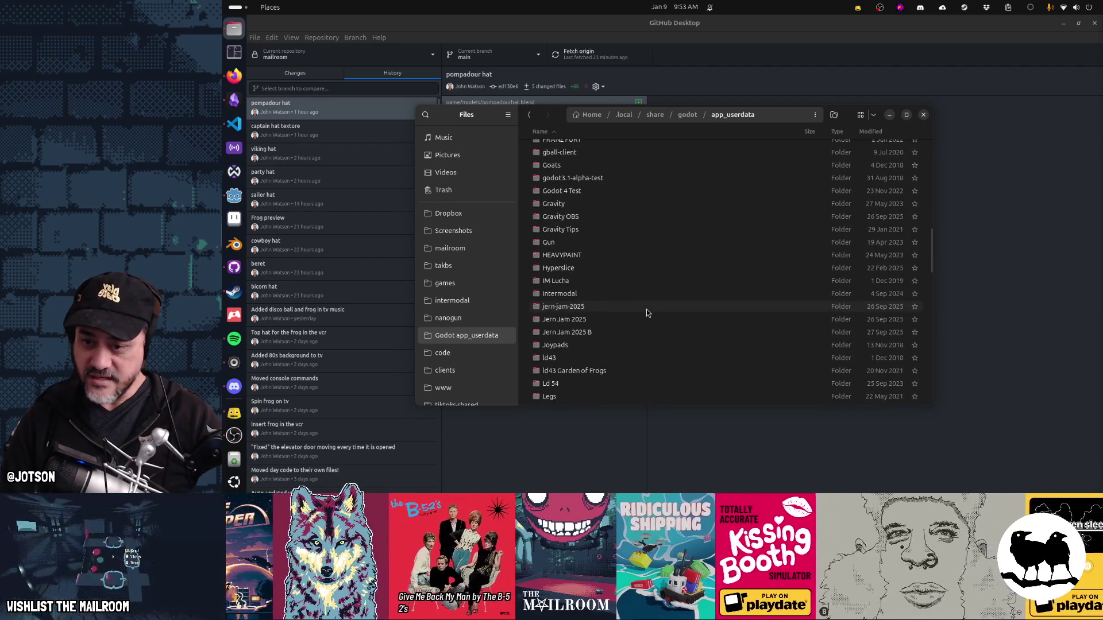
{"action": "double_click", "coordinate": [644, 305]}
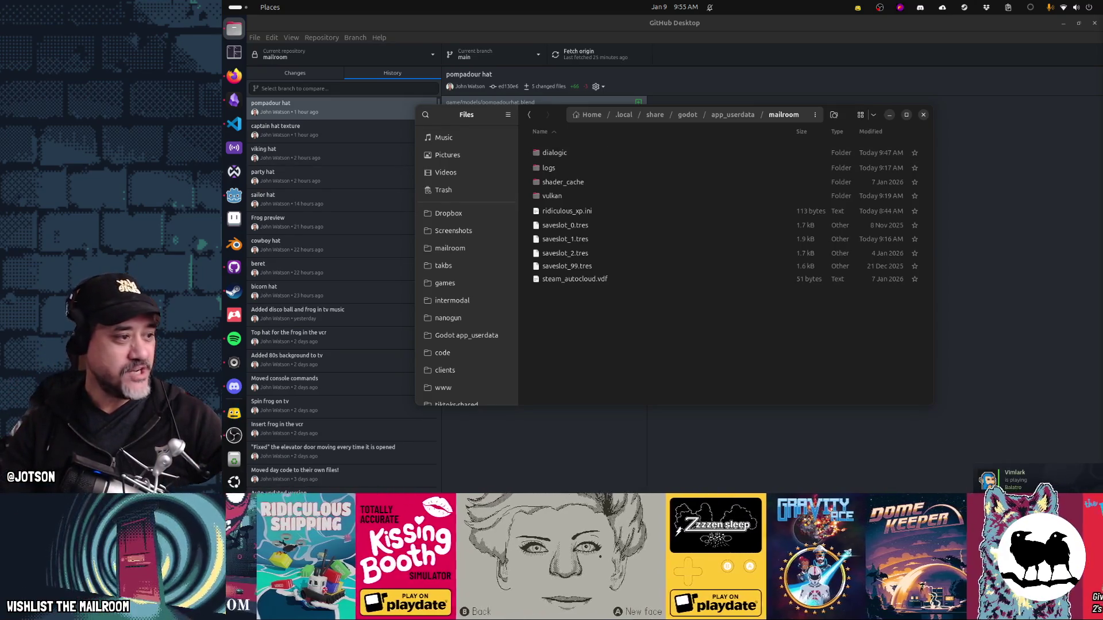
{"action": "left_click", "coordinate": [234, 435]}
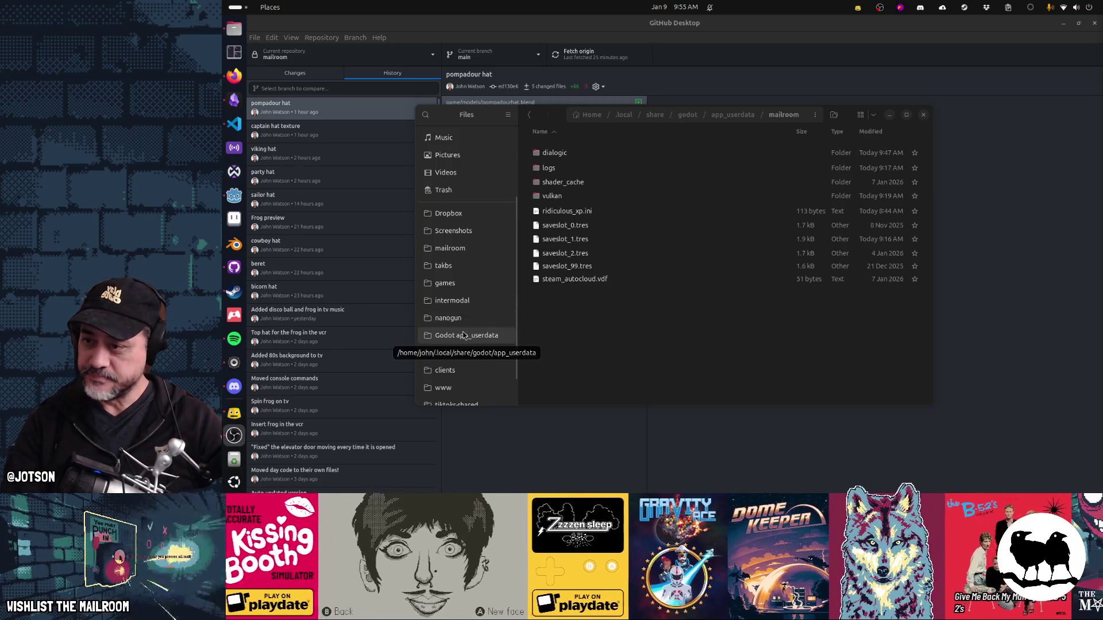
{"action": "left_click", "coordinate": [234, 196]}
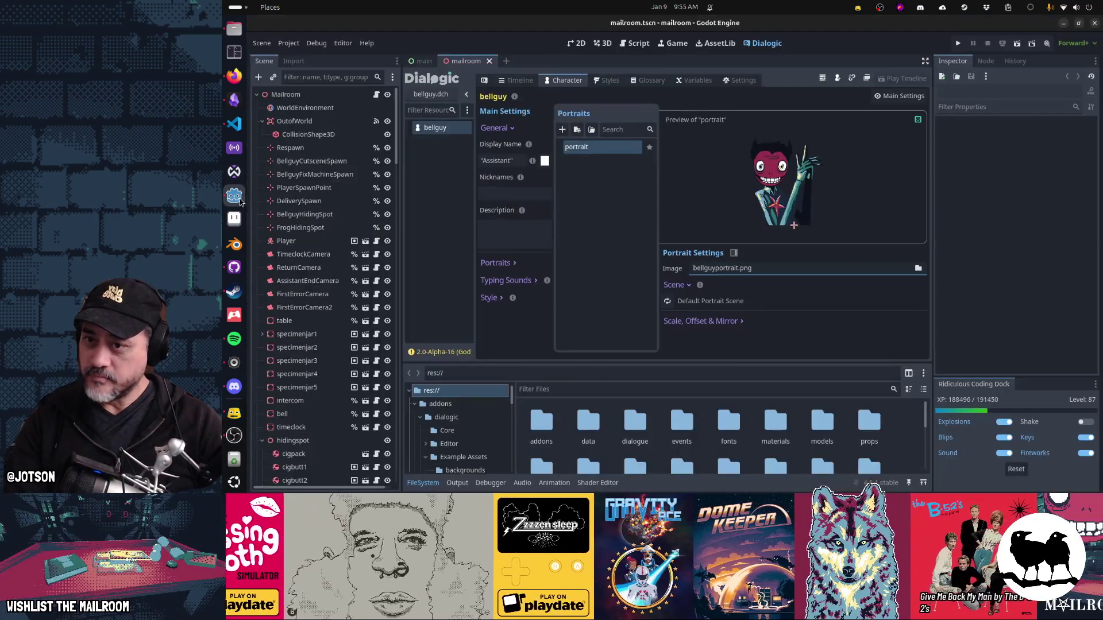
Step: In the mailroom game folder, make a 'dialogue (Copy)' backup of the dialogue folder
{"action": "left_click", "coordinate": [234, 28]}
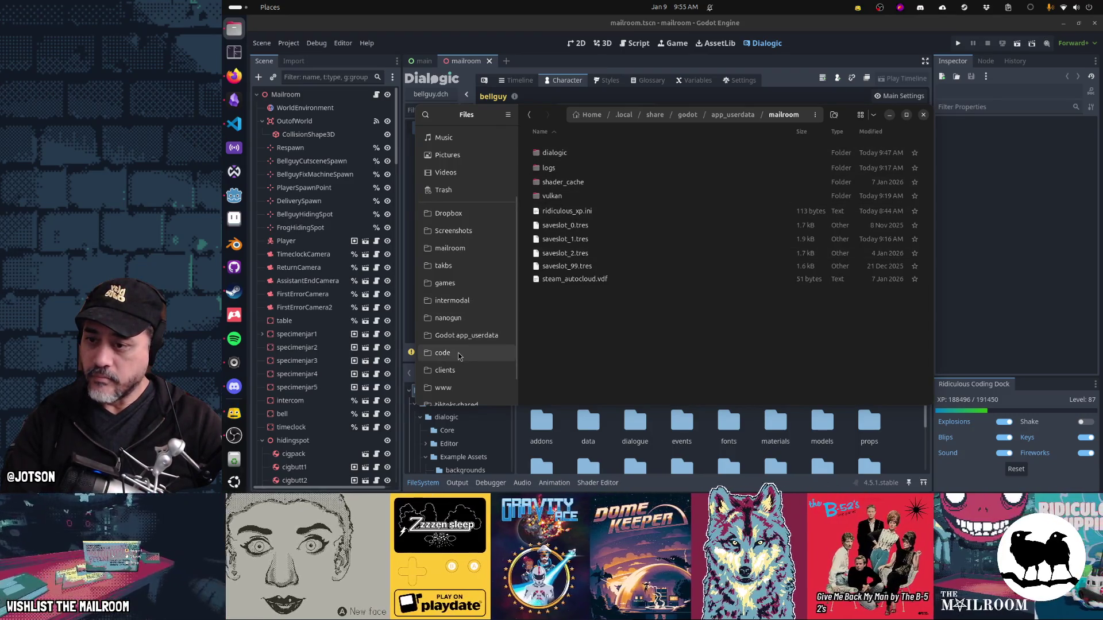
{"action": "scroll", "coordinate": [459, 345], "scroll_direction": "up", "scroll_amount": 3}
{"action": "left_click", "coordinate": [450, 308]}
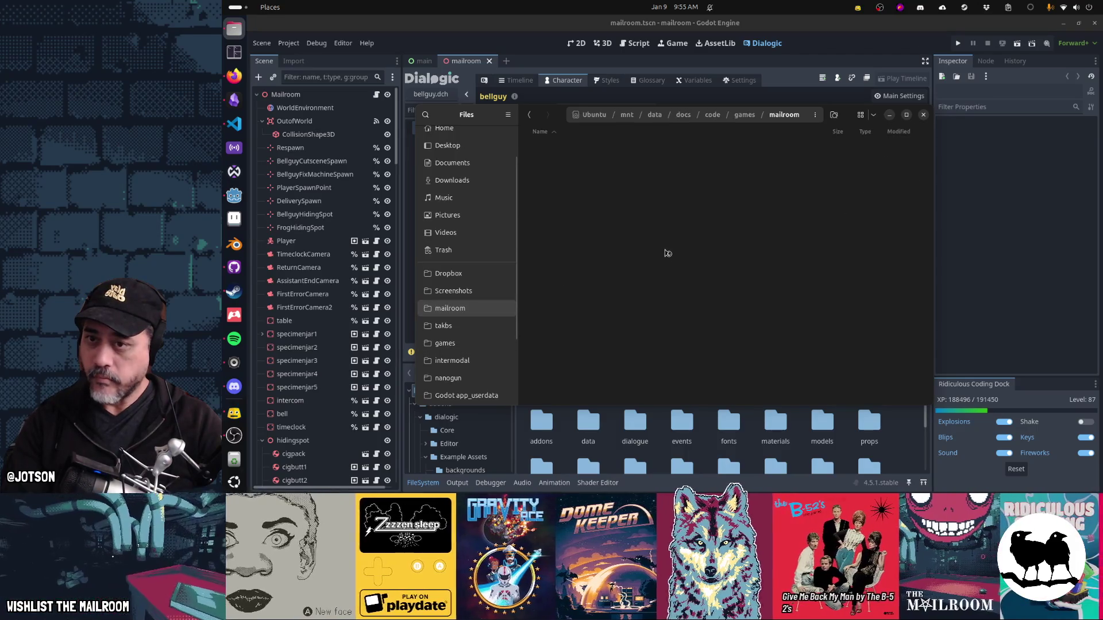
{"action": "left_click", "coordinate": [564, 170]}
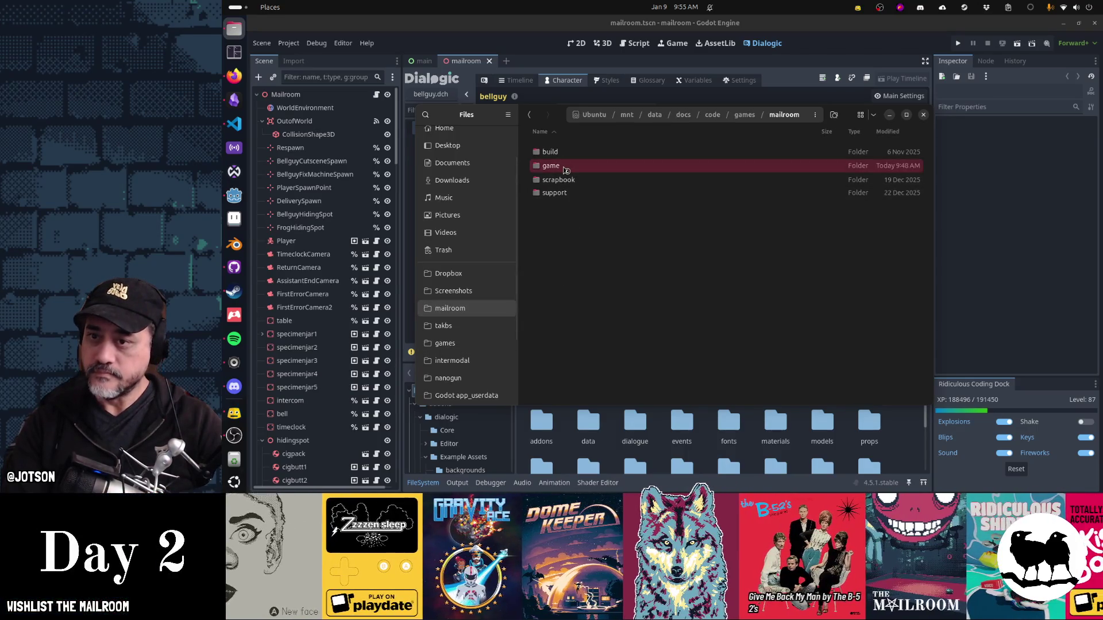
{"action": "double_click", "coordinate": [566, 170]}
{"action": "left_click", "coordinate": [564, 178]}
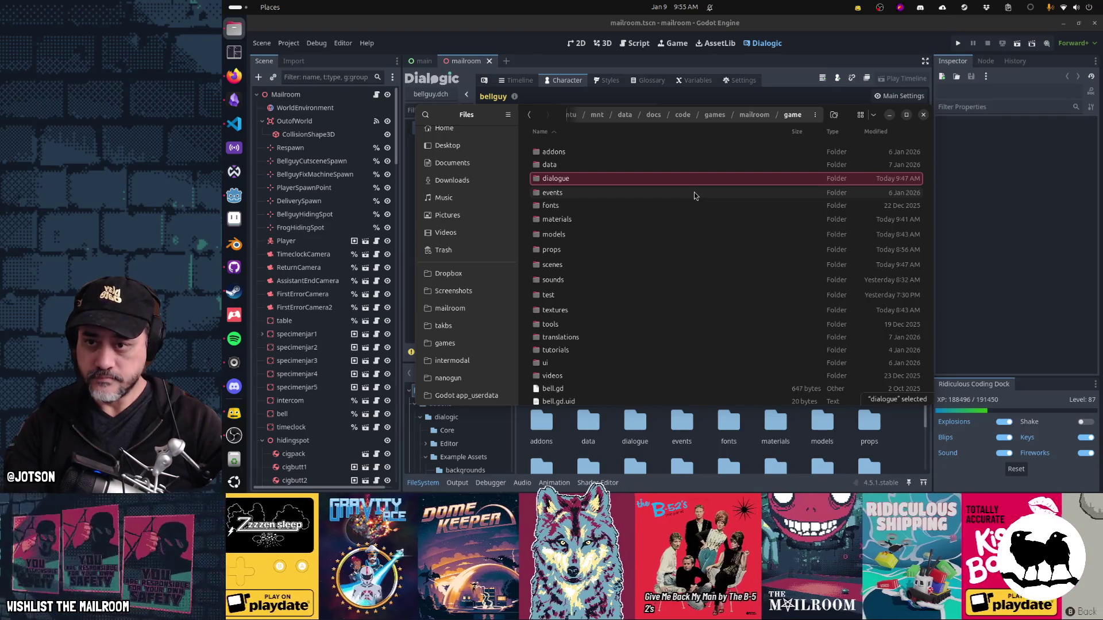
{"action": "key", "text": "ctrl+v"}
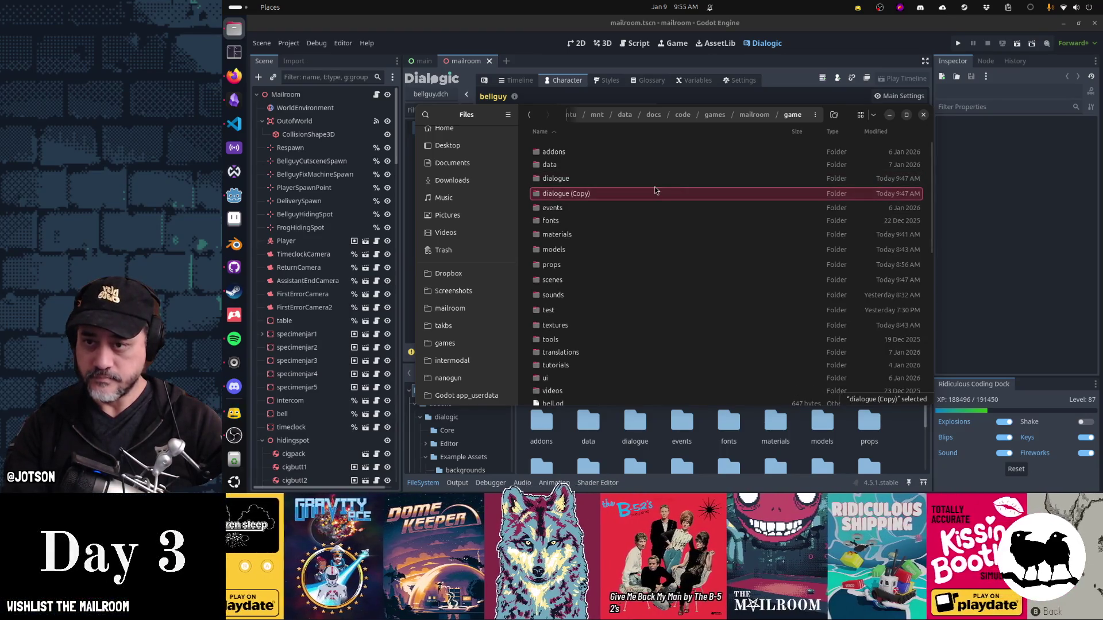
Step: Look inside the dialogue folder, then return to Godot for a new Dialogic character
{"action": "double_click", "coordinate": [645, 179]}
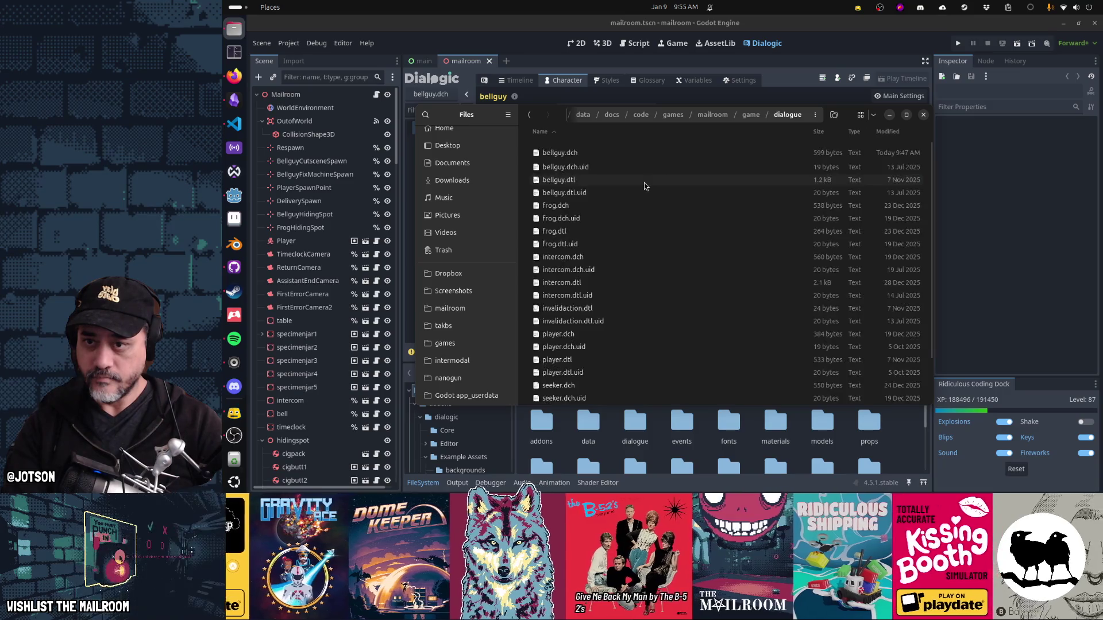
{"action": "left_click", "coordinate": [778, 62]}
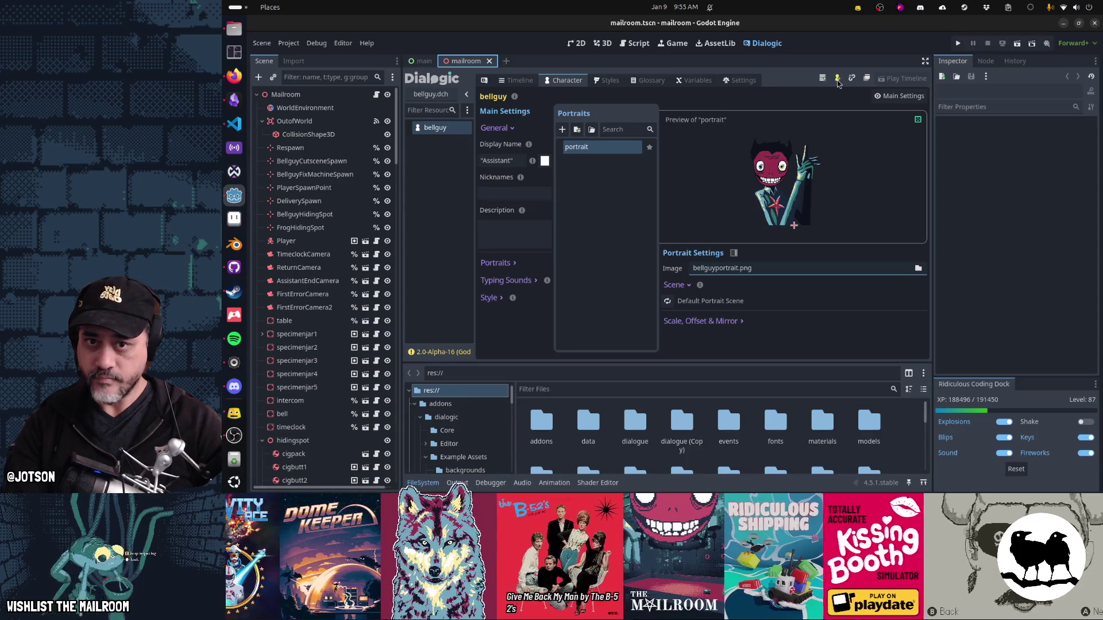
{"action": "left_click", "coordinate": [838, 78]}
Step: Overwrite frog.dch and intercom.dch in res://dialogue with new blank characters
{"action": "double_click", "coordinate": [587, 159]}
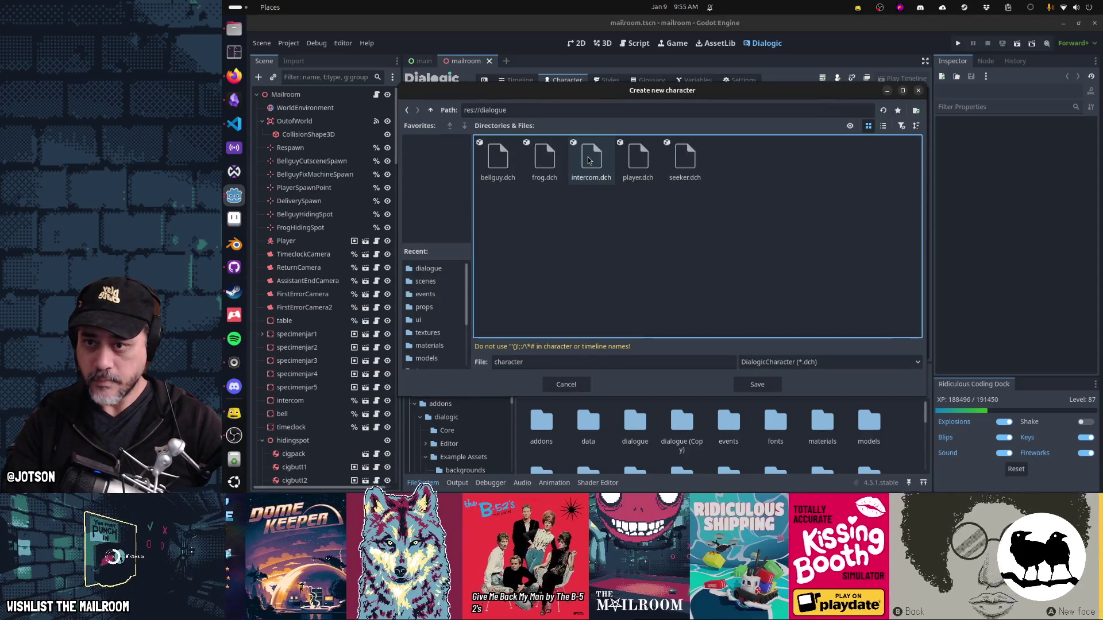
{"action": "double_click", "coordinate": [544, 159]}
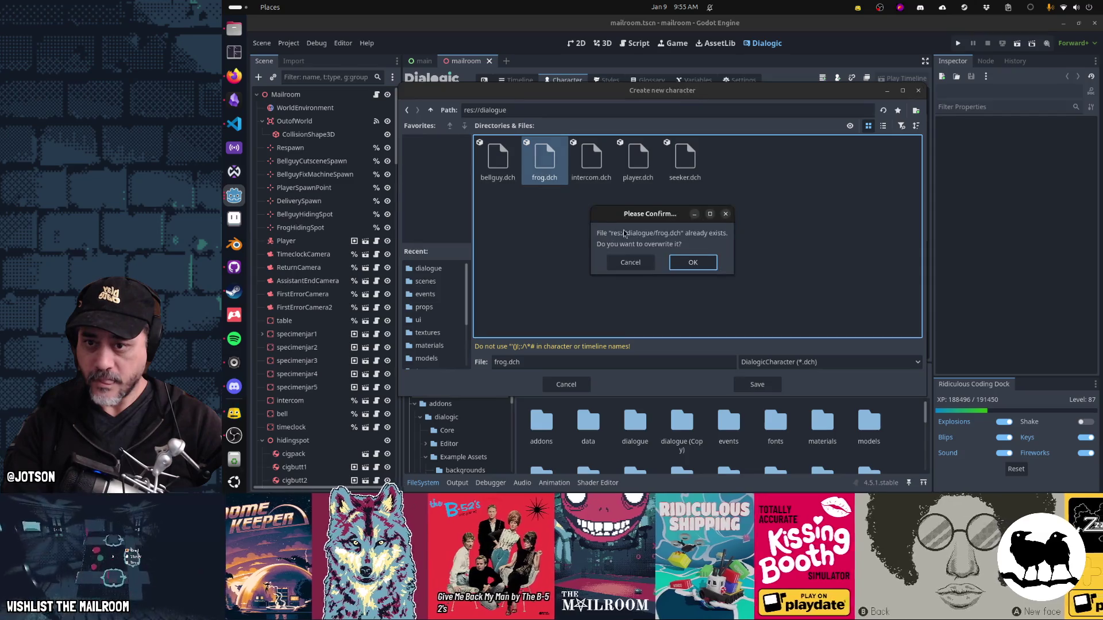
{"action": "left_click", "coordinate": [694, 263]}
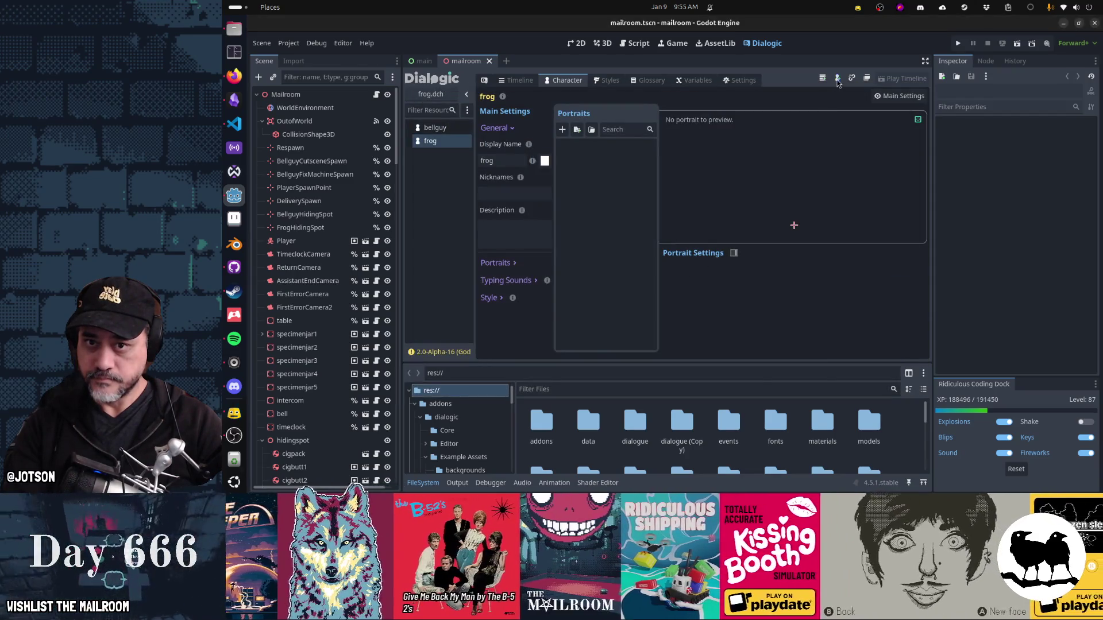
{"action": "double_click", "coordinate": [591, 159]}
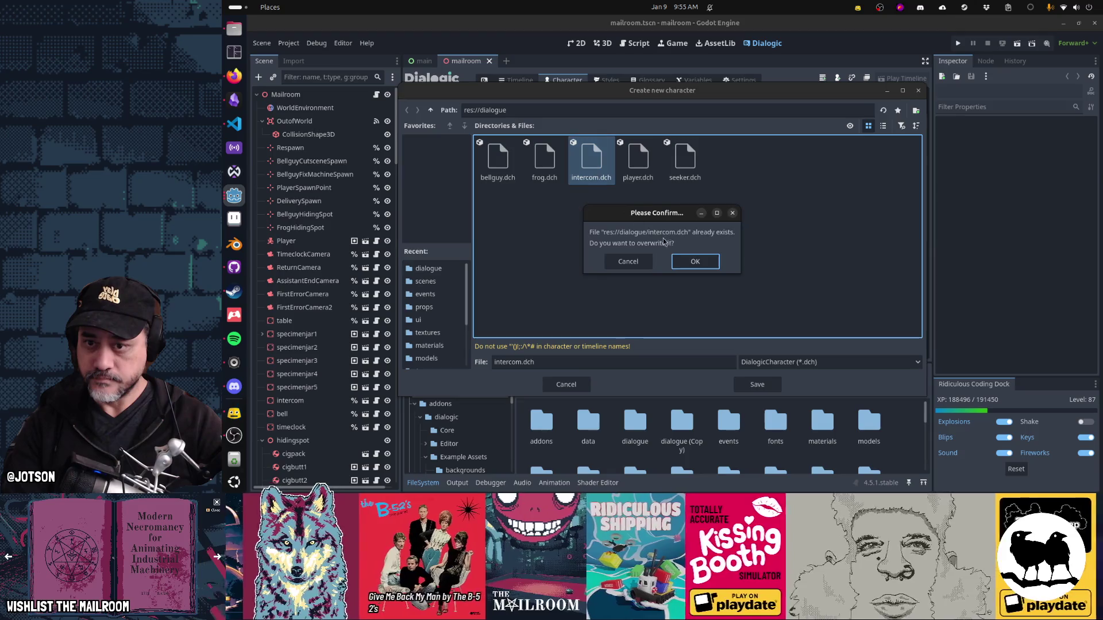
{"action": "left_click", "coordinate": [694, 263]}
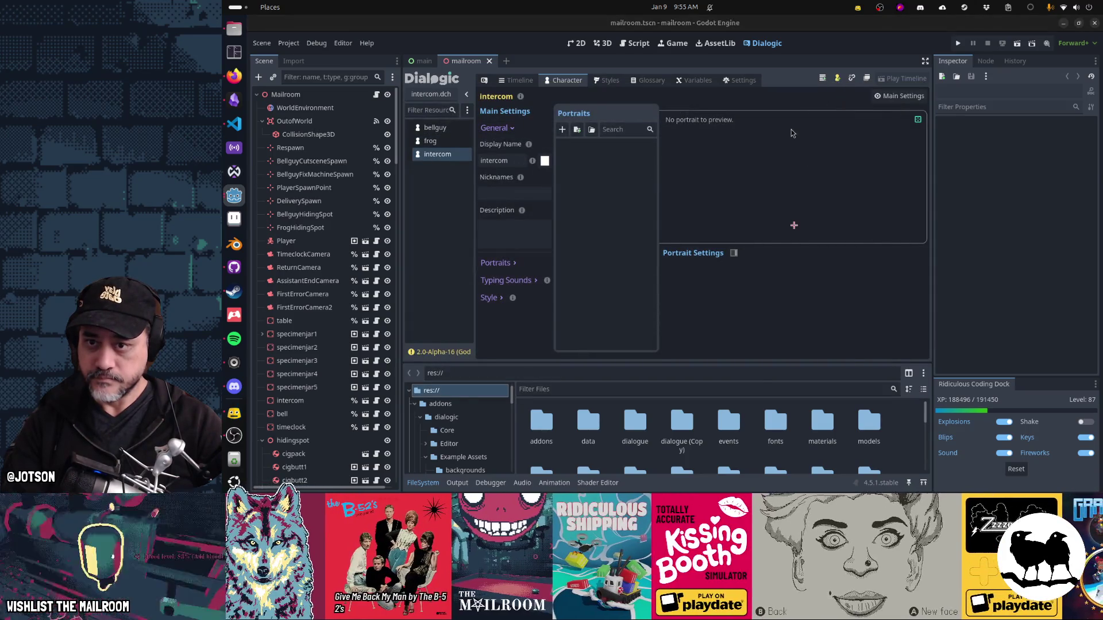
Step: Overwrite player.dch and seeker.dch with new blank characters
{"action": "double_click", "coordinate": [639, 164]}
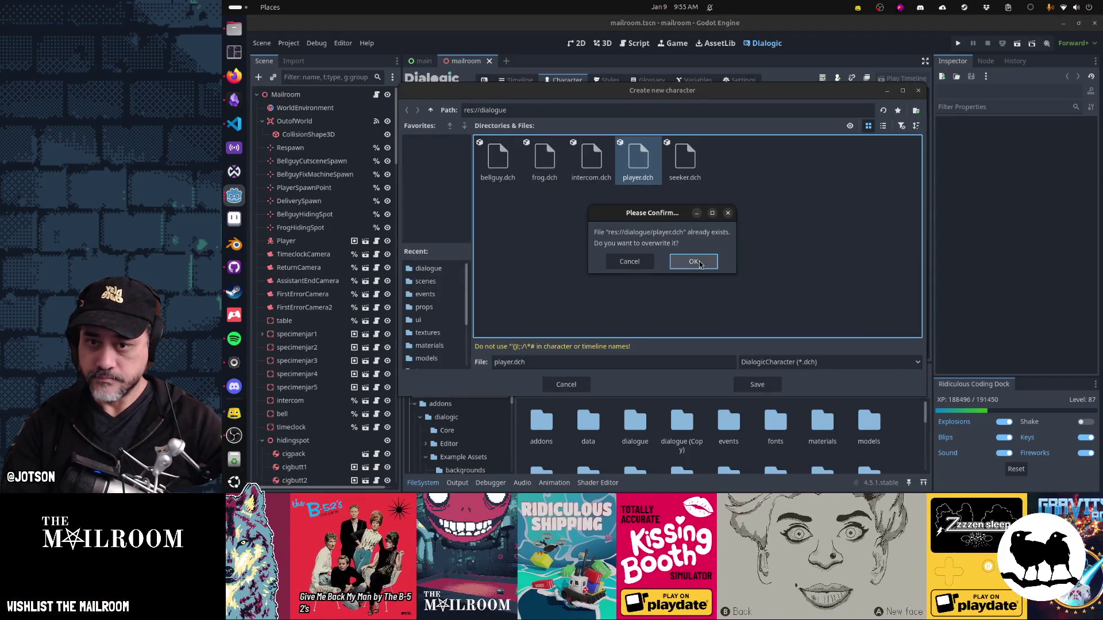
{"action": "left_click", "coordinate": [695, 262]}
{"action": "left_click", "coordinate": [837, 78]}
{"action": "left_click", "coordinate": [691, 166]}
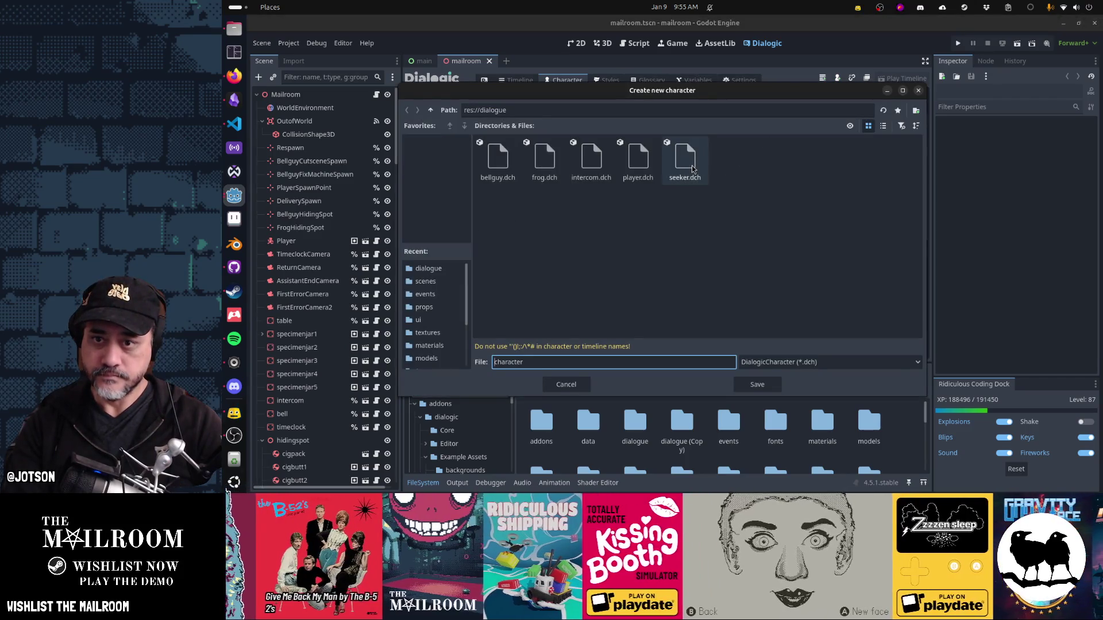
{"action": "double_click", "coordinate": [692, 168]}
{"action": "left_click", "coordinate": [694, 262]}
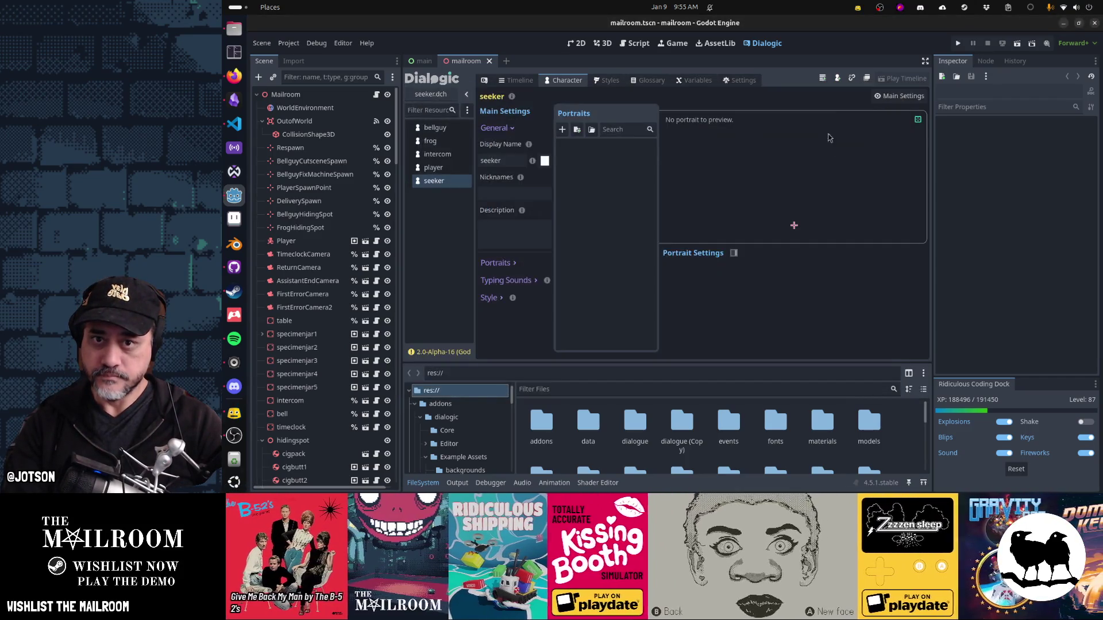
{"action": "left_click", "coordinate": [823, 78]}
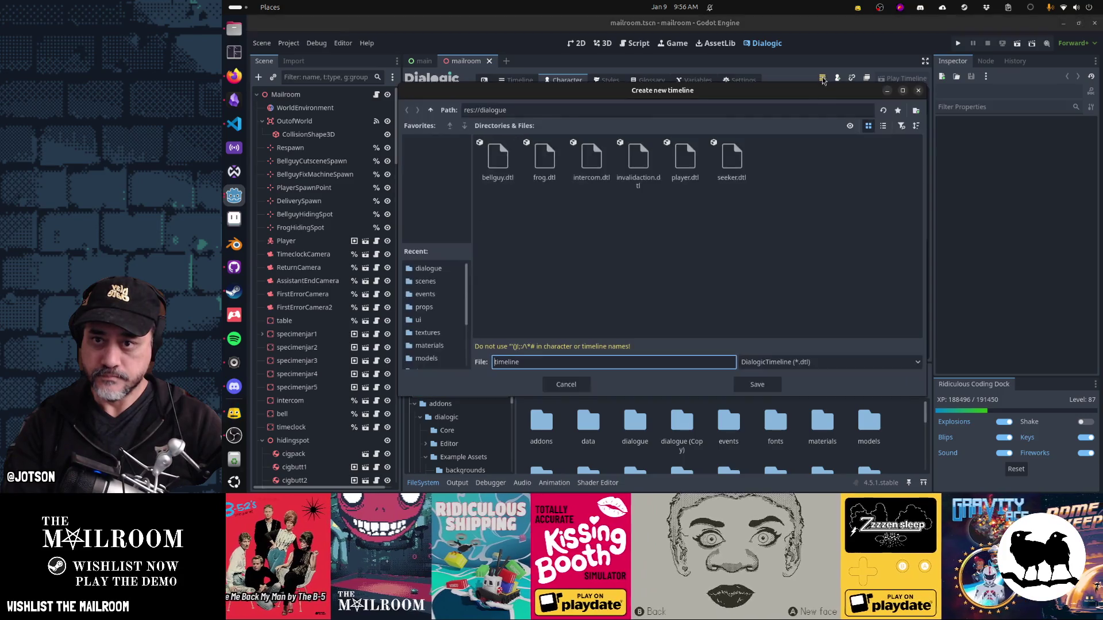
Step: Overwrite bellguy.dtl, frog.dtl and intercom.dtl with new blank timelines
{"action": "left_click", "coordinate": [498, 167]}
{"action": "double_click", "coordinate": [499, 166]}
{"action": "left_click", "coordinate": [694, 262]}
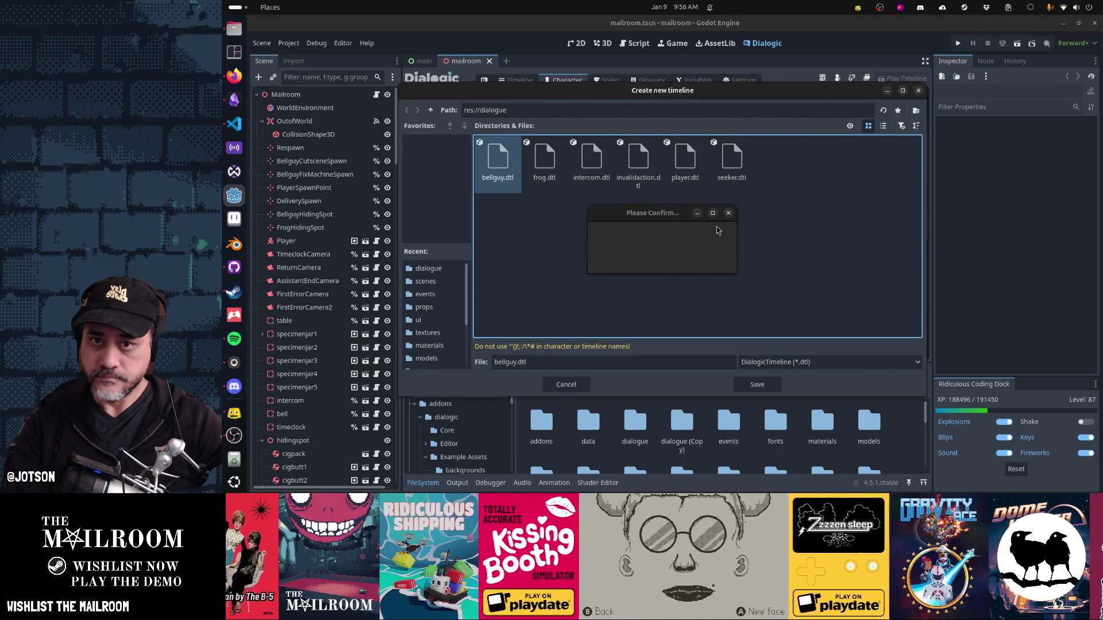
{"action": "left_click", "coordinate": [822, 79]}
{"action": "left_click", "coordinate": [544, 164]}
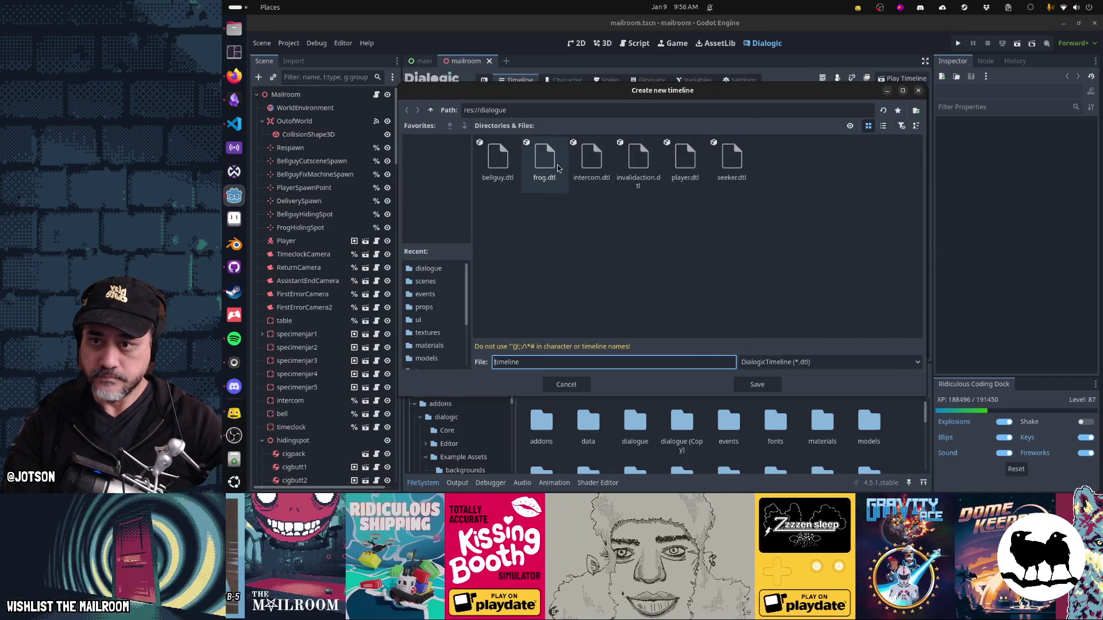
{"action": "double_click", "coordinate": [545, 164]}
{"action": "left_click", "coordinate": [691, 261]}
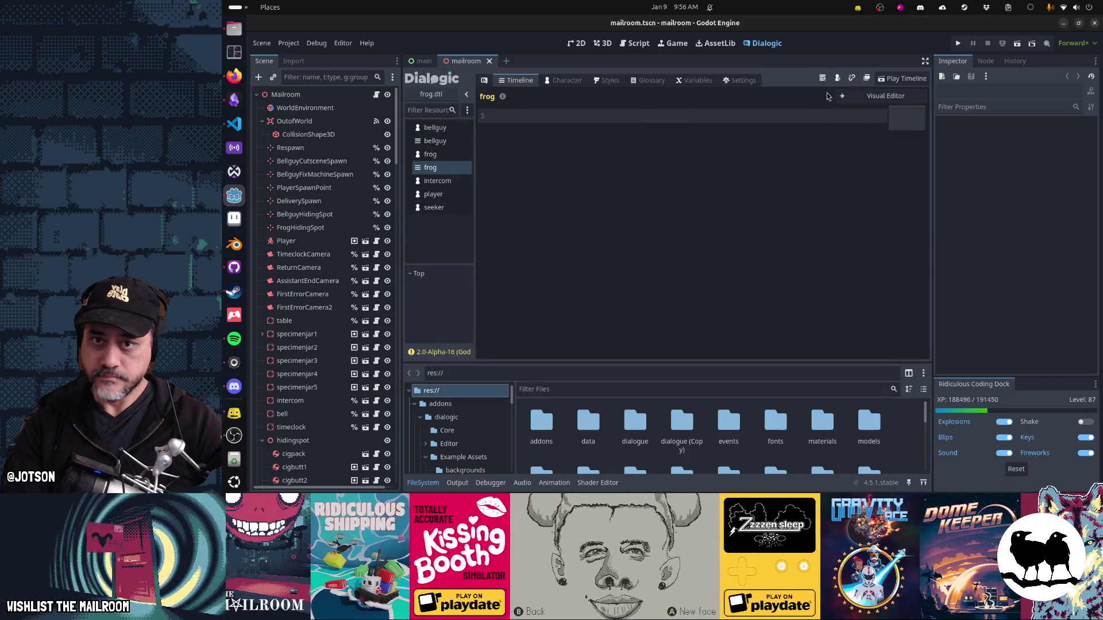
{"action": "left_click", "coordinate": [822, 79]}
{"action": "left_click", "coordinate": [591, 164]}
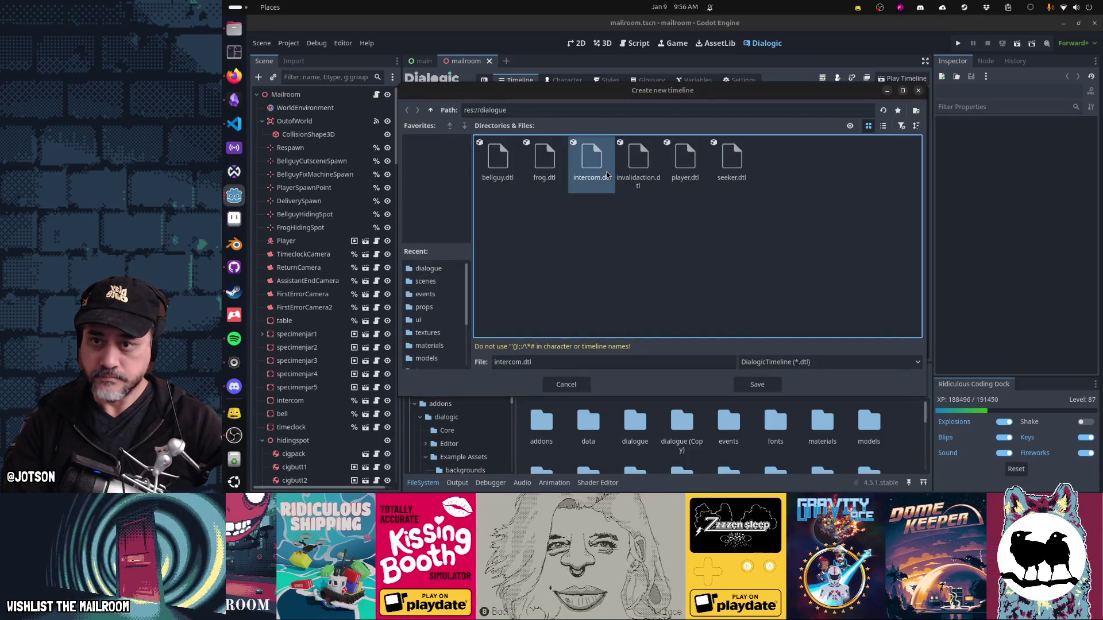
{"action": "double_click", "coordinate": [591, 163]}
{"action": "left_click", "coordinate": [694, 261]}
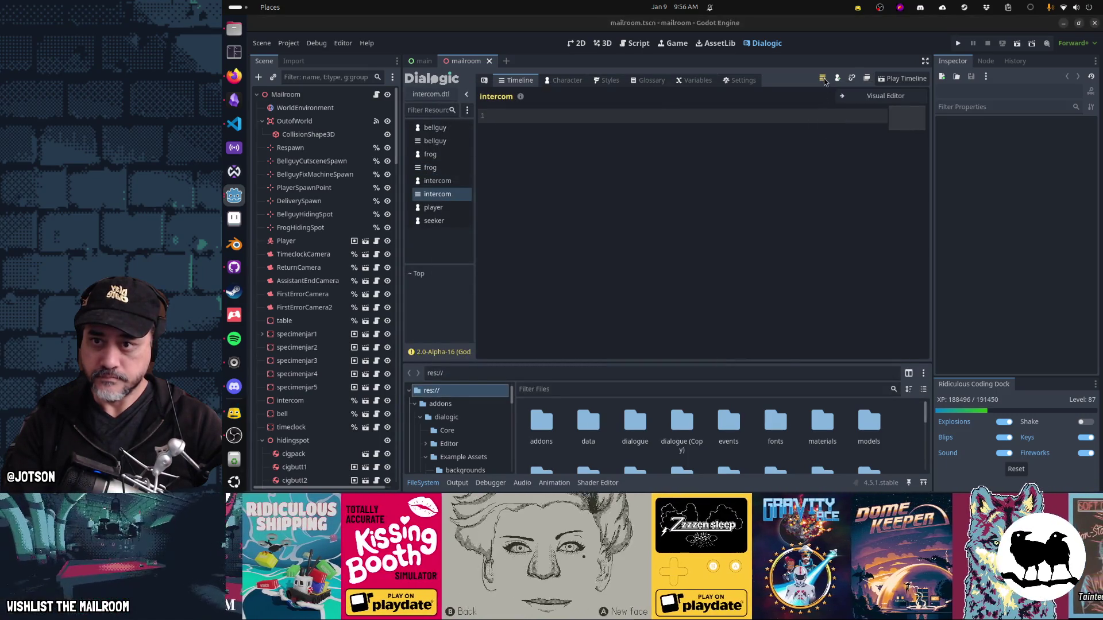
Step: Overwrite invalidaction.dtl, player.dtl and seeker.dtl with new blank timelines
{"action": "left_click", "coordinate": [822, 79]}
{"action": "left_click", "coordinate": [638, 160]}
{"action": "double_click", "coordinate": [638, 160]}
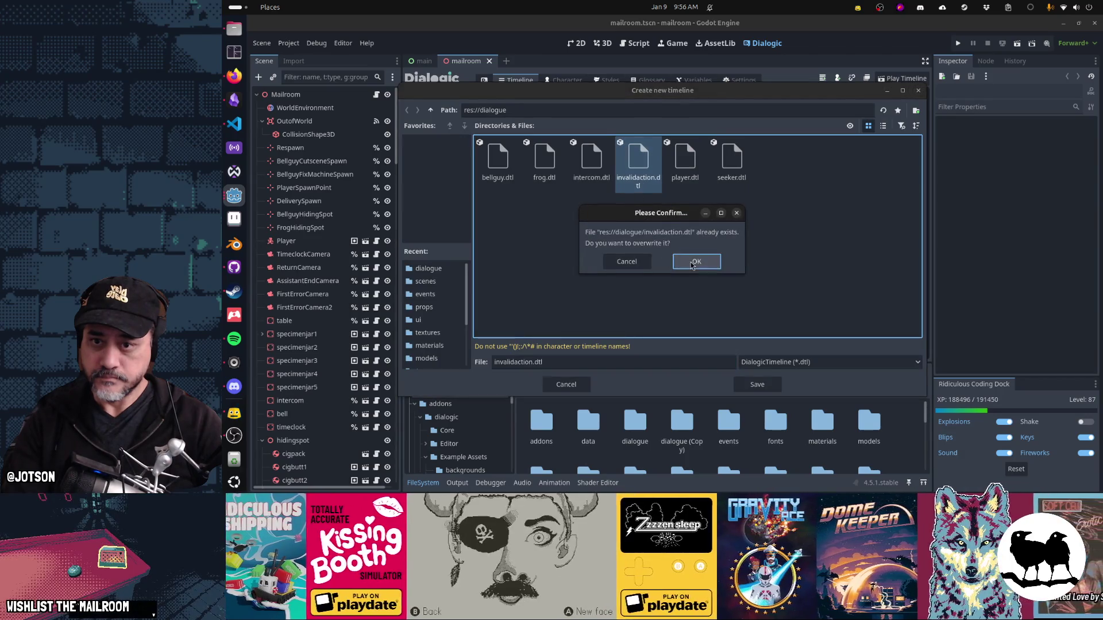
{"action": "left_click", "coordinate": [692, 261]}
{"action": "left_click", "coordinate": [822, 79]}
{"action": "left_click", "coordinate": [685, 161]}
{"action": "double_click", "coordinate": [684, 161]}
{"action": "left_click", "coordinate": [683, 262]}
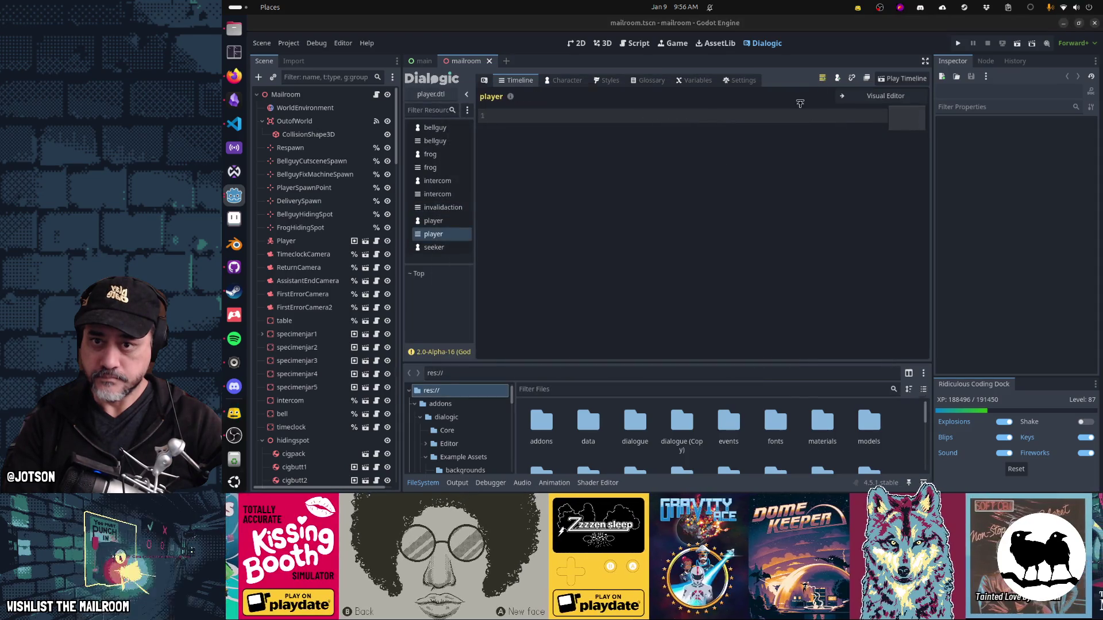
{"action": "left_click", "coordinate": [821, 79]}
{"action": "left_click", "coordinate": [740, 177]}
{"action": "double_click", "coordinate": [739, 177]}
{"action": "left_click", "coordinate": [693, 262]}
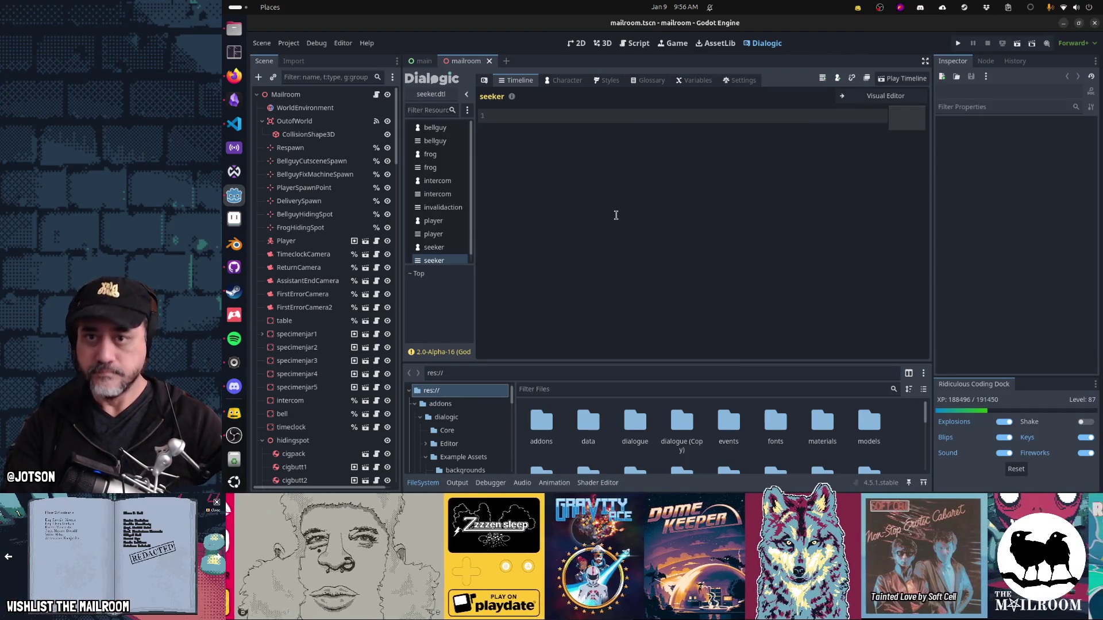
Step: View Dialogic's Translations settings, then go to the game folder in Files
{"action": "left_click", "coordinate": [740, 80]}
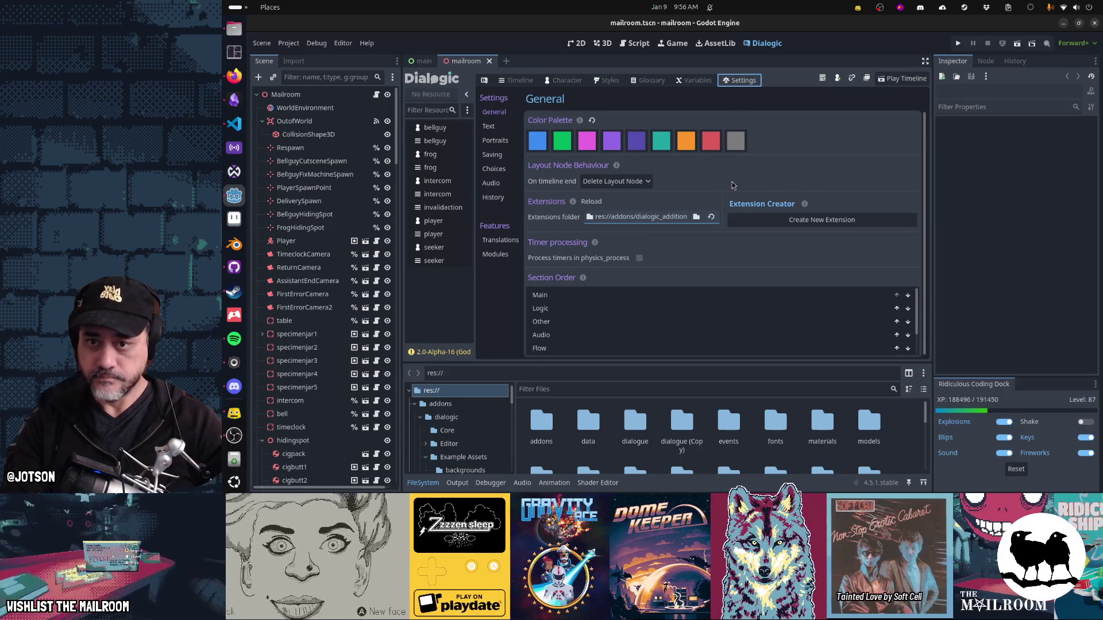
{"action": "left_click", "coordinate": [514, 246]}
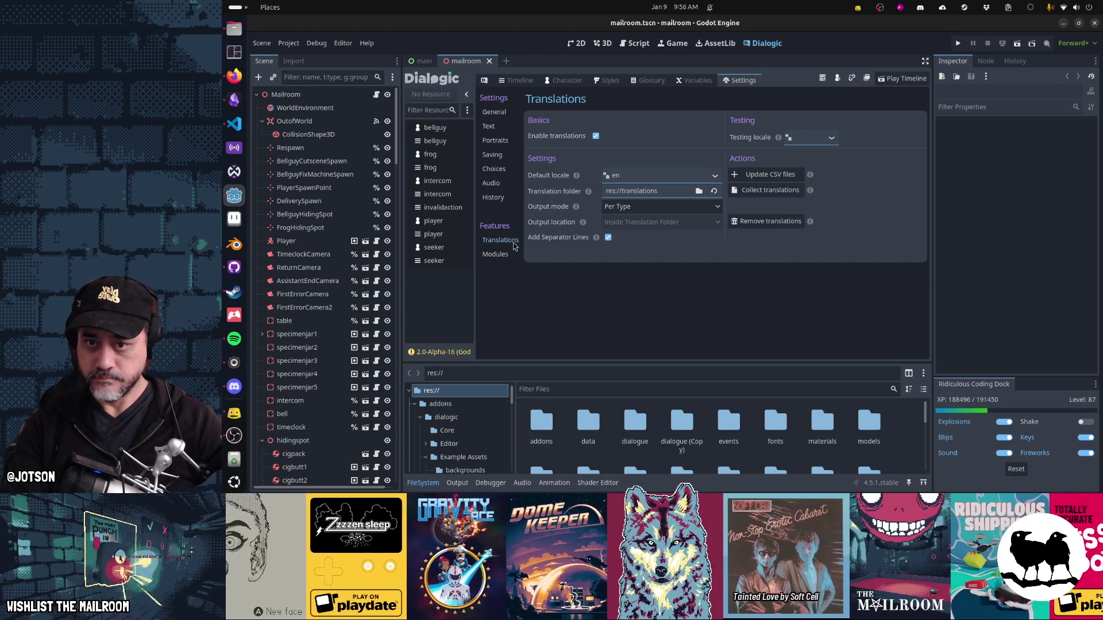
{"action": "key", "text": "alt+Tab"}
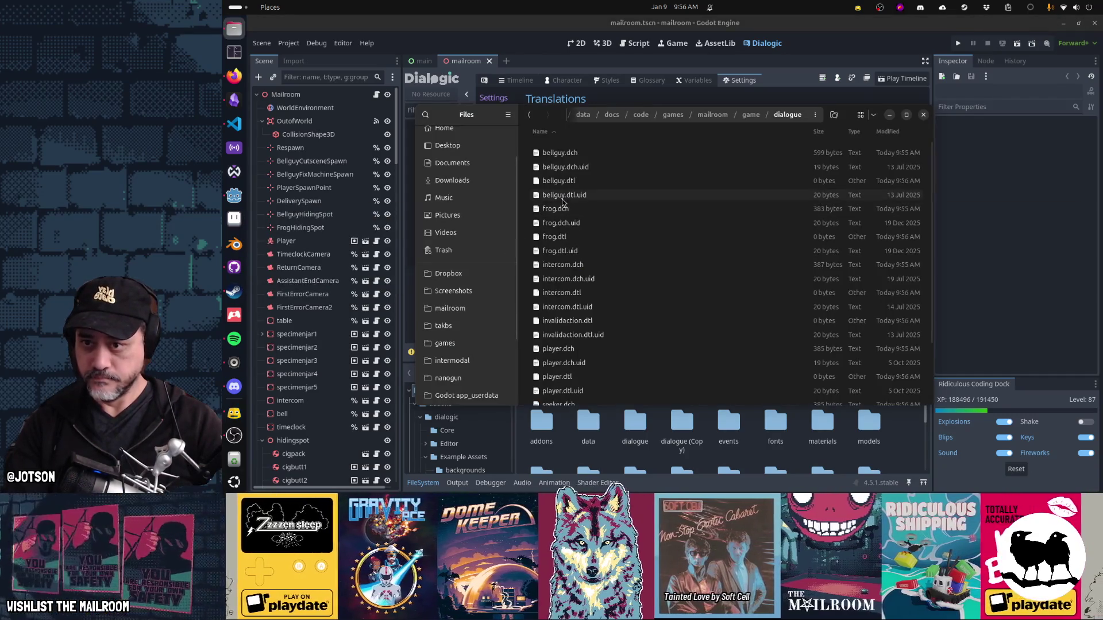
{"action": "left_click", "coordinate": [753, 115]}
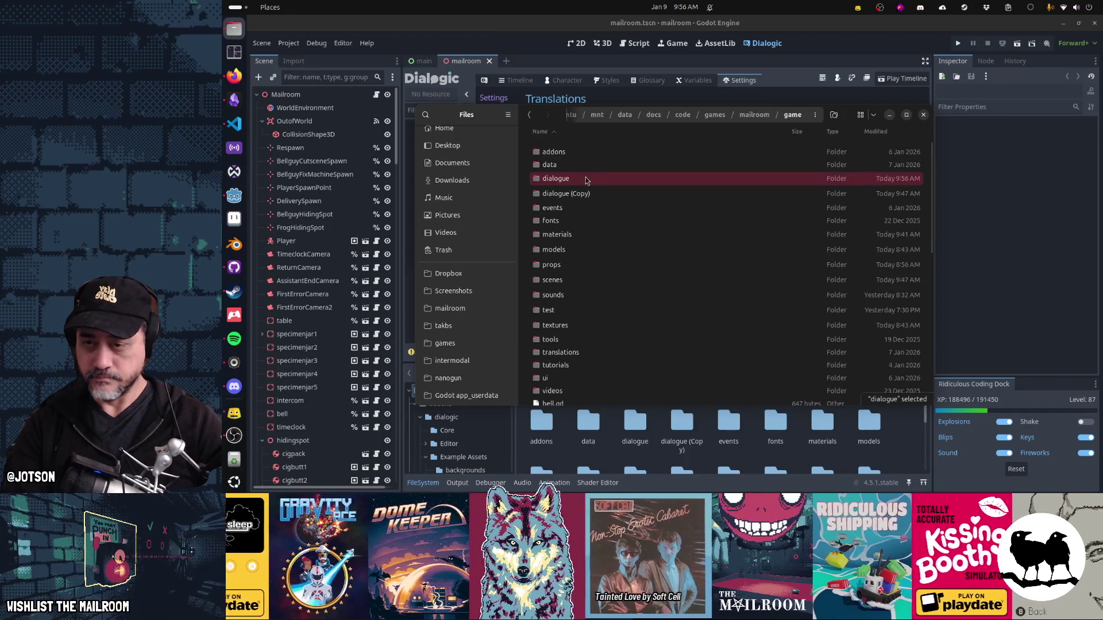
Step: Rename dialogue to dialoguexxx and restore 'dialogue (Copy)' as dialogue, then open GitHub Desktop
{"action": "key", "text": "F2"}
{"action": "type", "text": "xxx"}
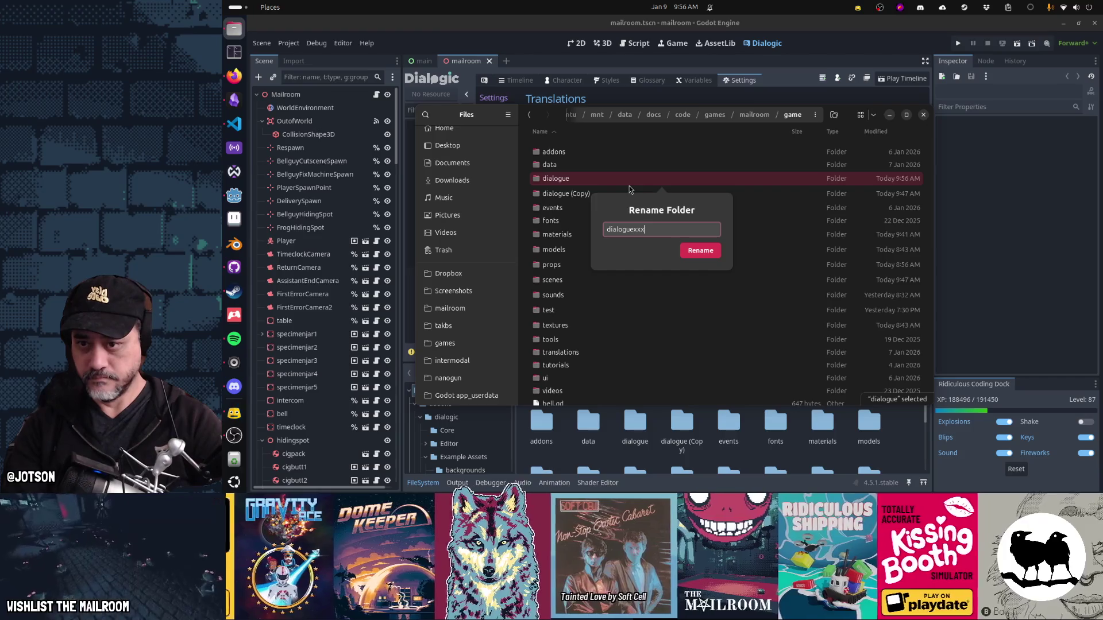
{"action": "key", "text": "Return"}
{"action": "key", "text": "Up"}
{"action": "key", "text": "F2"}
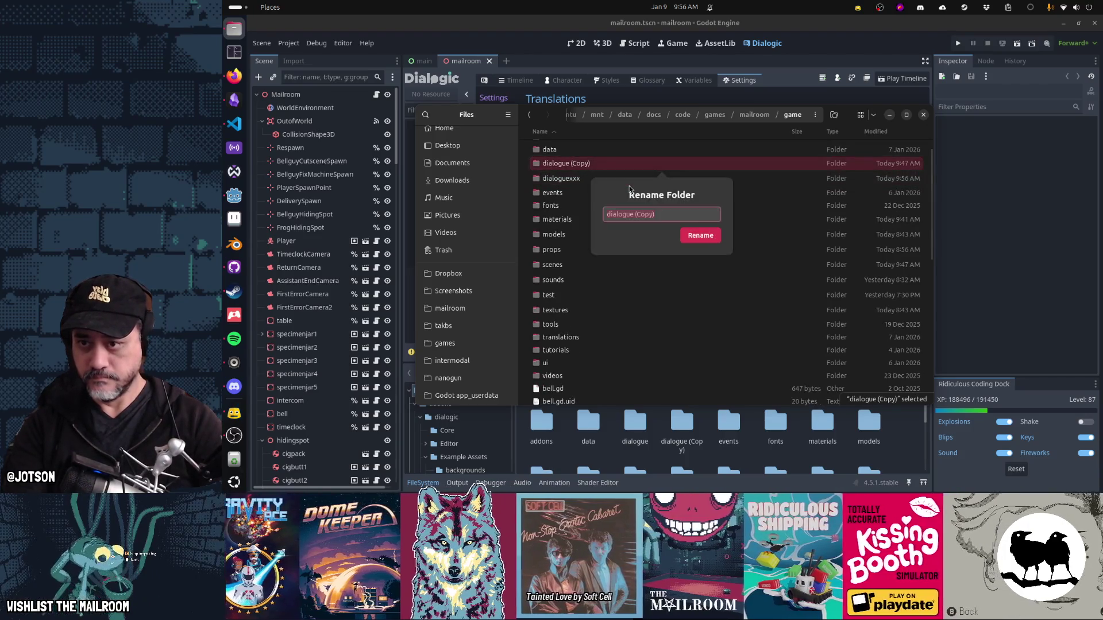
{"action": "key", "text": "BackSpace"}
{"action": "key", "text": "BackSpace"}
{"action": "key", "text": "BackSpace"}
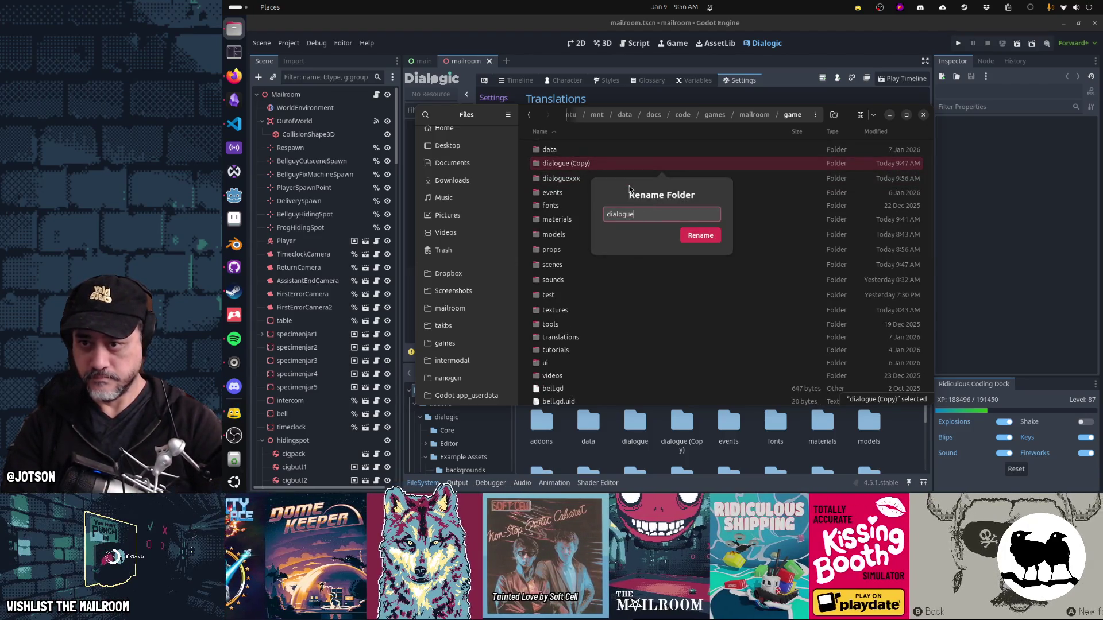
{"action": "key", "text": "Return"}
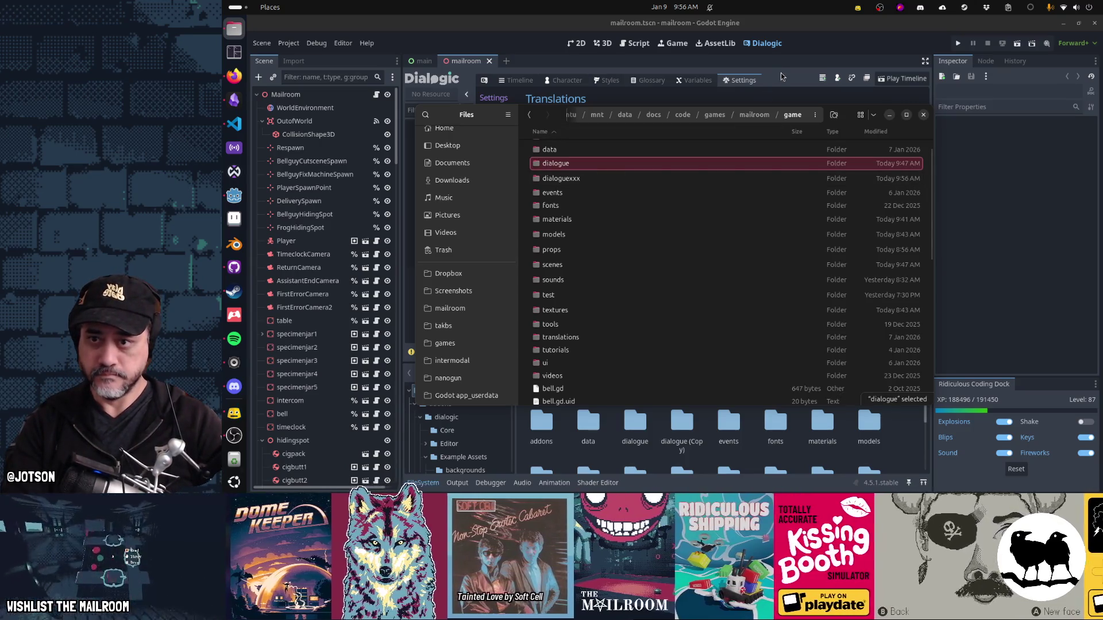
{"action": "left_click", "coordinate": [712, 96]}
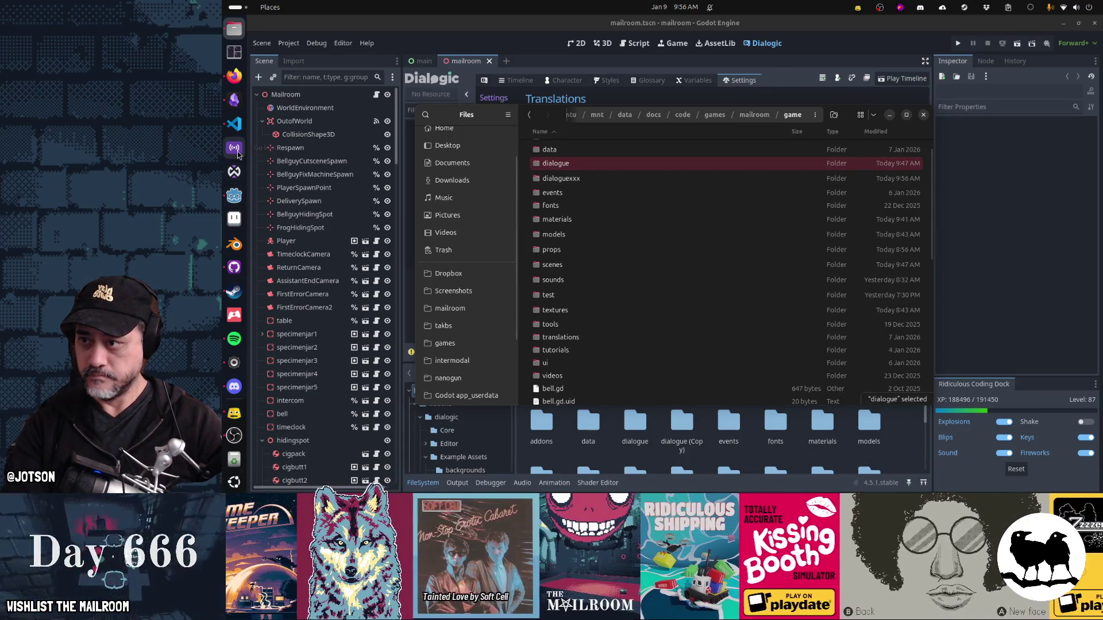
{"action": "left_click", "coordinate": [227, 268]}
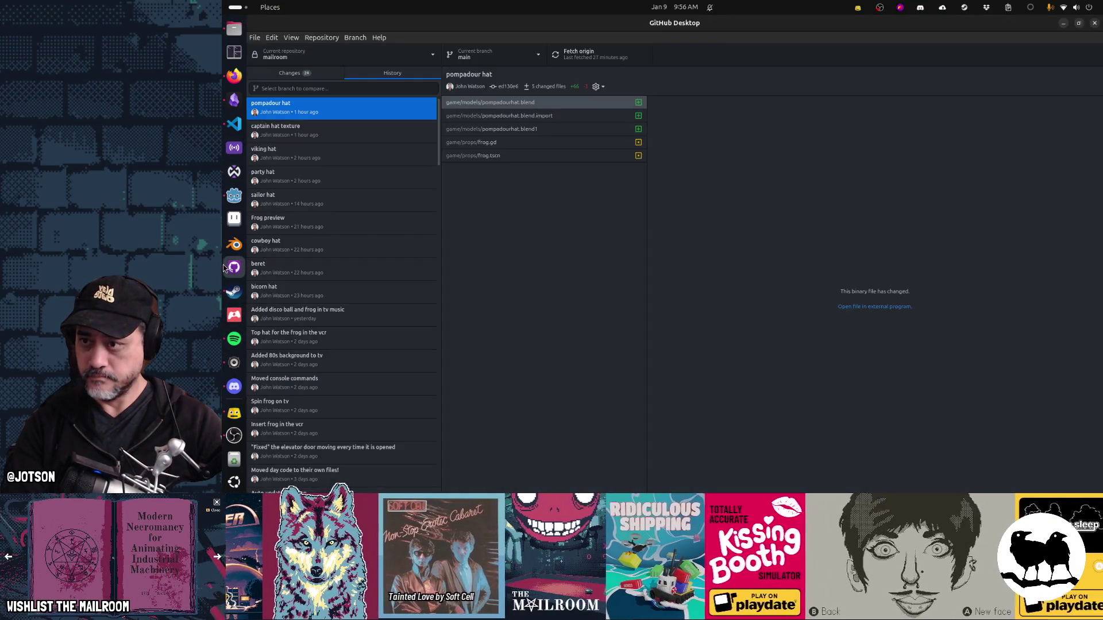
Step: Review project.godot in the Changes list and discard its uncommitted changes
{"action": "left_click", "coordinate": [295, 77]}
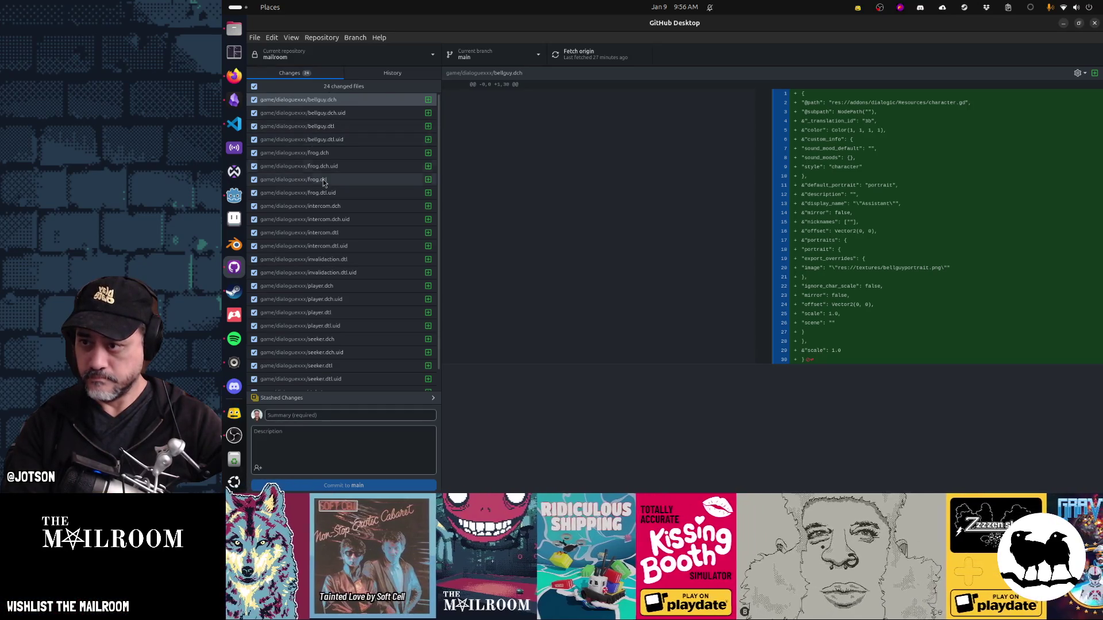
{"action": "scroll", "coordinate": [325, 186], "scroll_direction": "down", "scroll_amount": 2}
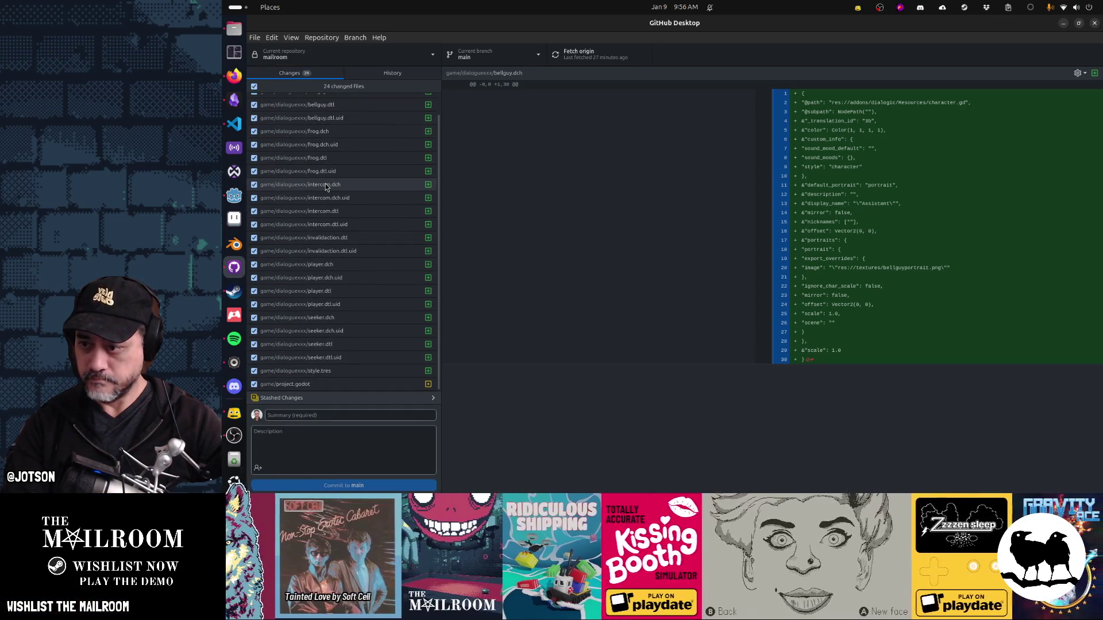
{"action": "left_click", "coordinate": [339, 381]}
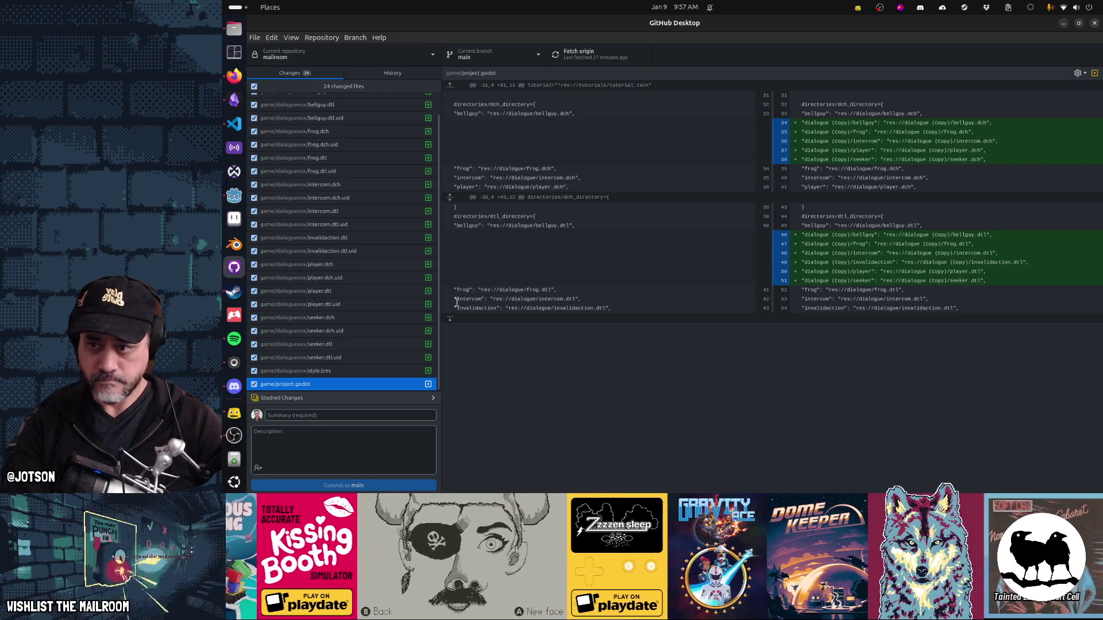
{"action": "right_click", "coordinate": [389, 388]}
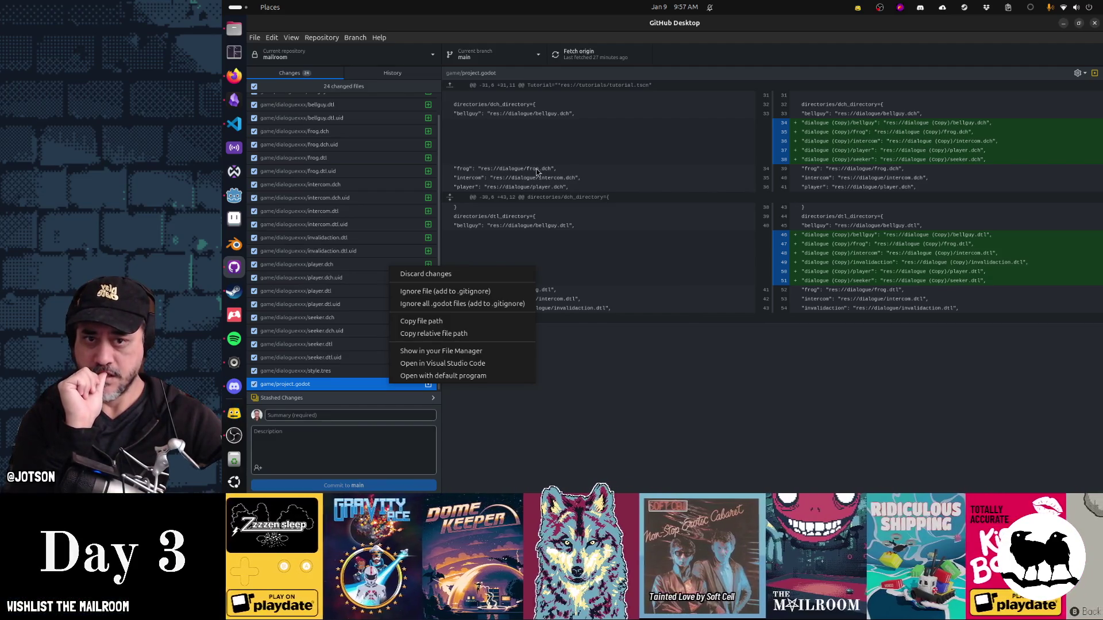
{"action": "left_click", "coordinate": [474, 271]}
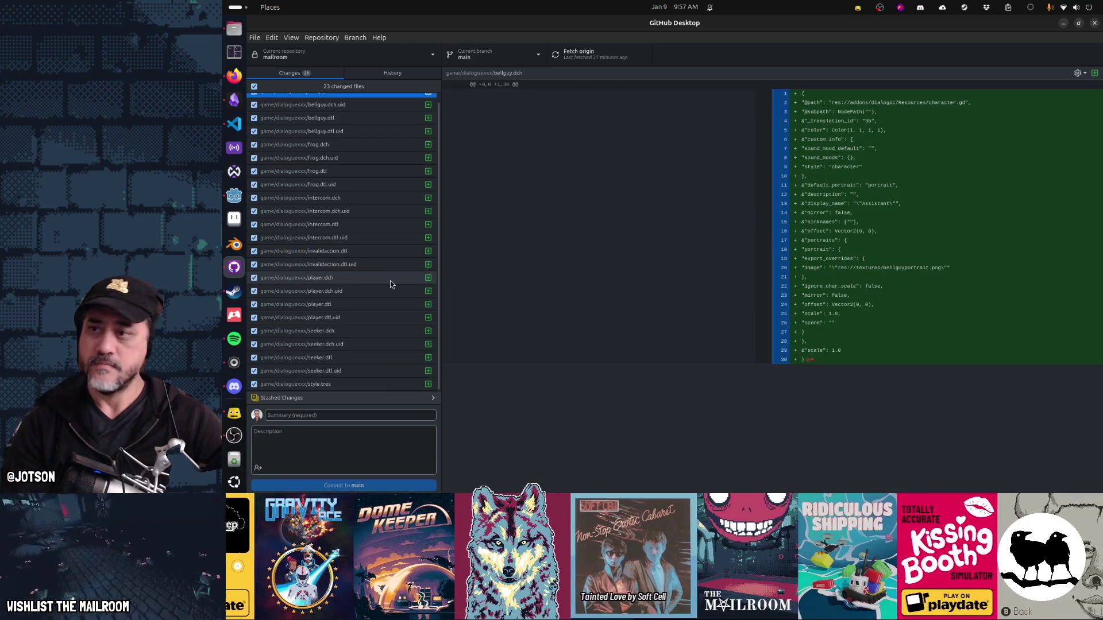
{"action": "key", "text": "alt+Tab"}
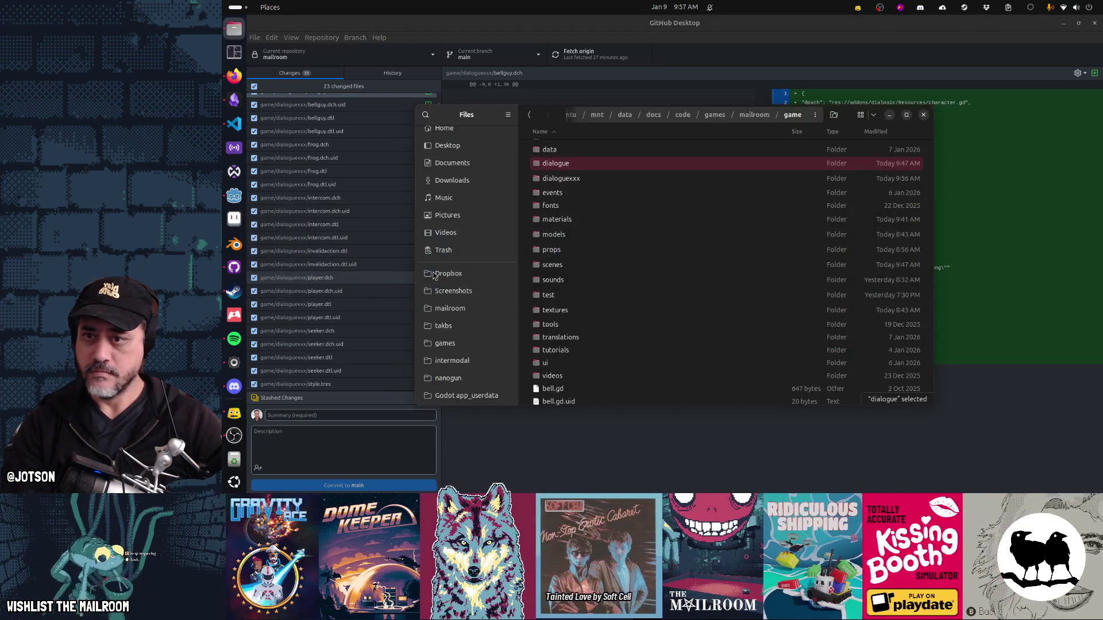
Step: Move dialoguexxx from the game folder into Downloads, then return to Godot
{"action": "left_click", "coordinate": [597, 180]}
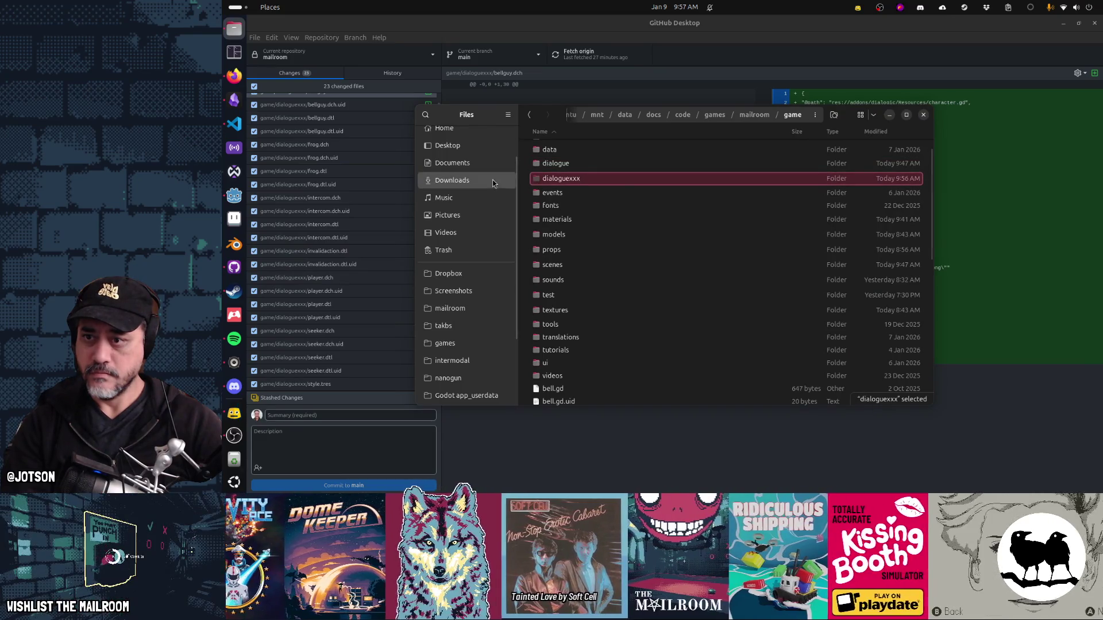
{"action": "left_click", "coordinate": [492, 180]}
{"action": "key", "text": "ctrl+v"}
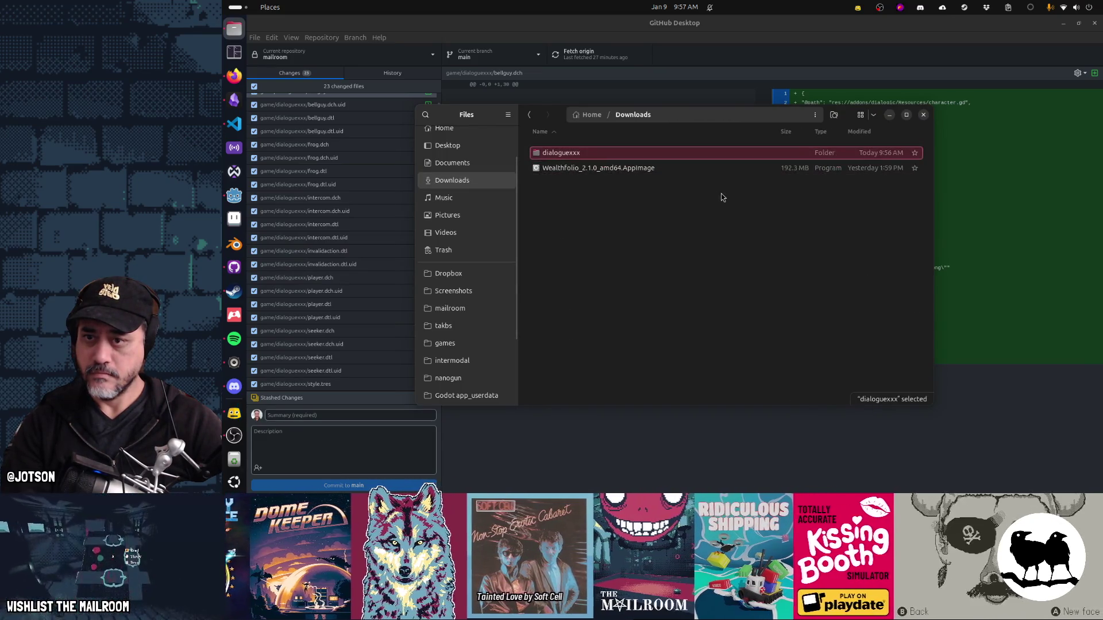
{"action": "key", "text": "alt+Tab"}
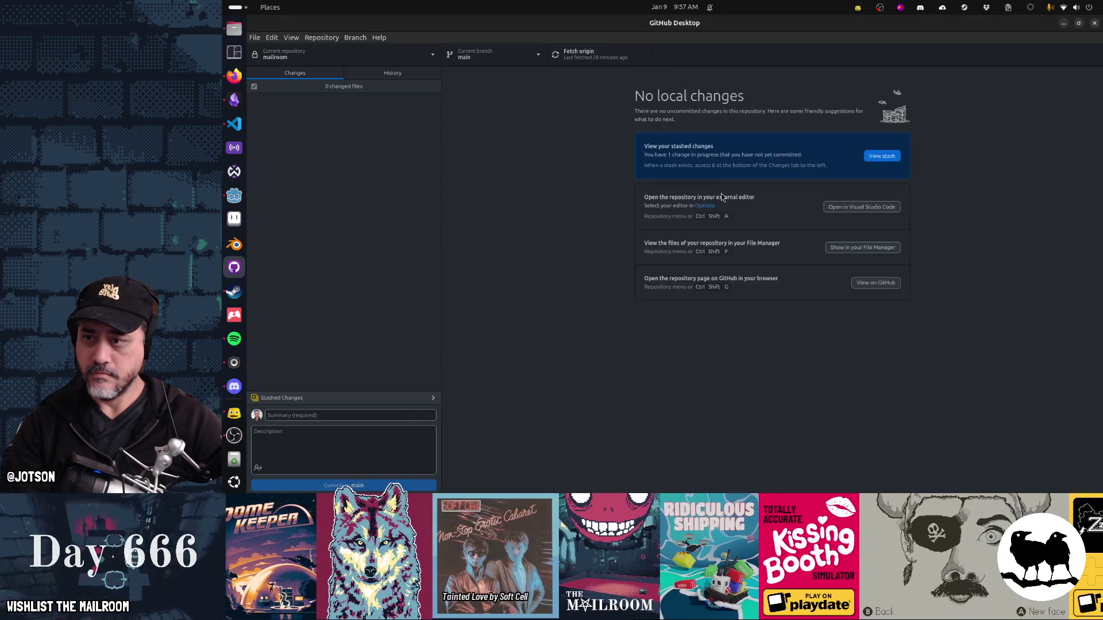
{"action": "key", "text": "alt+Tab"}
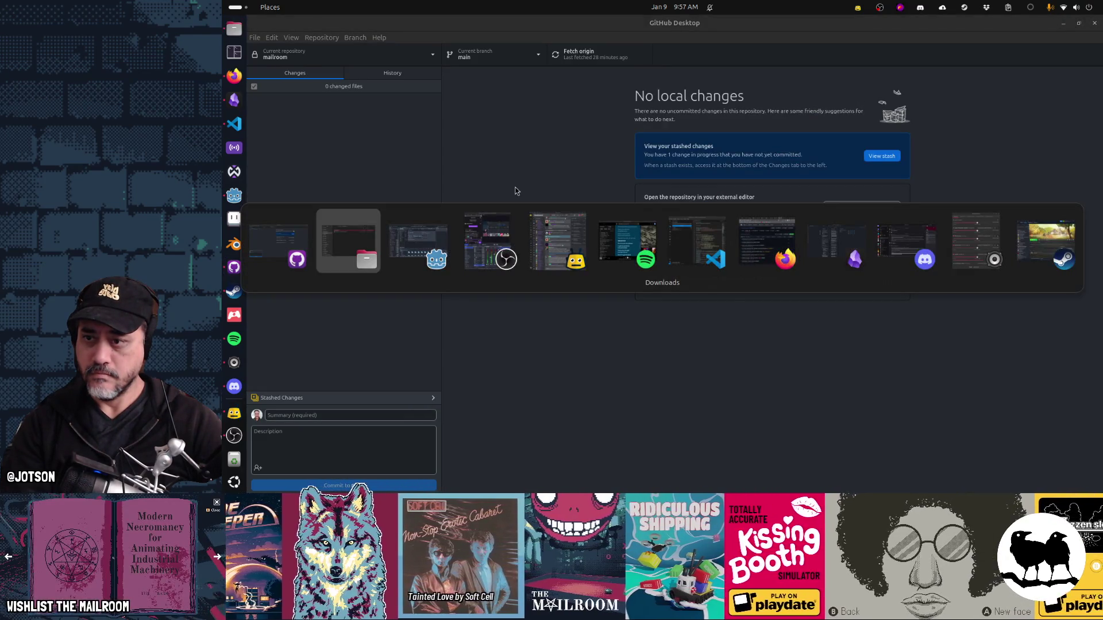
{"action": "key", "text": "alt+Tab"}
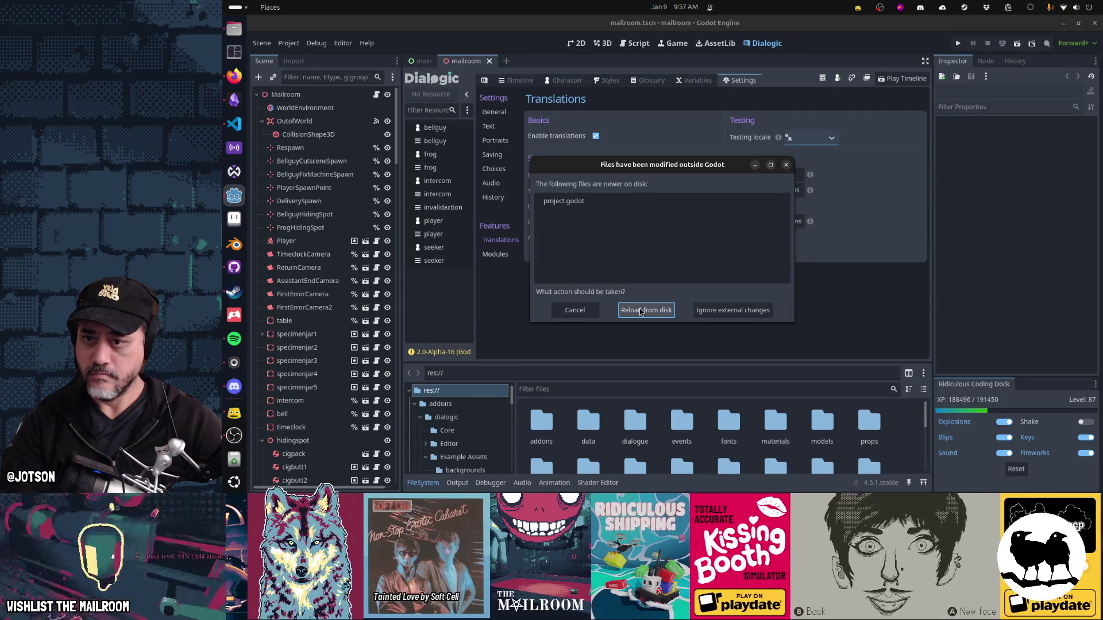
Step: Reload project.godot from disk and open the bellguy, frog, intercom and invalidaction resources
{"action": "left_click", "coordinate": [641, 311]}
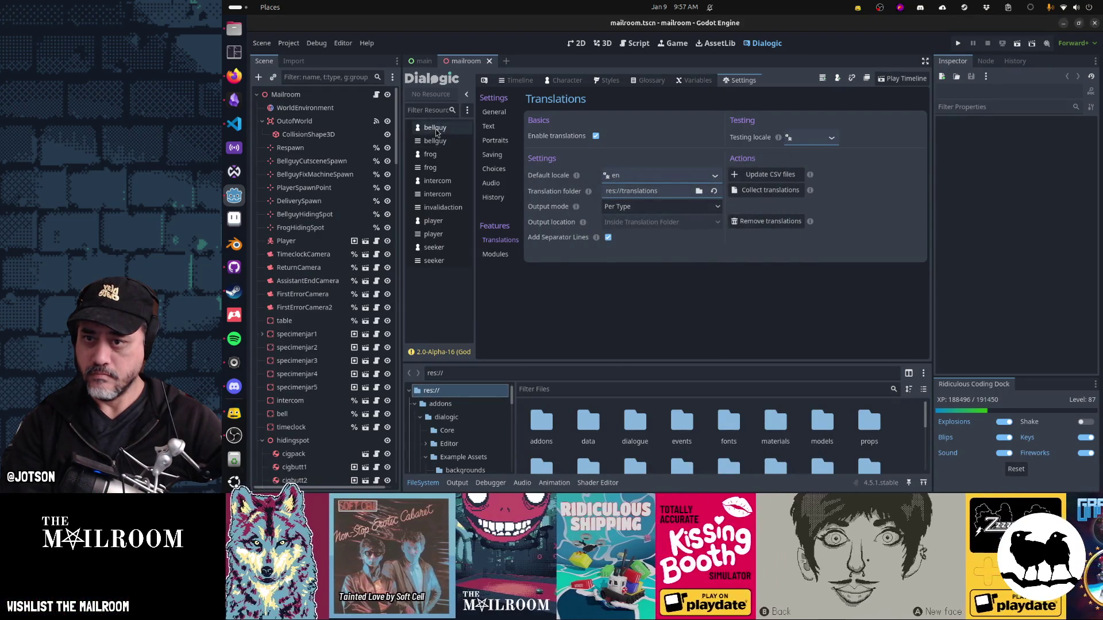
{"action": "left_click", "coordinate": [436, 133]}
{"action": "left_click", "coordinate": [436, 142]}
{"action": "left_click", "coordinate": [438, 156]}
{"action": "left_click", "coordinate": [438, 167]}
{"action": "left_click", "coordinate": [442, 180]}
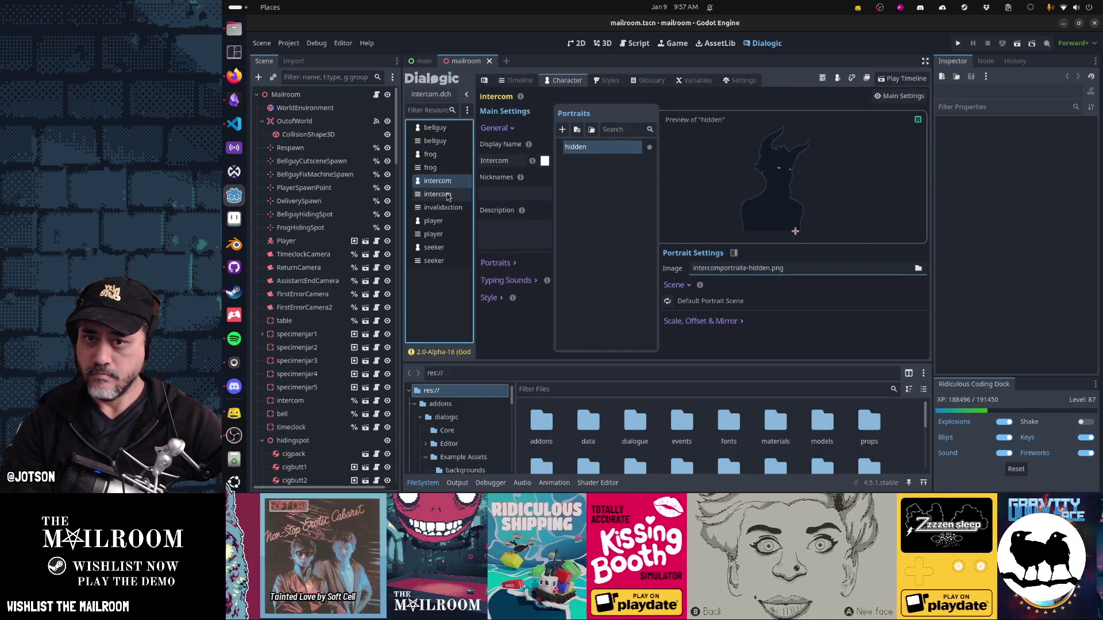
{"action": "left_click", "coordinate": [447, 195]}
{"action": "left_click", "coordinate": [447, 207]}
Step: Open the player and seeker characters and timelines, then bellguy again
{"action": "left_click", "coordinate": [445, 220]}
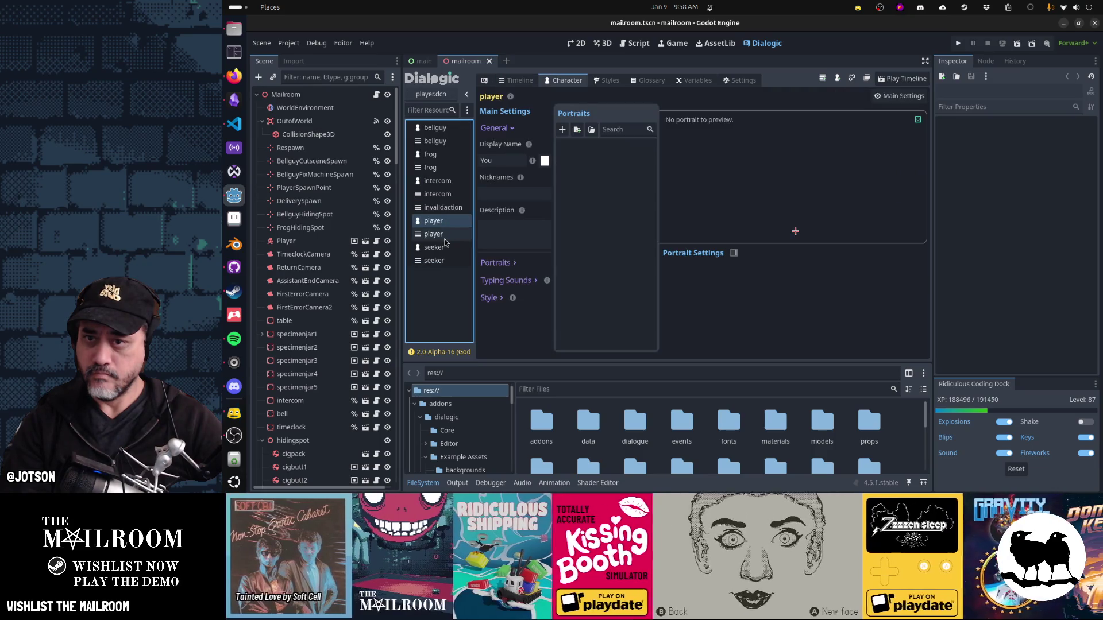
{"action": "left_click", "coordinate": [445, 235]}
{"action": "left_click", "coordinate": [440, 226]}
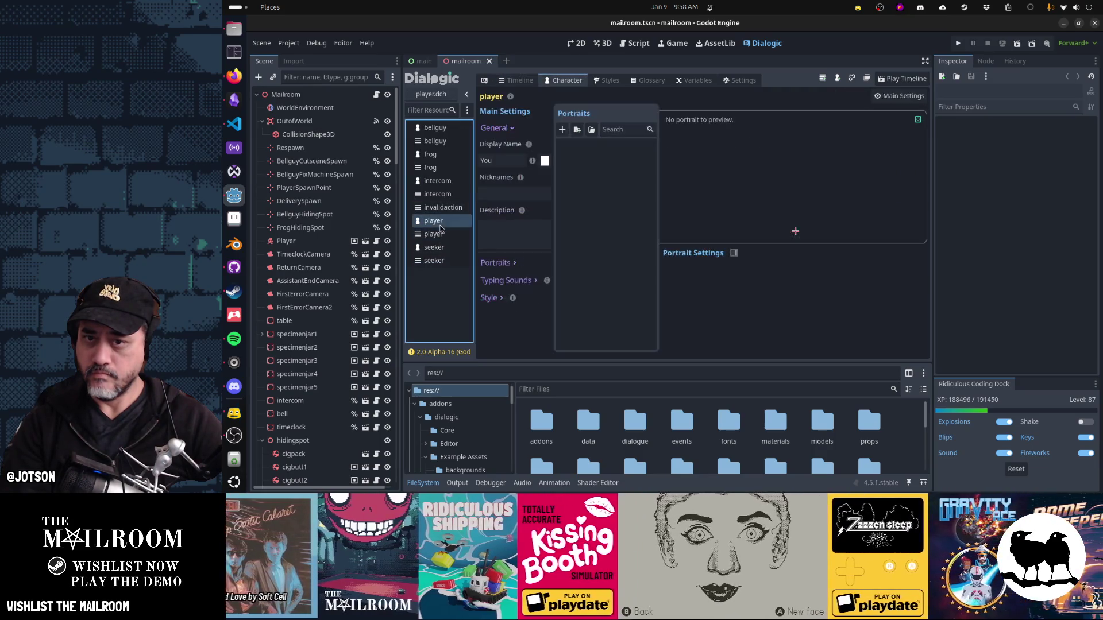
{"action": "left_click", "coordinate": [439, 233]}
{"action": "left_click", "coordinate": [440, 247]}
{"action": "left_click", "coordinate": [441, 263]}
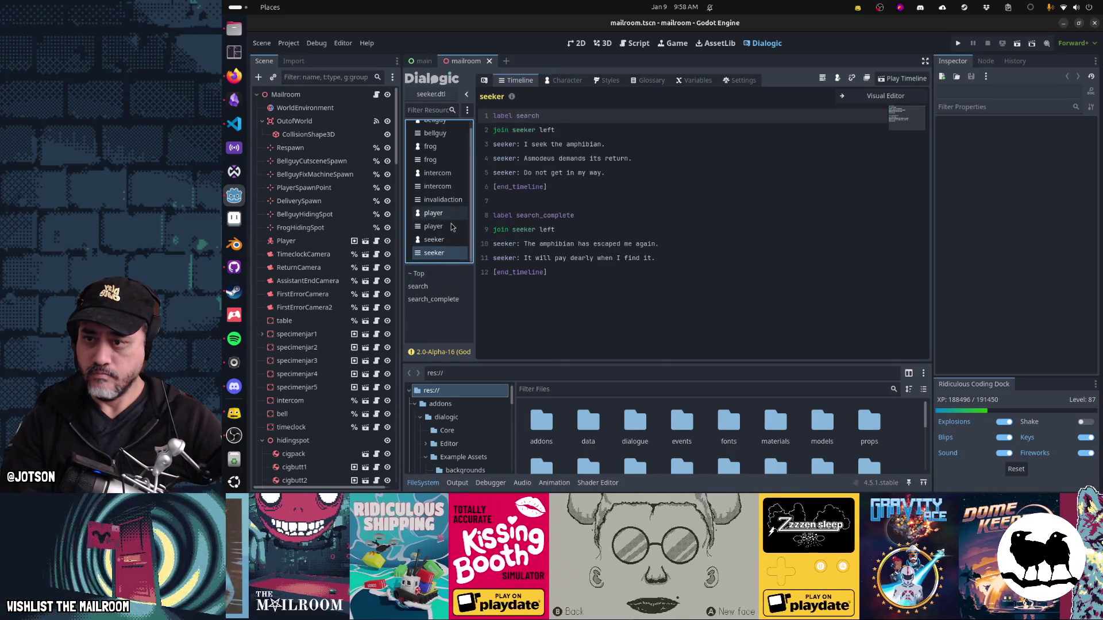
{"action": "left_click", "coordinate": [435, 123]}
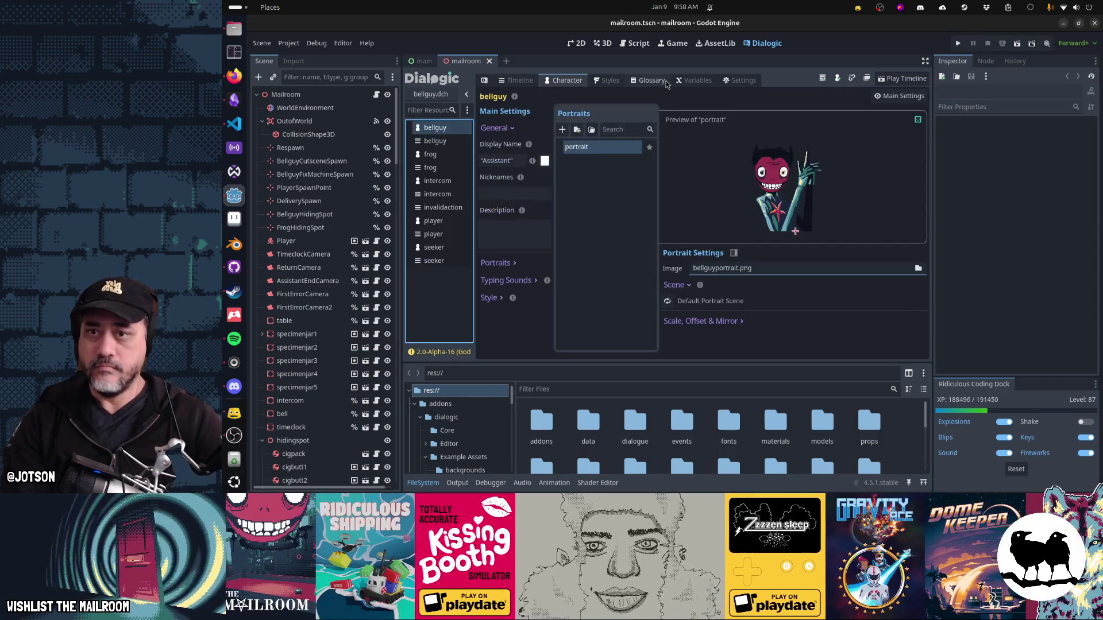
Step: Open Dialogic's translation settings, then the Project menu
{"action": "left_click", "coordinate": [741, 80]}
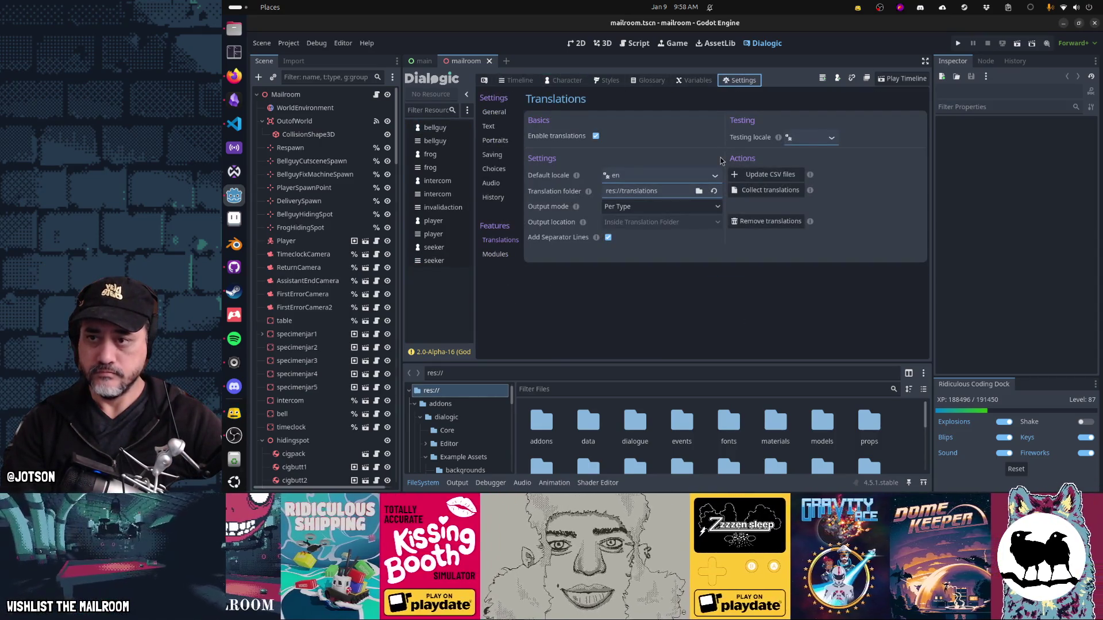
{"action": "key", "text": "alt+Tab"}
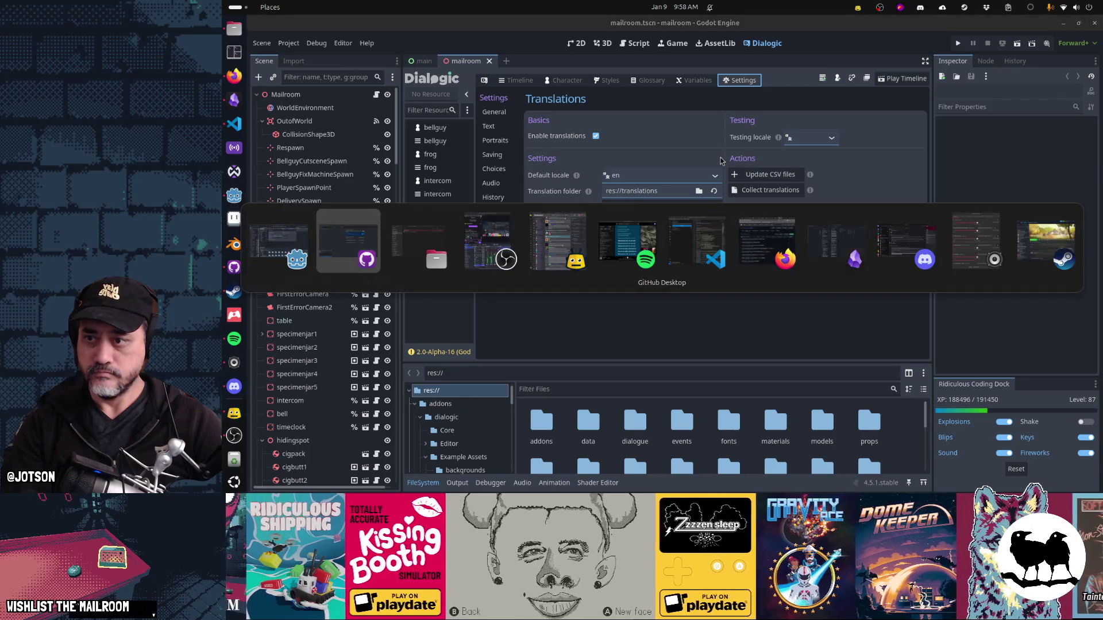
{"action": "key", "text": "alt+Tab"}
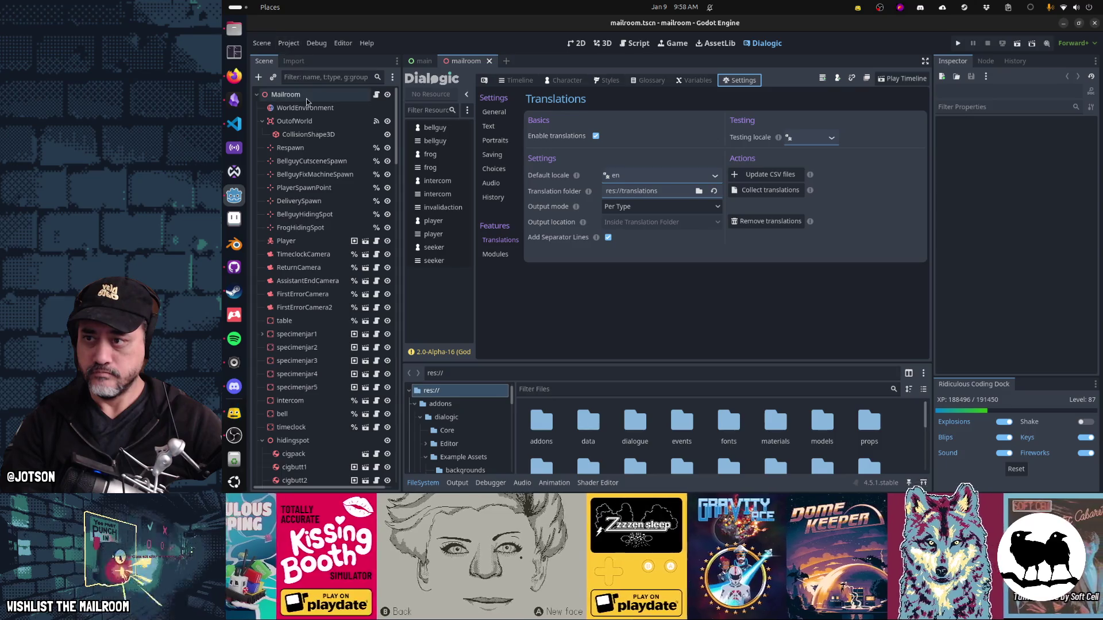
{"action": "left_click", "coordinate": [289, 43]}
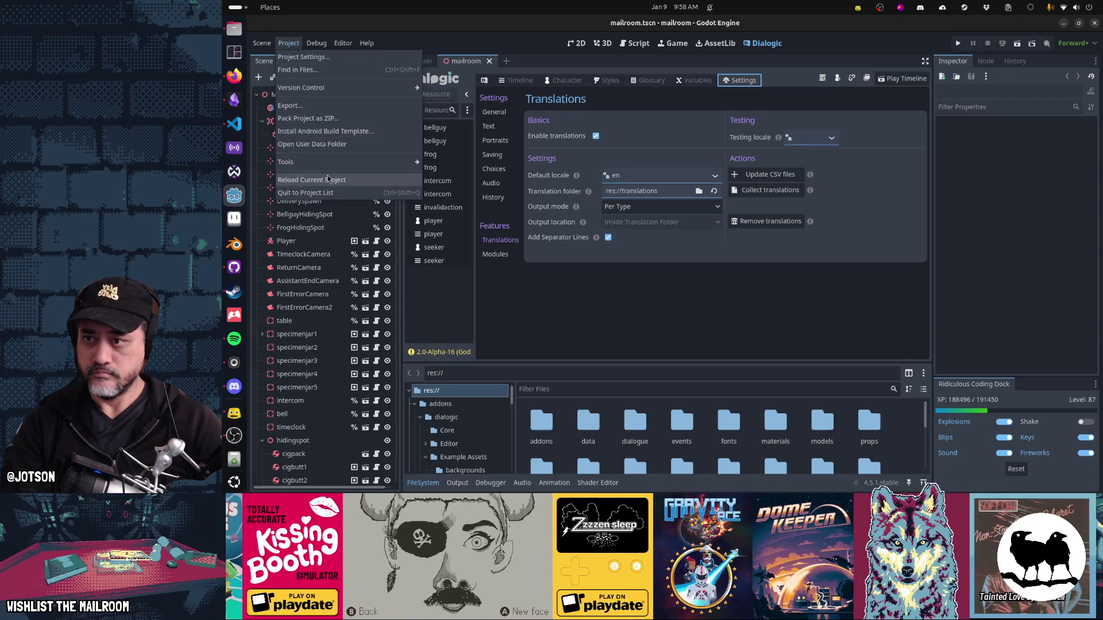
Step: Reload the current mailroom project, shrinking GitHub Desktop to get back to Godot
{"action": "left_click", "coordinate": [329, 179]}
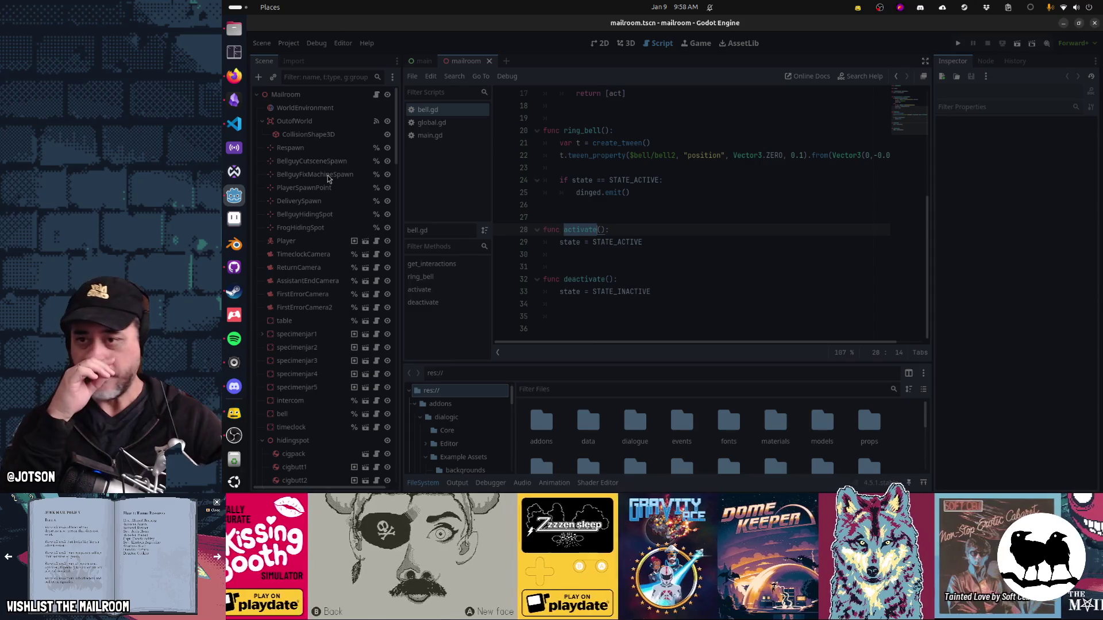
{"action": "key", "text": "alt+Tab"}
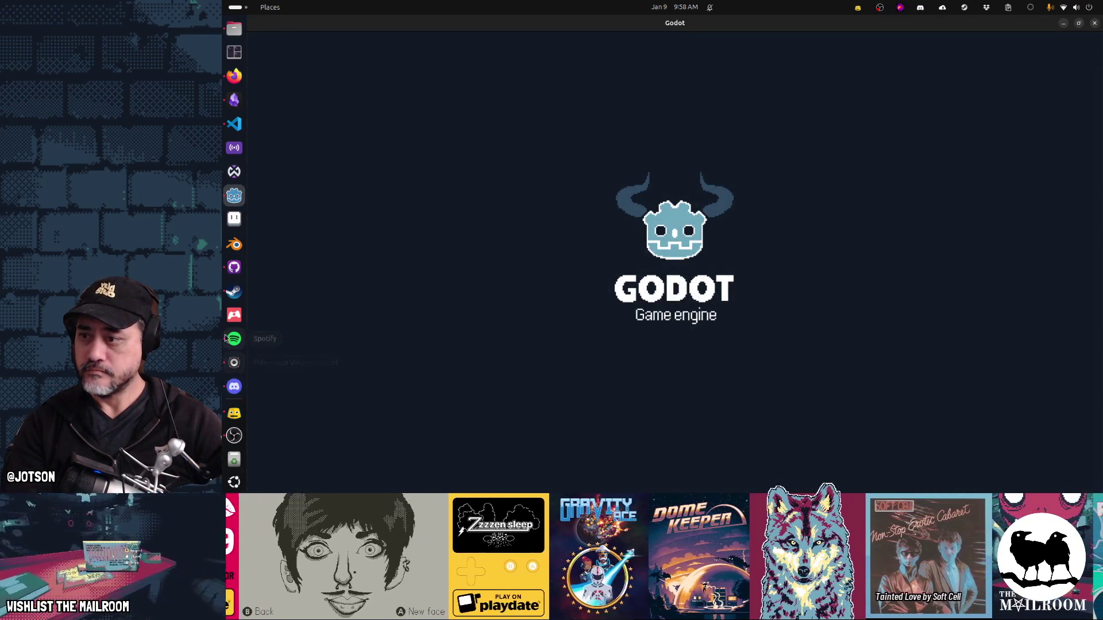
{"action": "left_click", "coordinate": [231, 274]}
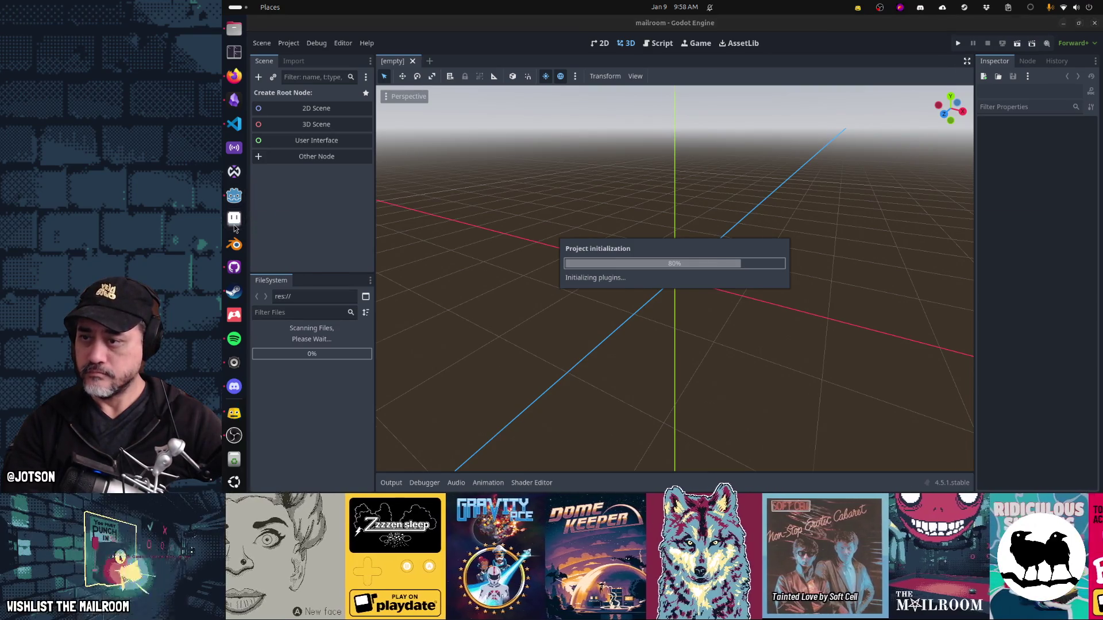
{"action": "key", "text": "alt+Tab"}
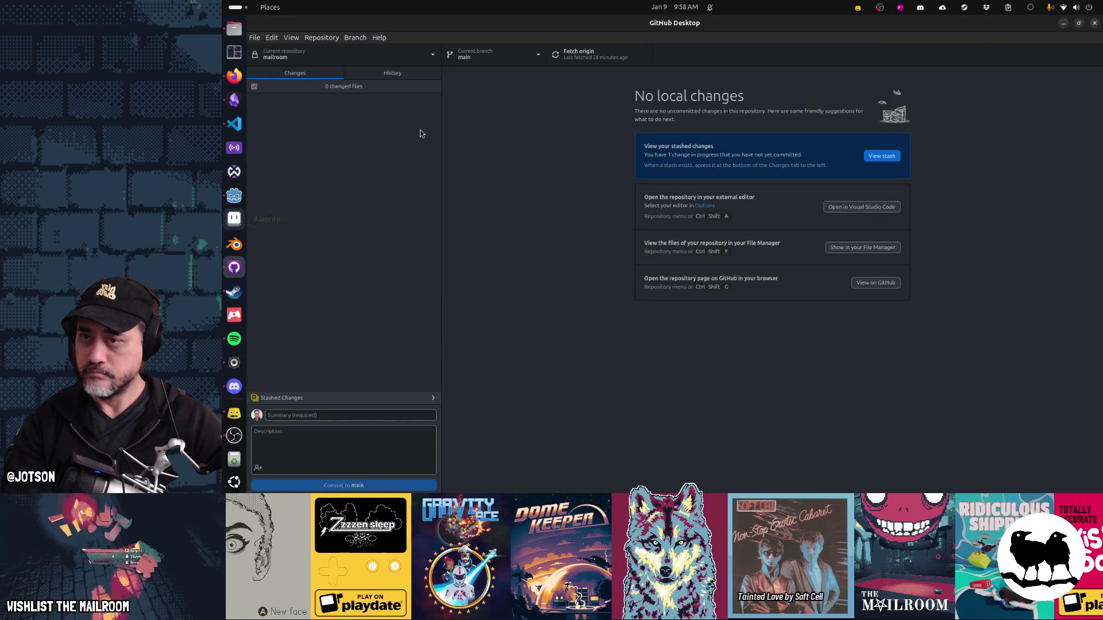
{"action": "mouse_move", "coordinate": [521, 45]}
{"action": "left_mouse_down"}
{"action": "mouse_move", "coordinate": [548, 80]}
{"action": "mouse_move", "coordinate": [618, 86]}
{"action": "left_mouse_up"}
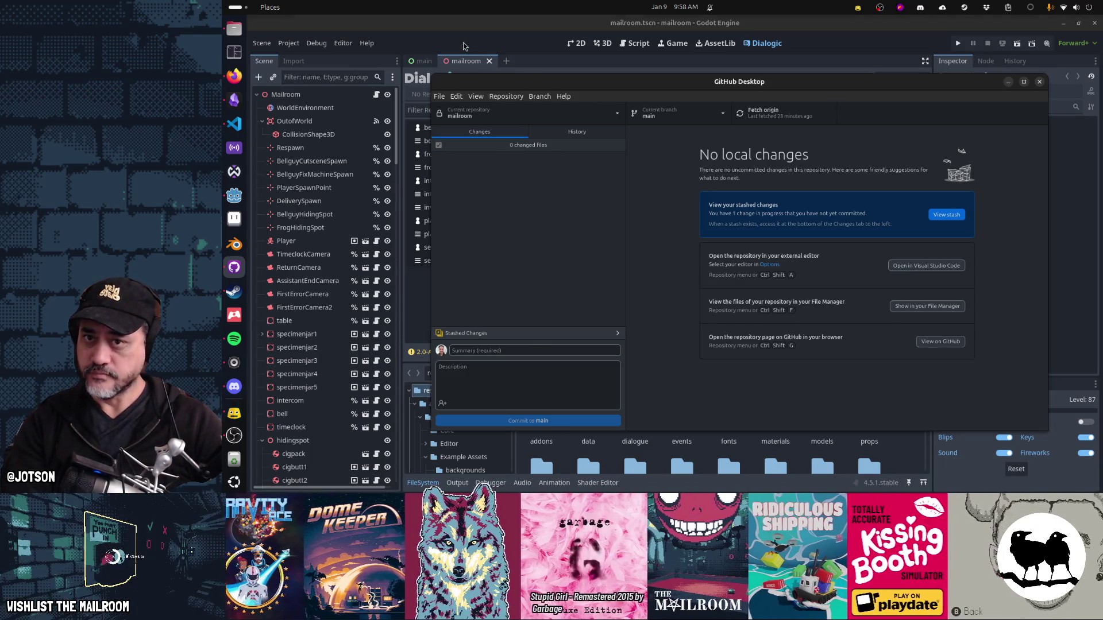
{"action": "left_click", "coordinate": [470, 70]}
Step: Check that the bellguy character and timeline, frog and intercom resources load correctly
{"action": "left_click", "coordinate": [448, 127]}
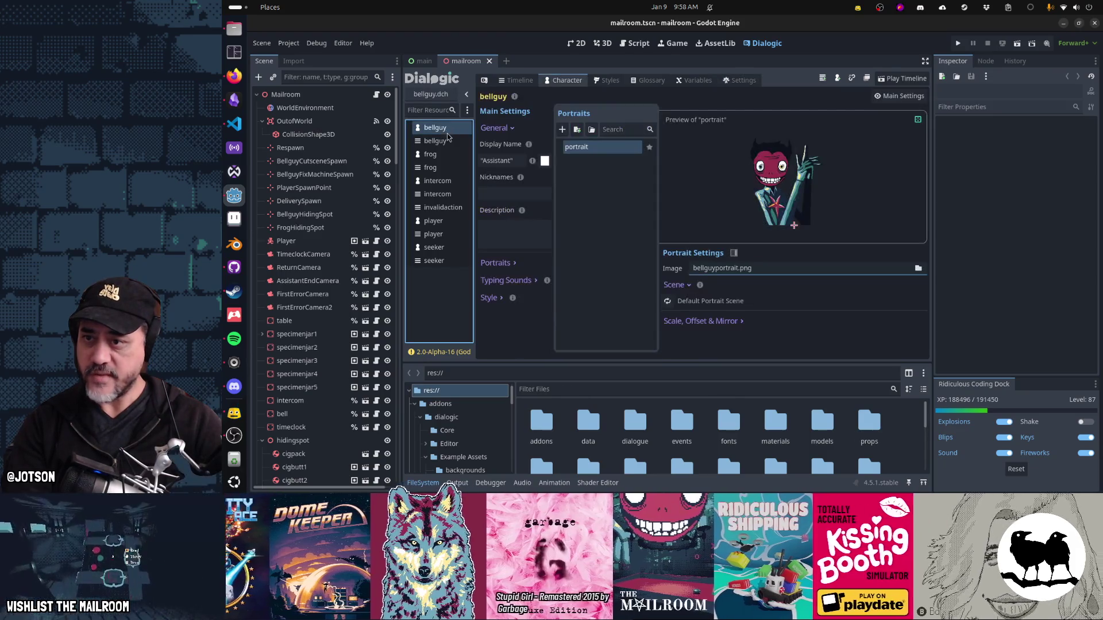
{"action": "left_click", "coordinate": [448, 140]}
{"action": "left_click", "coordinate": [449, 154]}
{"action": "left_click", "coordinate": [437, 181]}
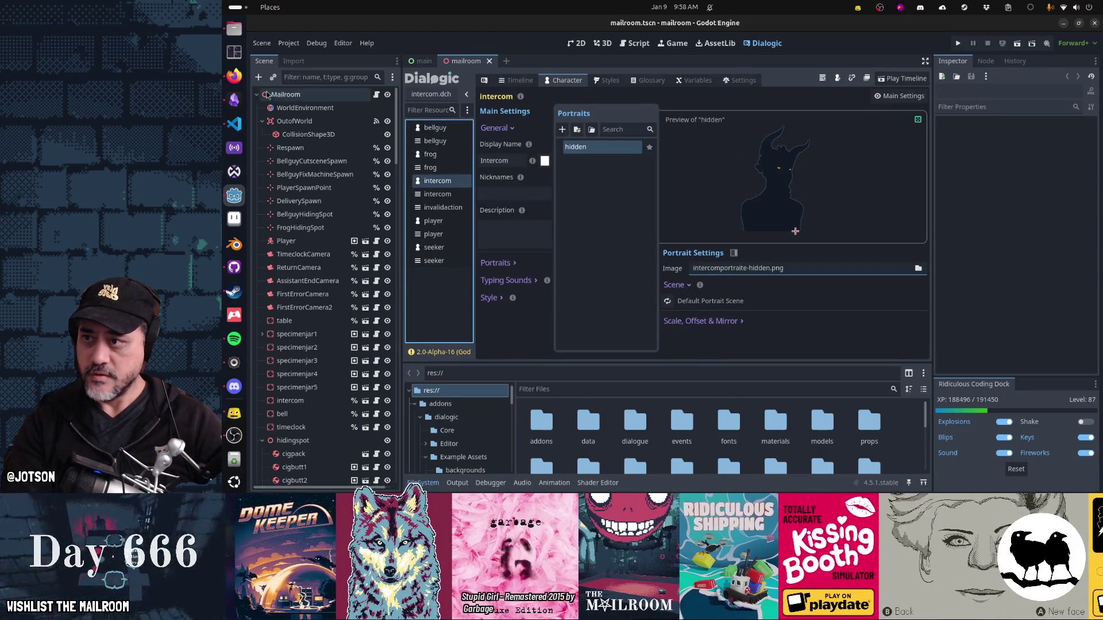
{"action": "left_click", "coordinate": [918, 269]}
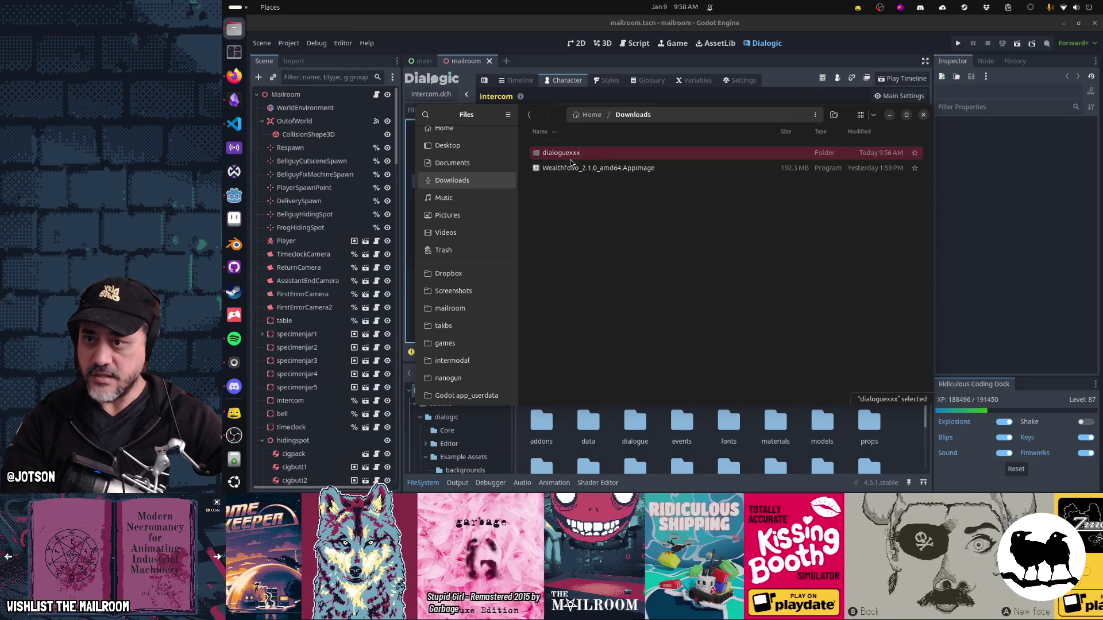
Step: Browse to the mailroom project's dialogic folder in the Godot app_userdata directory
{"action": "left_click", "coordinate": [467, 396]}
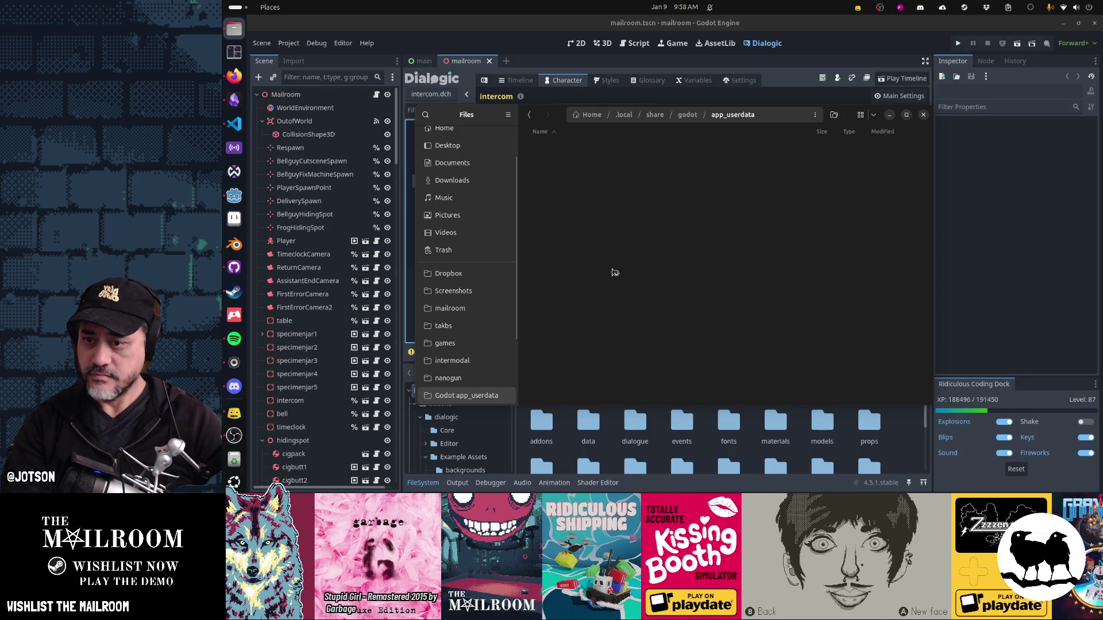
{"action": "scroll", "coordinate": [591, 282], "scroll_direction": "down", "scroll_amount": 15}
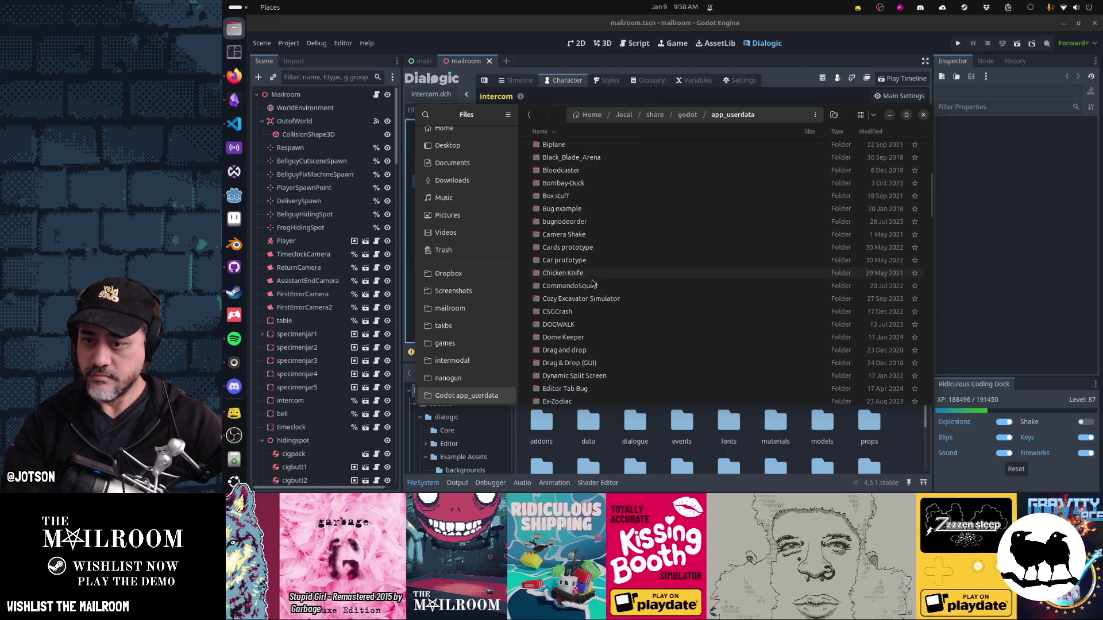
{"action": "scroll", "coordinate": [593, 283], "scroll_direction": "down", "scroll_amount": 5}
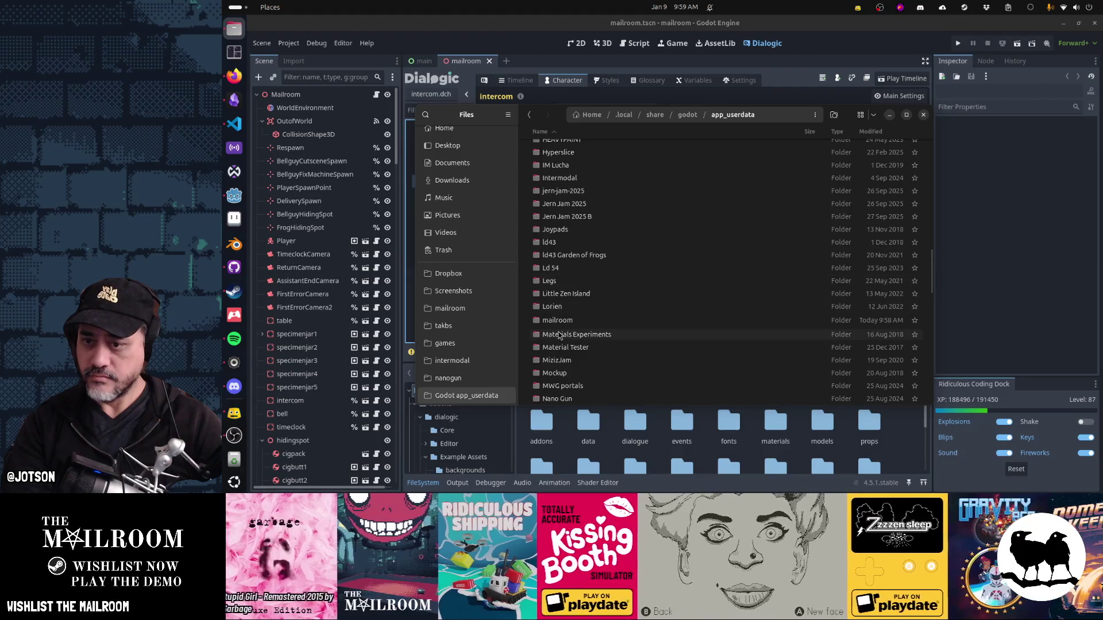
{"action": "double_click", "coordinate": [557, 320]}
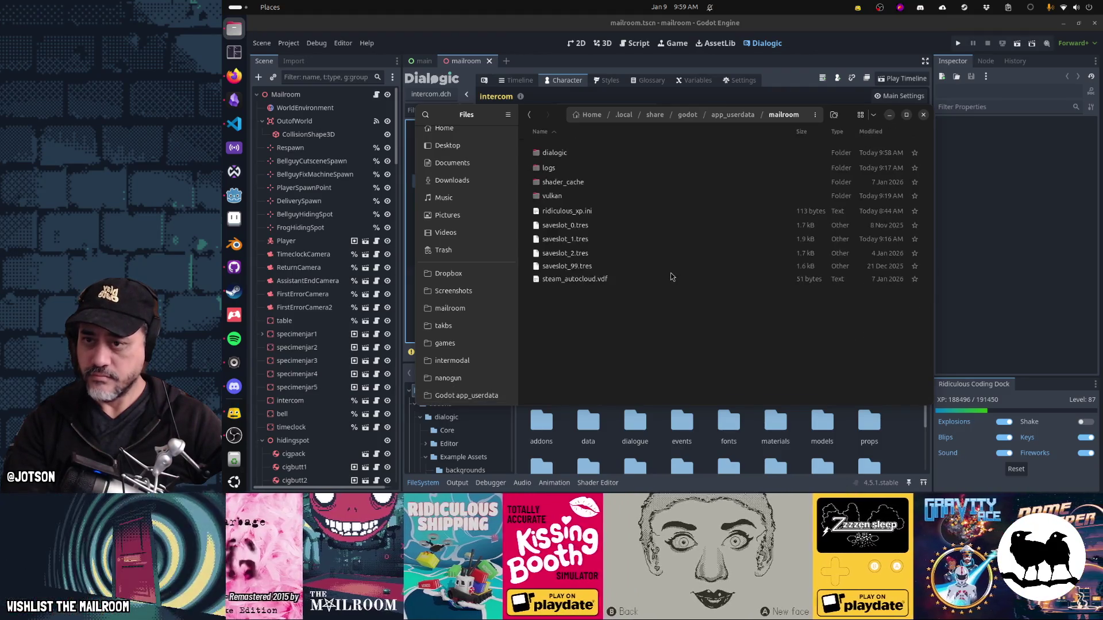
{"action": "double_click", "coordinate": [572, 153]}
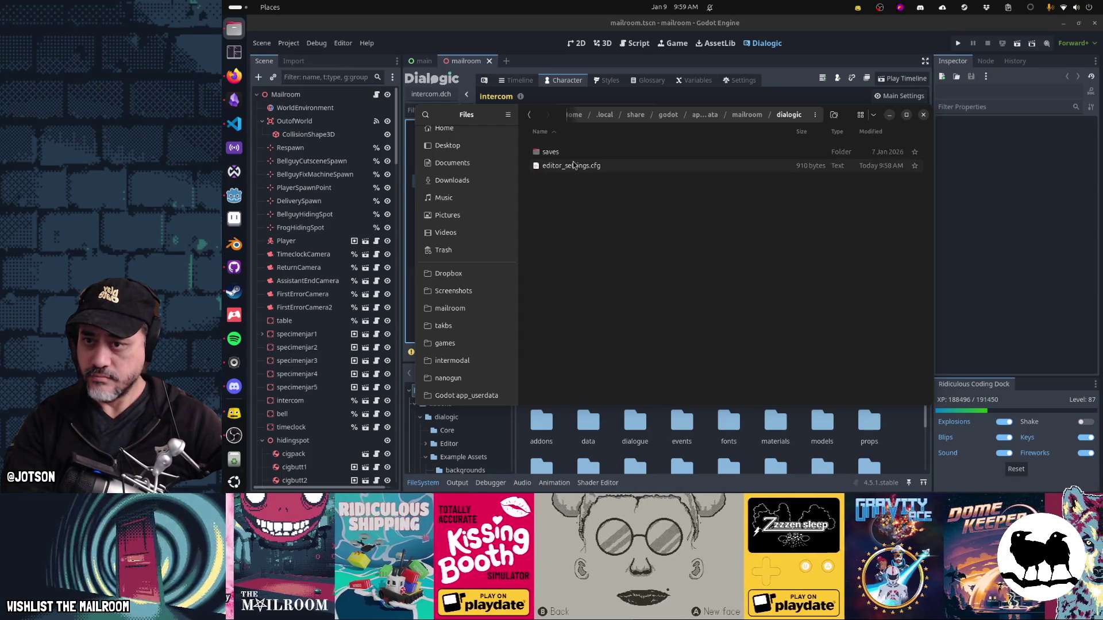
Step: Read the last_resources entry in editor_settings.cfg, then close the file and Files
{"action": "left_click", "coordinate": [603, 167]}
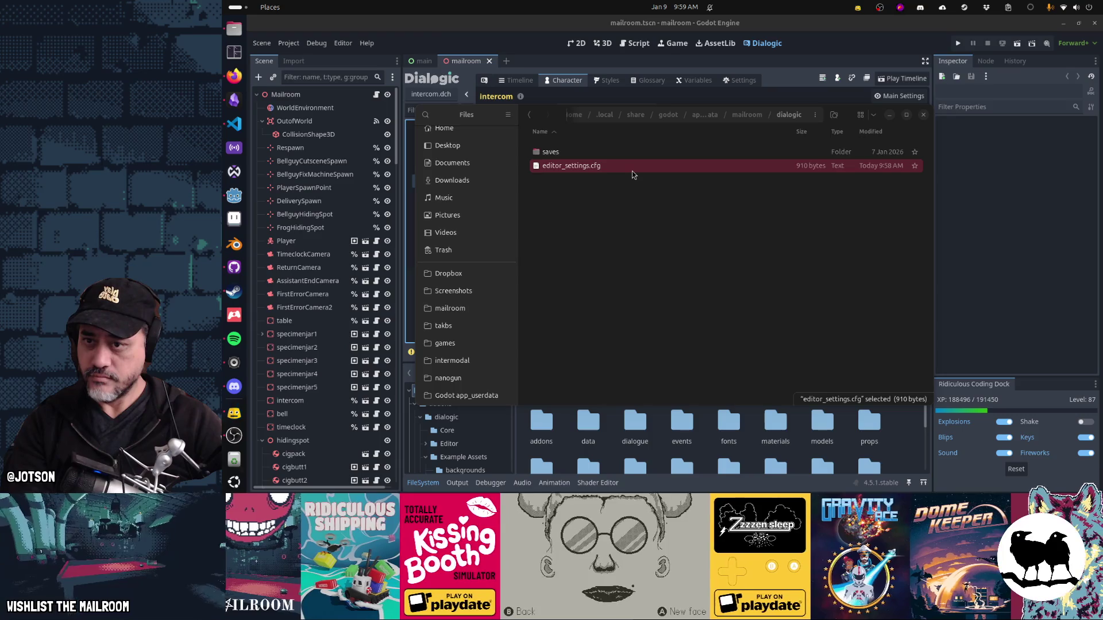
{"action": "double_click", "coordinate": [632, 171]}
{"action": "mouse_move", "coordinate": [609, 153]}
{"action": "left_mouse_down"}
{"action": "mouse_move", "coordinate": [701, 161]}
{"action": "mouse_move", "coordinate": [690, 202]}
{"action": "mouse_move", "coordinate": [706, 227]}
{"action": "left_mouse_up"}
{"action": "left_click", "coordinate": [716, 256]}
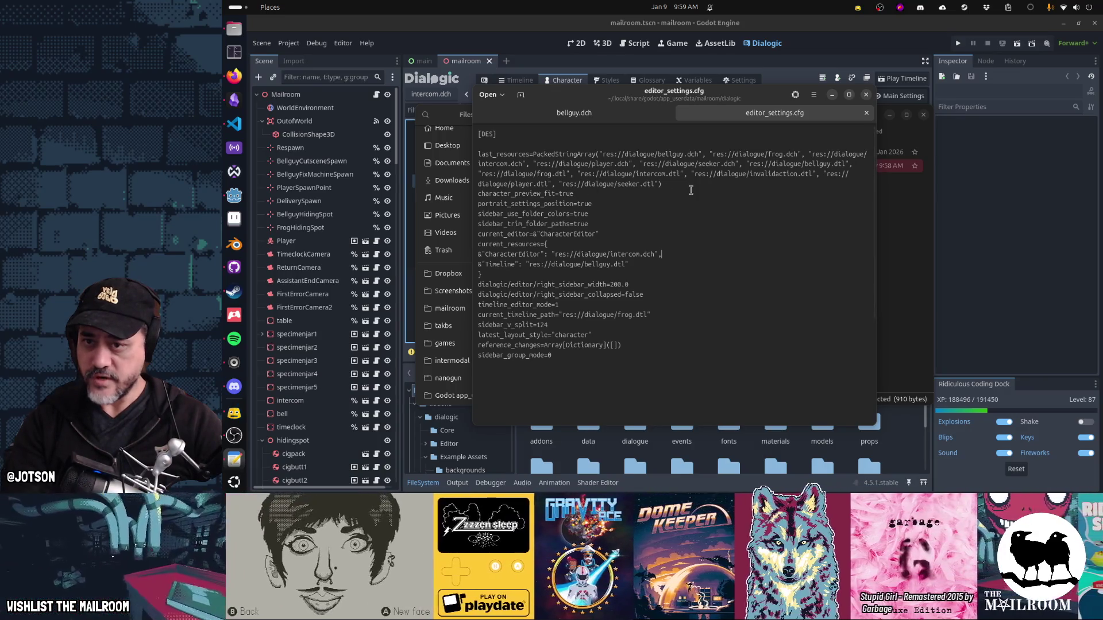
{"action": "triple_click", "coordinate": [483, 157]}
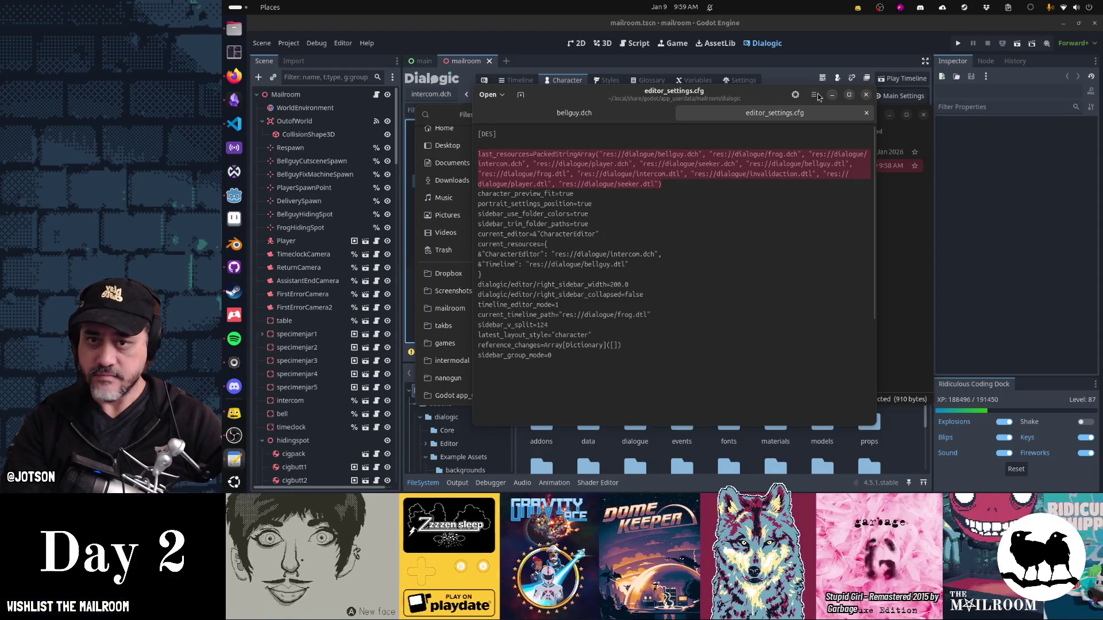
{"action": "left_click", "coordinate": [866, 95]}
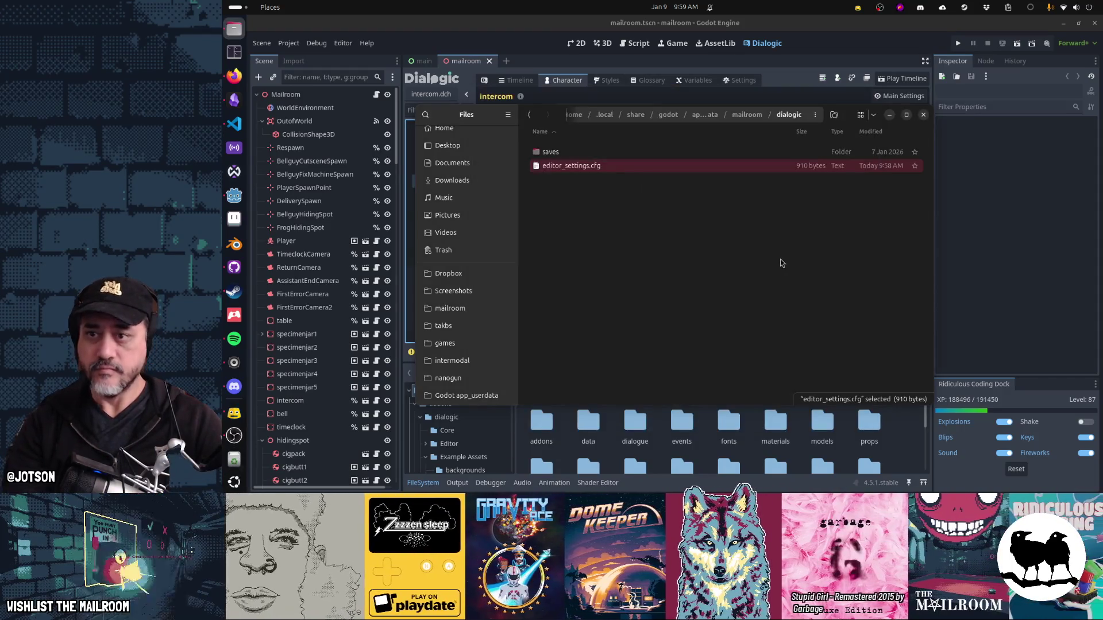
{"action": "left_click", "coordinate": [922, 116]}
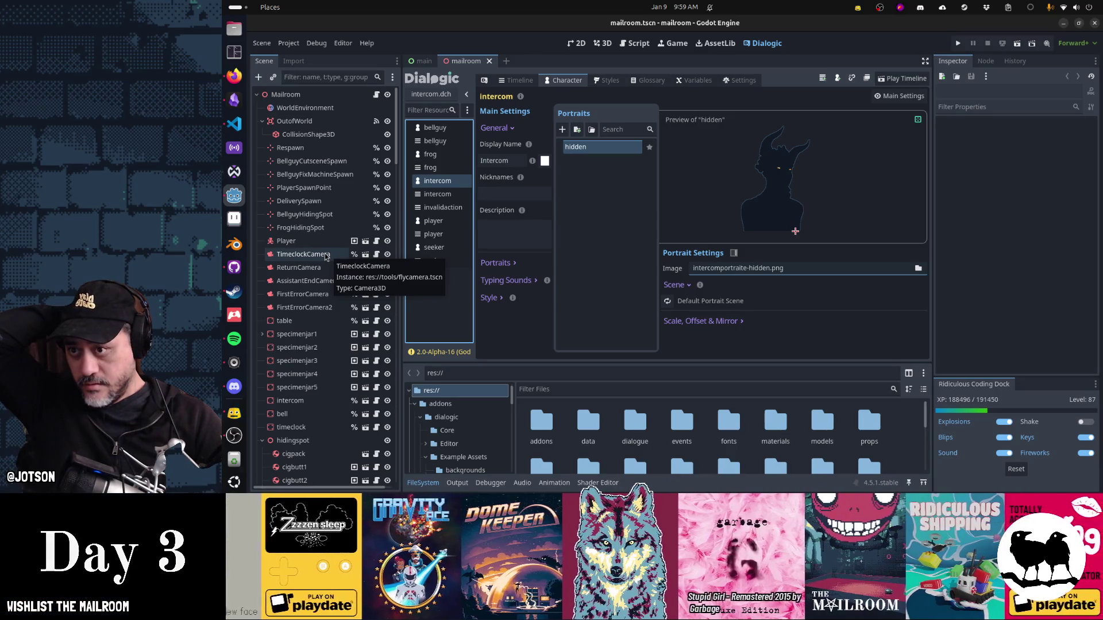
Step: Open the intercom timeline and select its Tutorial.activate_bell() call in endtutorial
{"action": "left_click", "coordinate": [432, 196]}
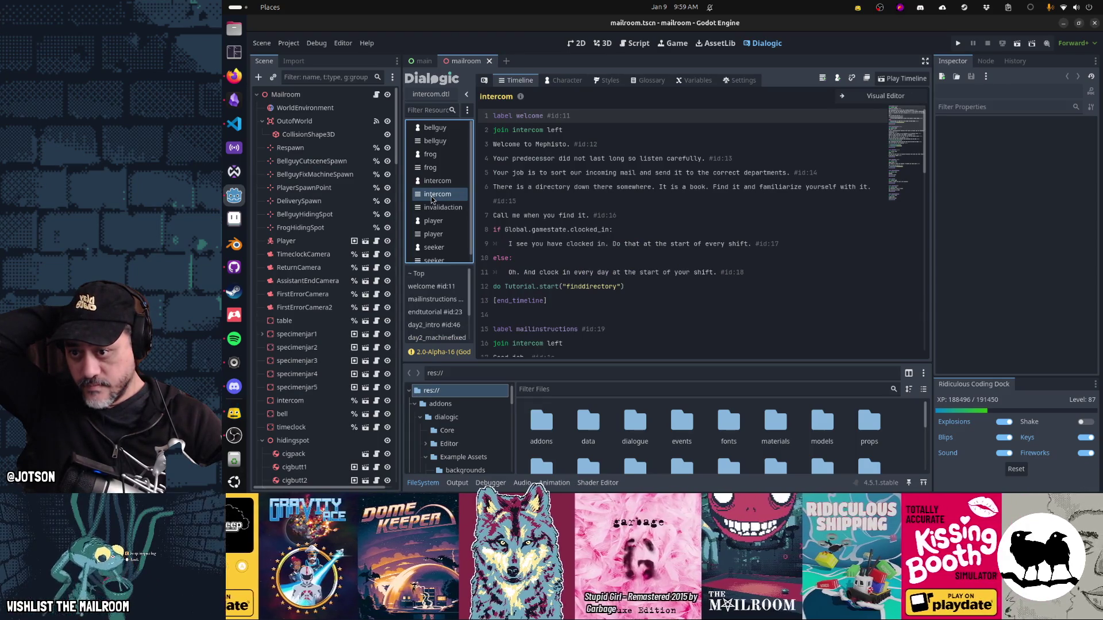
{"action": "scroll", "coordinate": [568, 259], "scroll_direction": "down", "scroll_amount": 4}
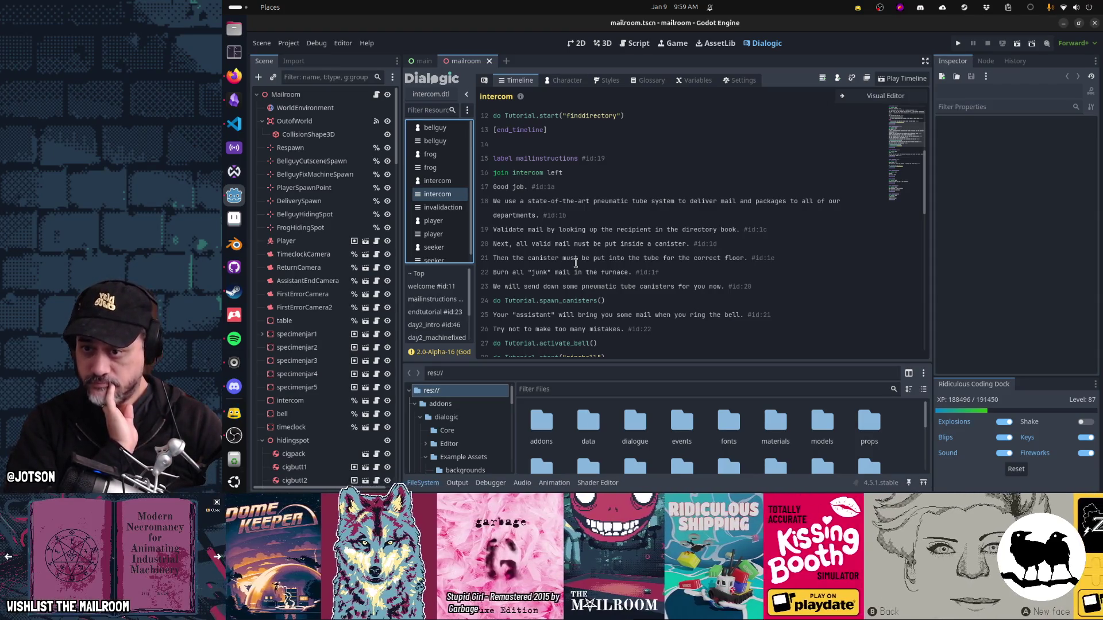
{"action": "scroll", "coordinate": [575, 262], "scroll_direction": "down", "scroll_amount": 2}
{"action": "left_click_drag", "start_coordinate": [597, 258], "coordinate": [510, 256]}
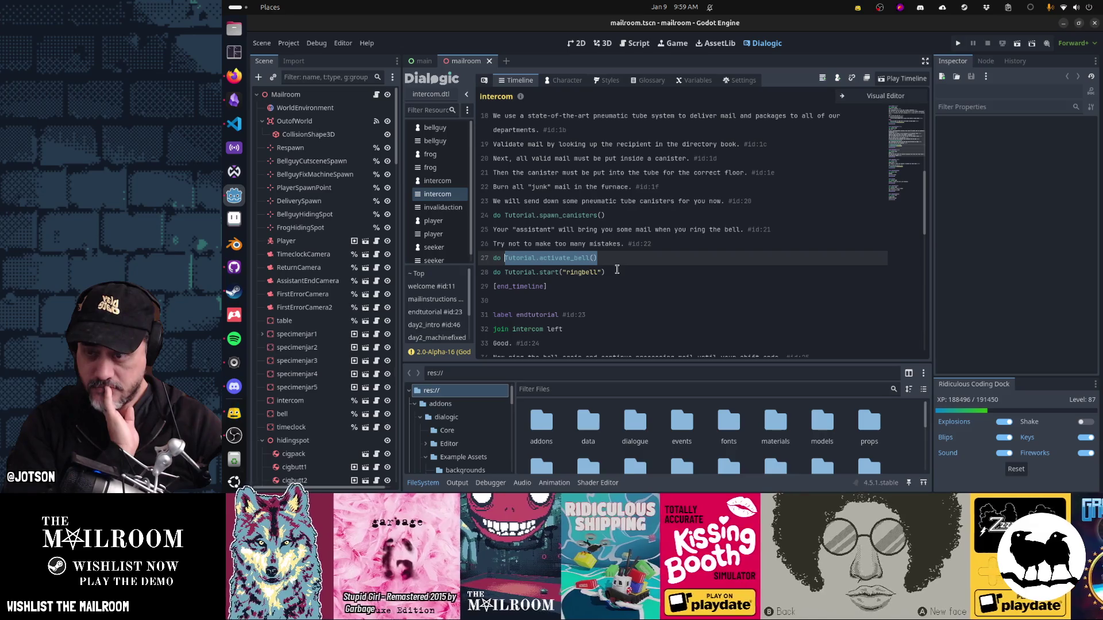
{"action": "scroll", "coordinate": [616, 269], "scroll_direction": "down", "scroll_amount": 2}
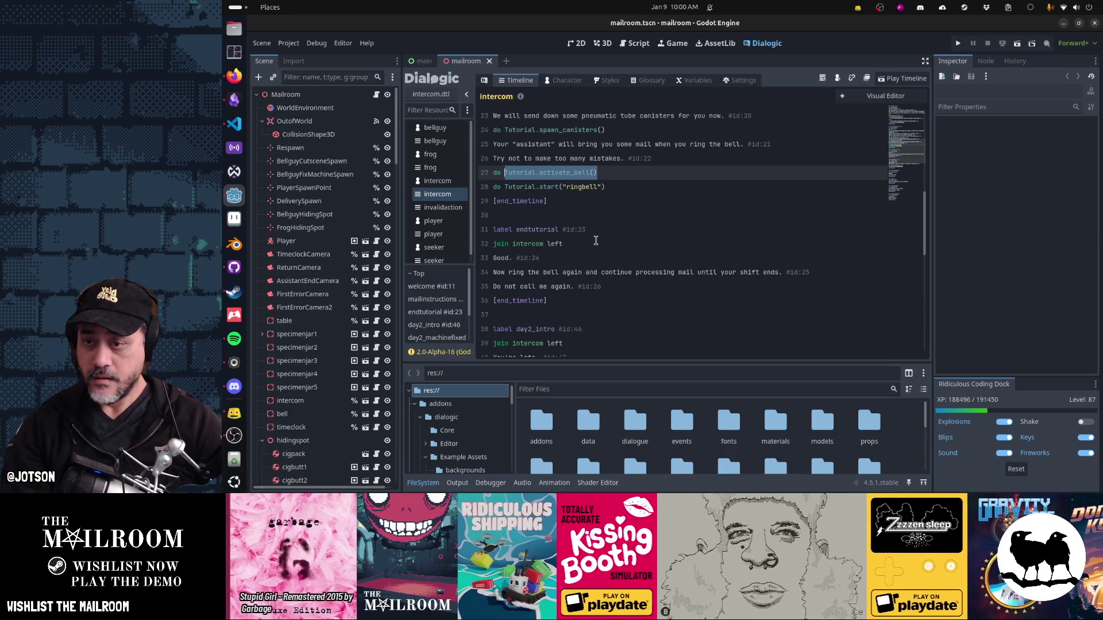
Step: Paste Tutorial.activate_bell() after 'join intercom left' and again before [end_timeline]
{"action": "left_click", "coordinate": [595, 241]}
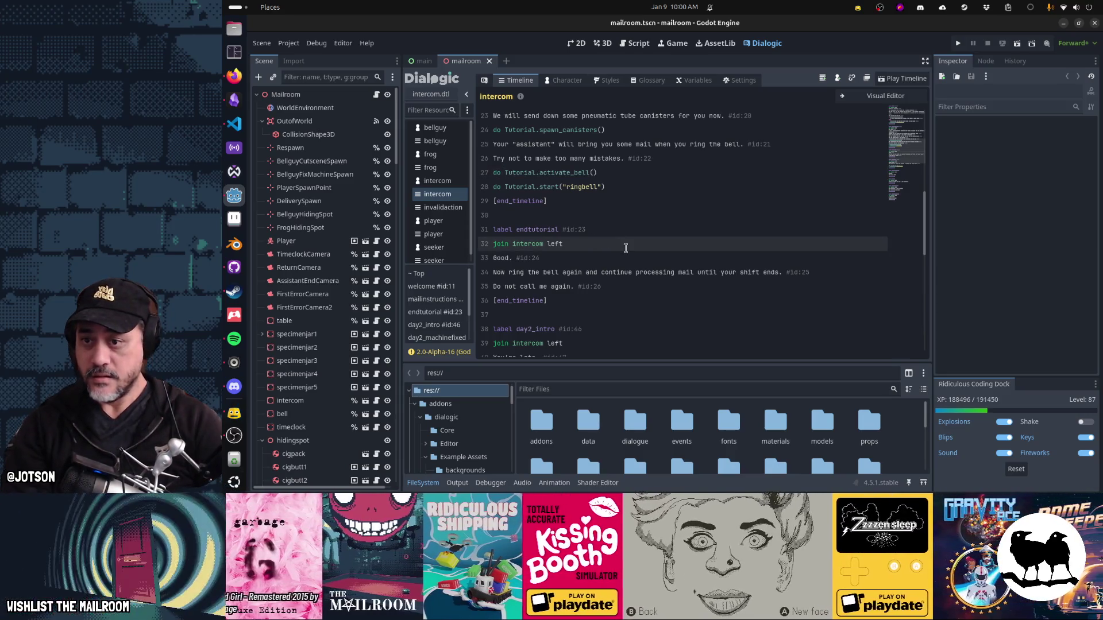
{"action": "key", "text": "Return"}
{"action": "key", "text": "ctrl+v"}
{"action": "key", "text": "Down"}
{"action": "key", "text": "Down"}
{"action": "key", "text": "Down"}
{"action": "key", "text": "Up"}
{"action": "key", "text": "End"}
{"action": "key", "text": "Return"}
{"action": "type", "text": "Tutorial.activate_bell()"}
Step: Change the first pasted call to Tutorial.deactivate_bell()
{"action": "key", "text": "Up"}
{"action": "key", "text": "Up"}
{"action": "key", "text": "Up"}
{"action": "key", "text": "Down"}
{"action": "type", "text": "de"}
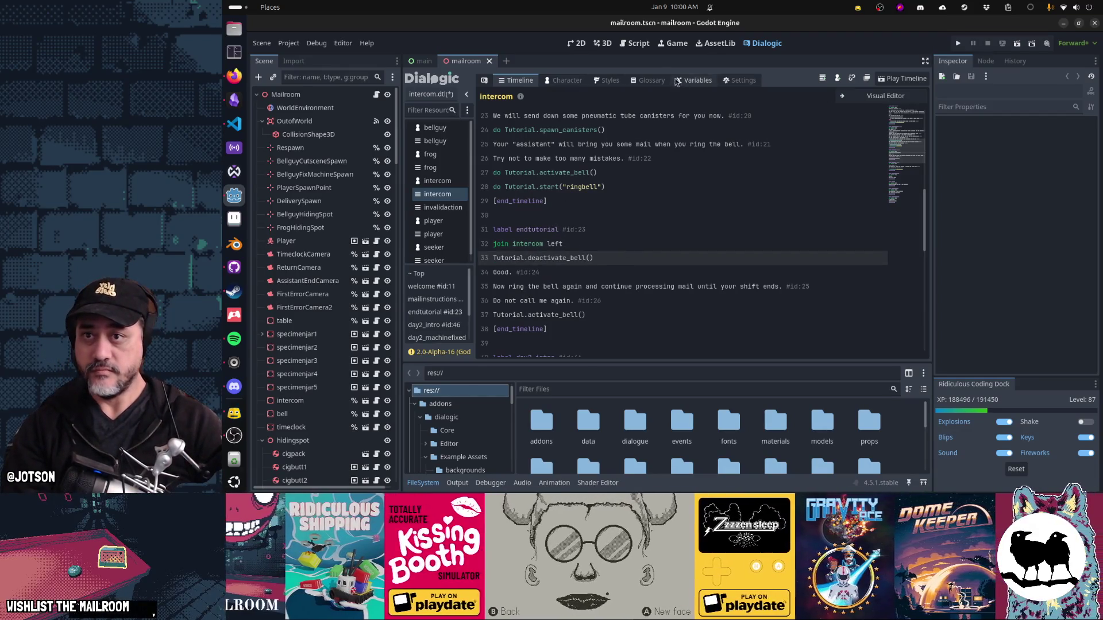
{"action": "left_click", "coordinate": [635, 43]}
{"action": "left_click", "coordinate": [626, 134]}
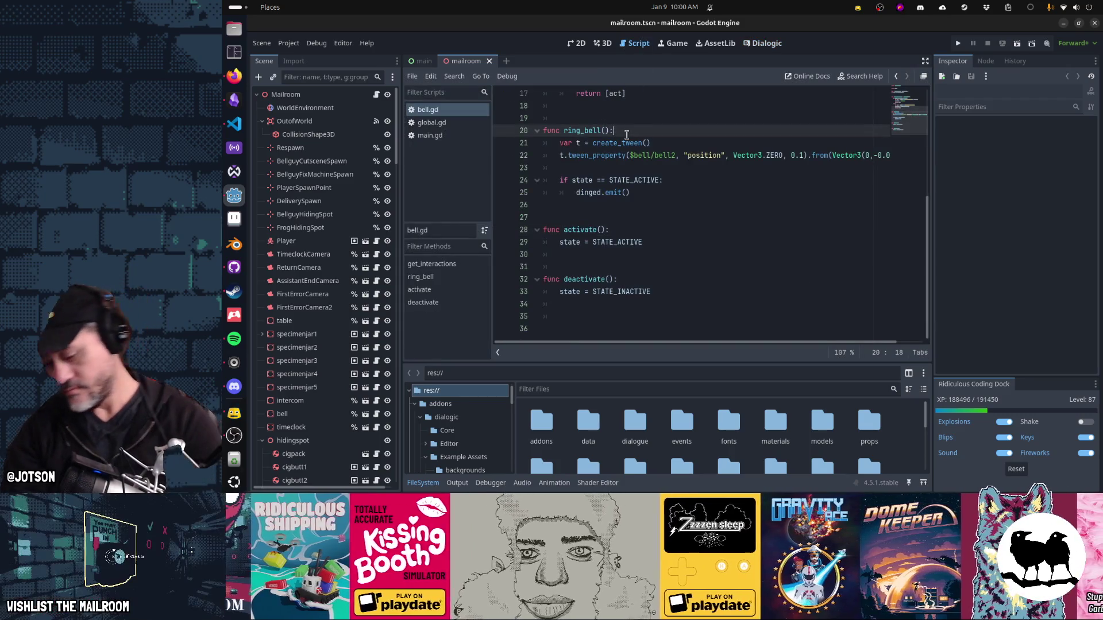
Step: In tutorial.gd, add 'func deactivate_bell() -> void:' below activate_bell
{"action": "key", "text": "ctrl+alt+o"}
{"action": "type", "text": "tutorial.g"}
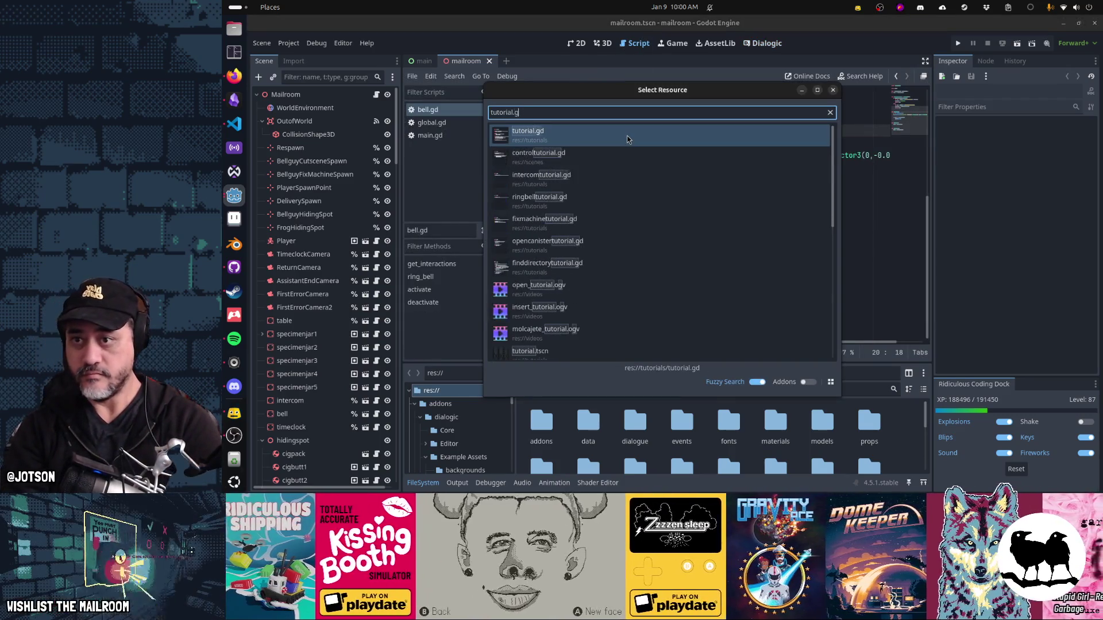
{"action": "key", "text": "Return"}
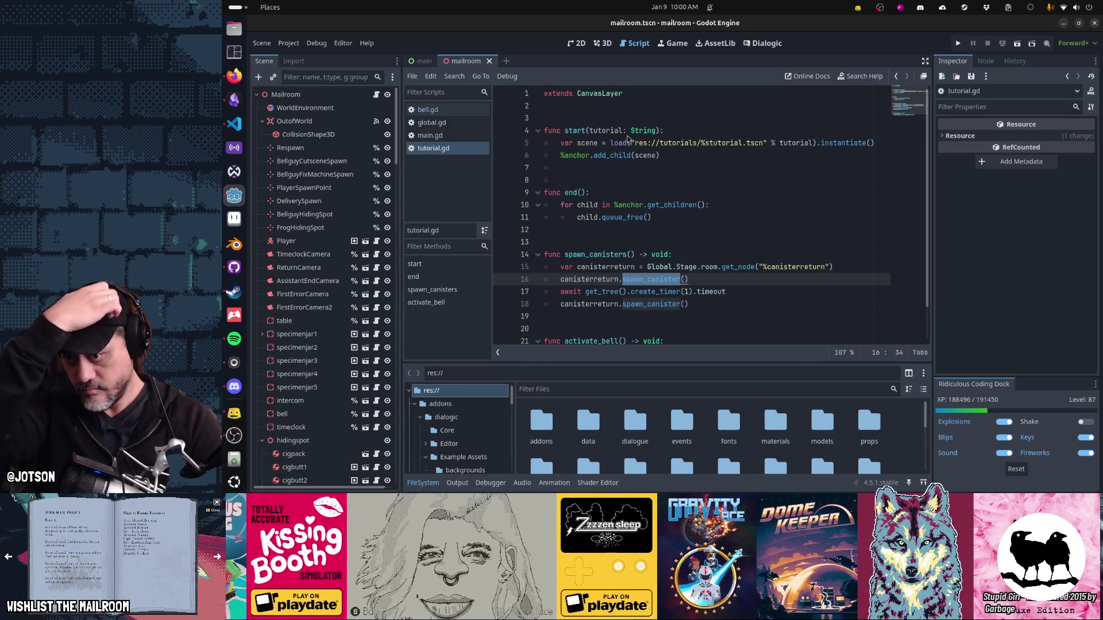
{"action": "key", "text": "Down"}
{"action": "key", "text": "Down"}
{"action": "key", "text": "Down"}
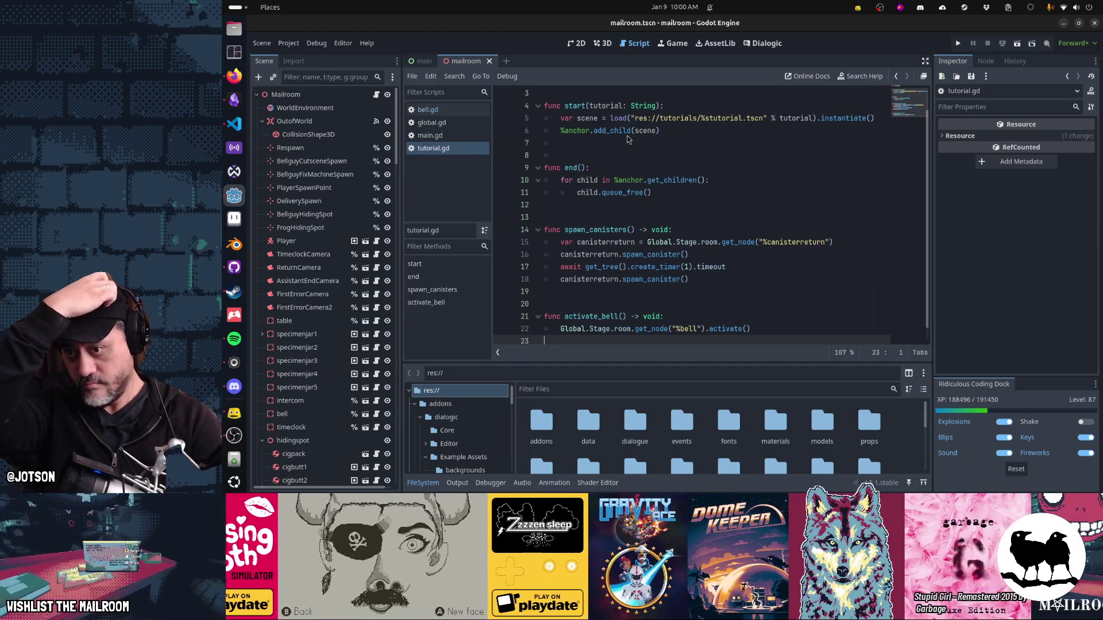
{"action": "key", "text": "Up"}
{"action": "key", "text": "Up"}
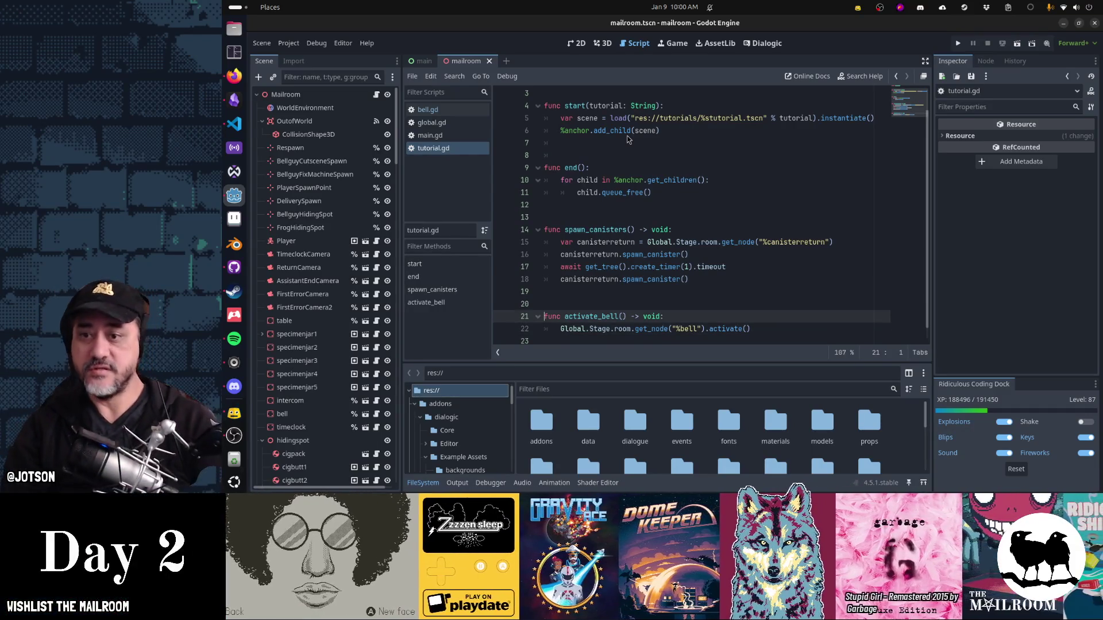
{"action": "key", "text": "shift+End"}
{"action": "key", "text": "End"}
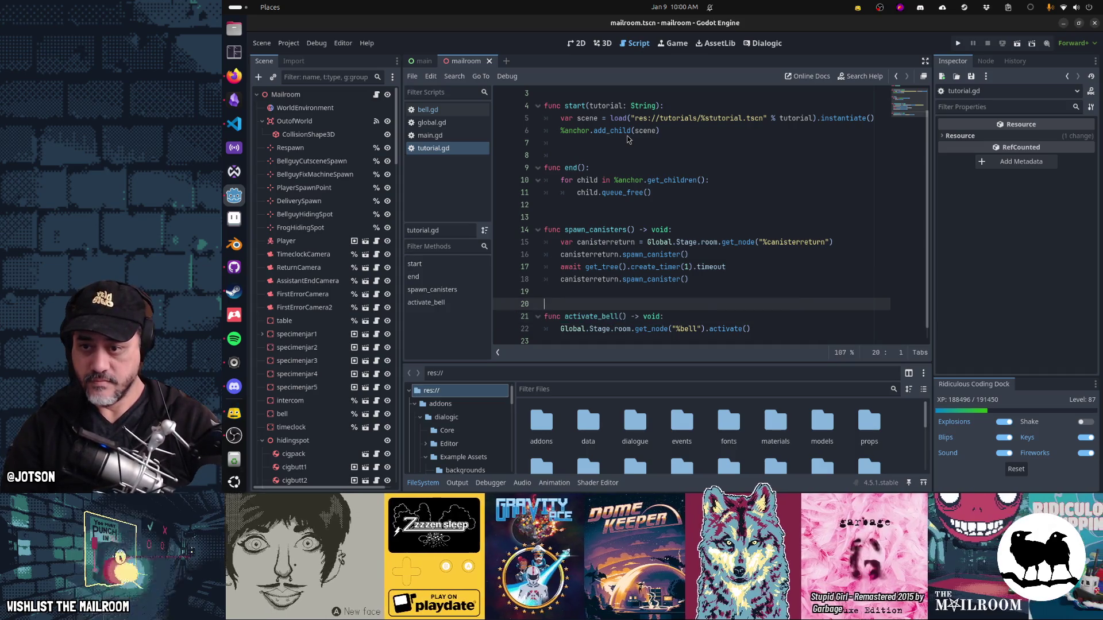
{"action": "key", "text": "Down"}
{"action": "key", "text": "Down"}
{"action": "key", "text": "Return"}
{"action": "key", "text": "Return"}
{"action": "type", "text": "f"}
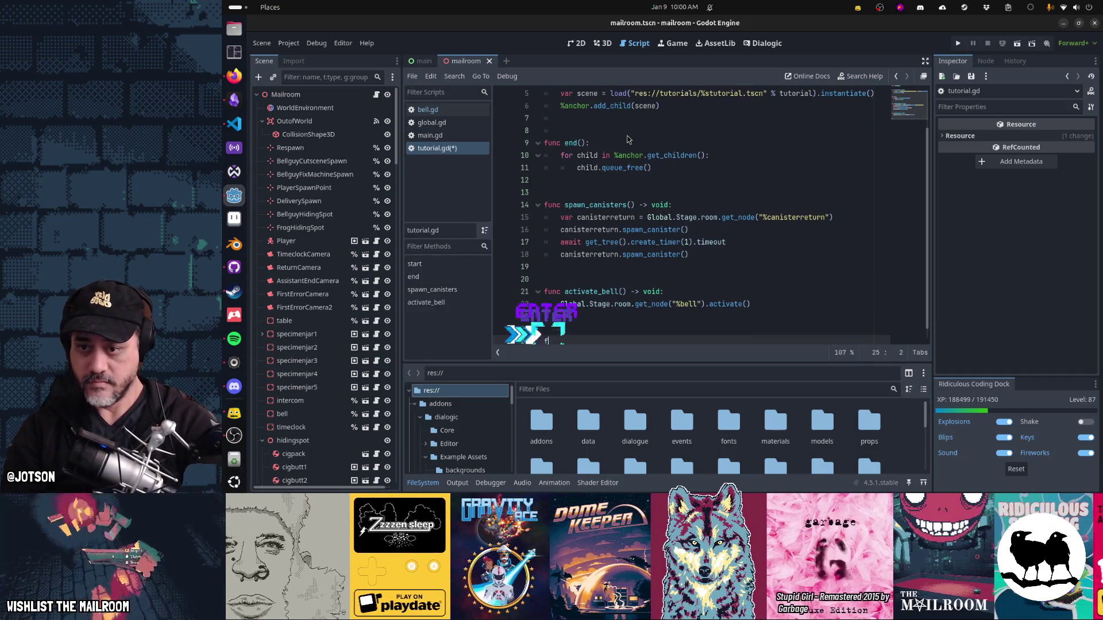
{"action": "type", "text": "unc deactivate_be"}
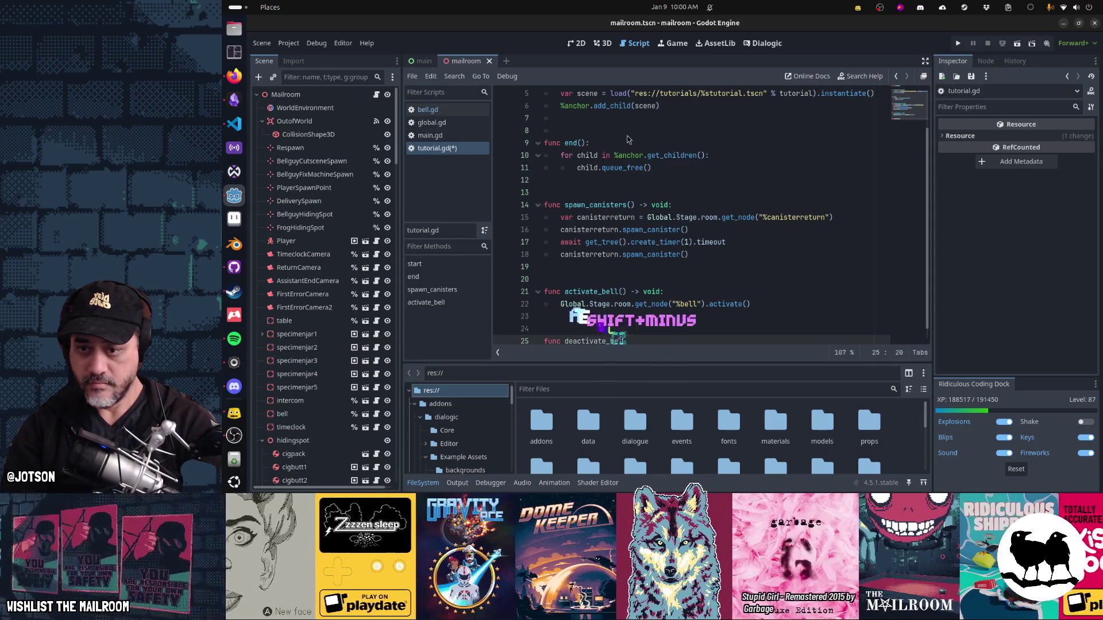
{"action": "type", "text": "ll() -> void:"}
{"action": "key", "text": "Return"}
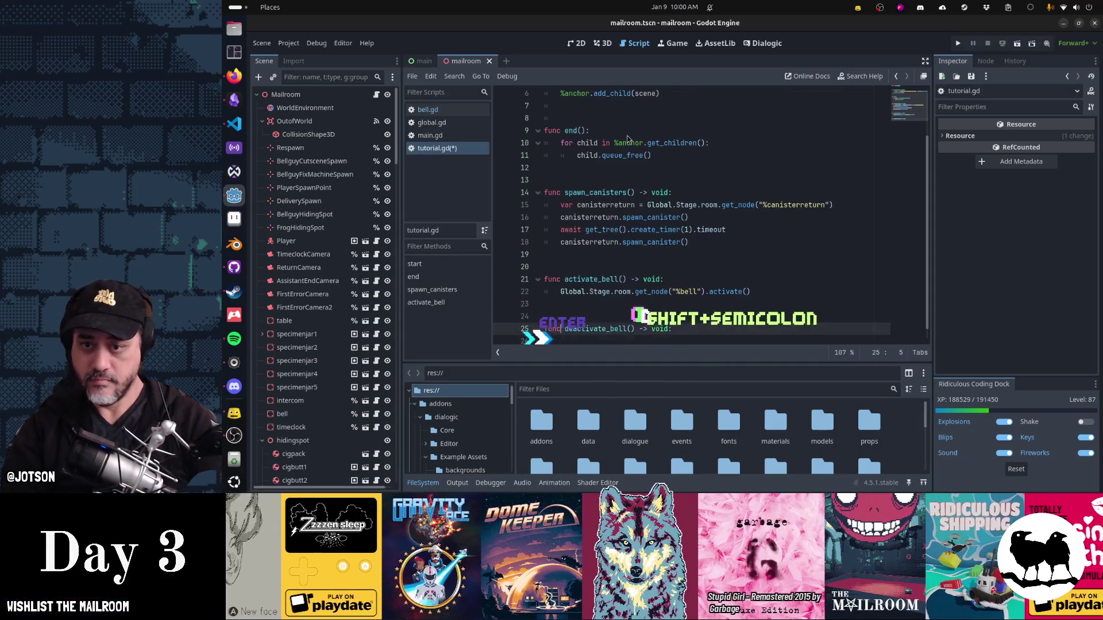
Step: Give deactivate_bell a body copied from activate_bell, with activate changed to deactivate
{"action": "key", "text": "Up"}
{"action": "key", "text": "Up"}
{"action": "key", "text": "Up"}
{"action": "key", "text": "shift+End"}
{"action": "key", "text": "ctrl+c"}
{"action": "key", "text": "Down"}
{"action": "key", "text": "Down"}
{"action": "key", "text": "Down"}
{"action": "key", "text": "ctrl+v"}
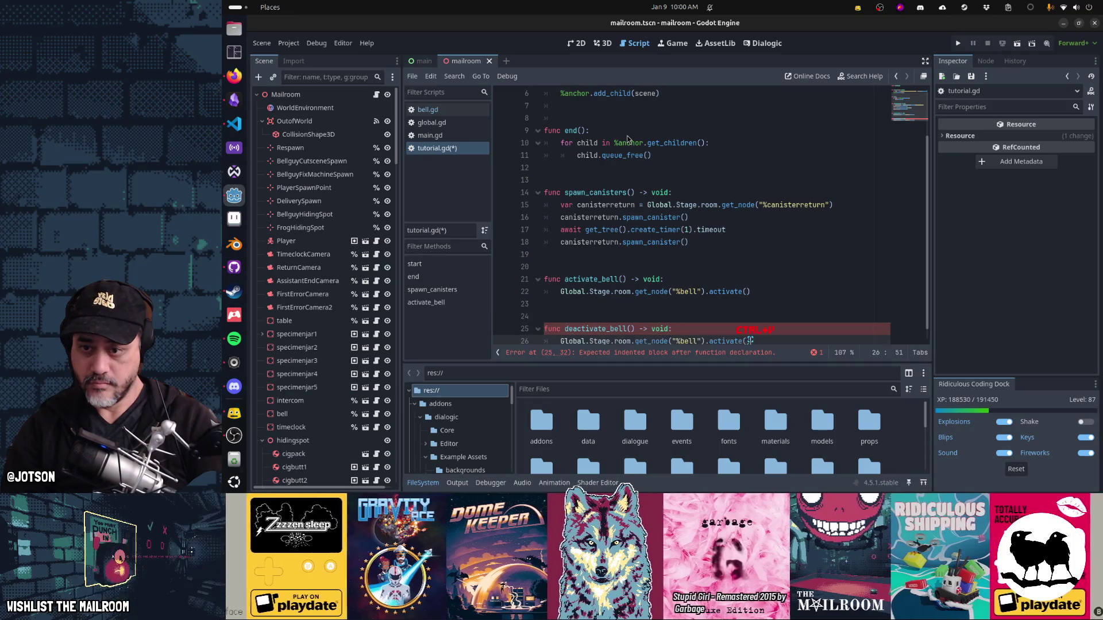
{"action": "key", "text": "Left"}
{"action": "key", "text": "Left"}
{"action": "key", "text": "Left"}
{"action": "type", "text": "de"}
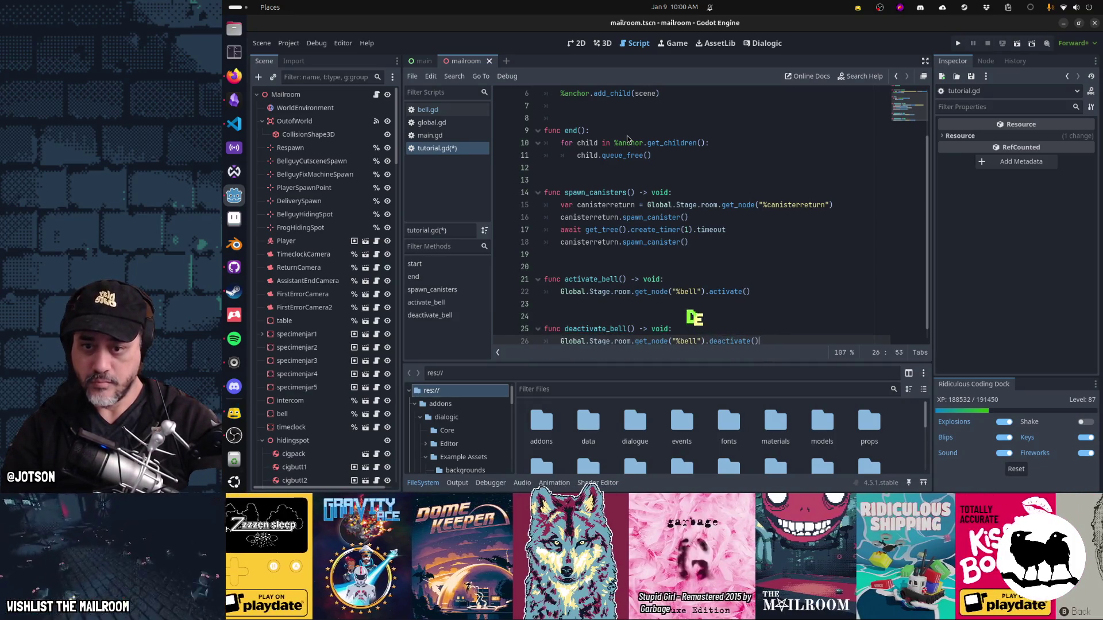
Step: Cut both bell functions out of tutorial.gd and save it
{"action": "key", "text": "shift+Up"}
{"action": "key", "text": "shift+Up"}
{"action": "key", "text": "shift+Up"}
{"action": "key", "text": "shift+Home"}
{"action": "key", "text": "ctrl+x"}
{"action": "key", "text": "BackSpace"}
{"action": "key", "text": "BackSpace"}
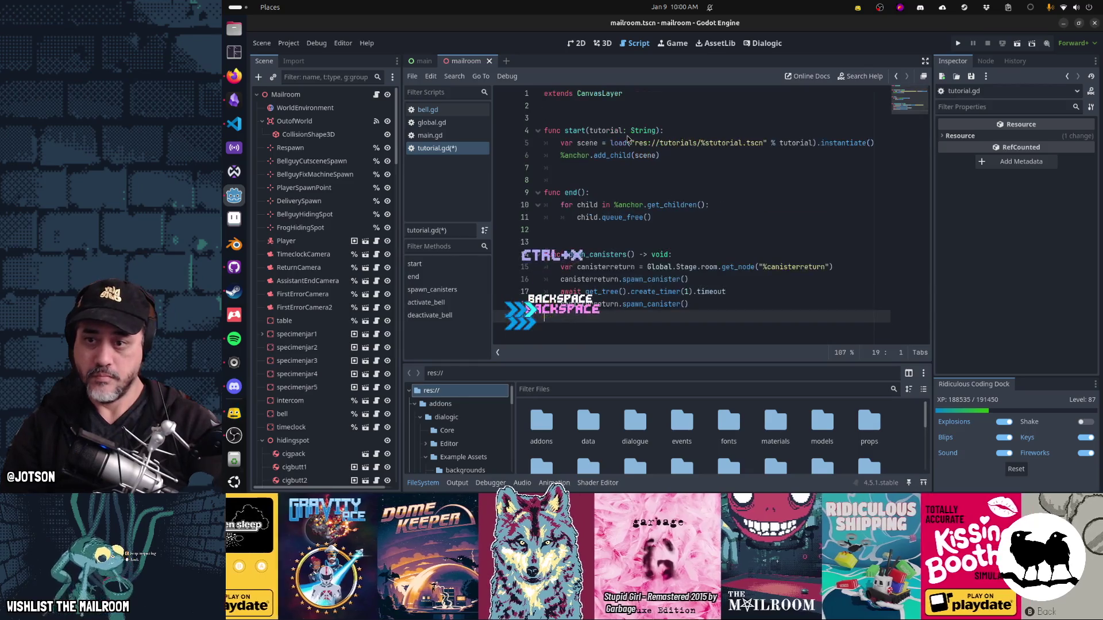
{"action": "key", "text": "ctrl+s"}
Step: Paste the activate_bell and deactivate_bell functions at the end of global.gd and save
{"action": "key", "text": "shift+alt+o"}
{"action": "type", "text": "global."}
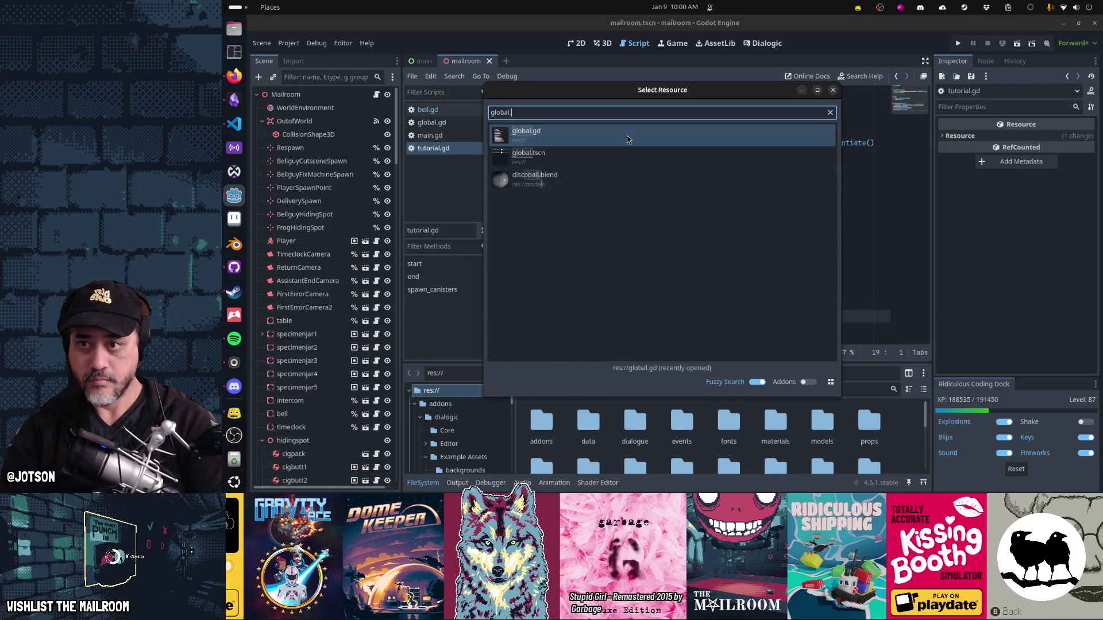
{"action": "key", "text": "Return"}
{"action": "key", "text": "ctrl+End"}
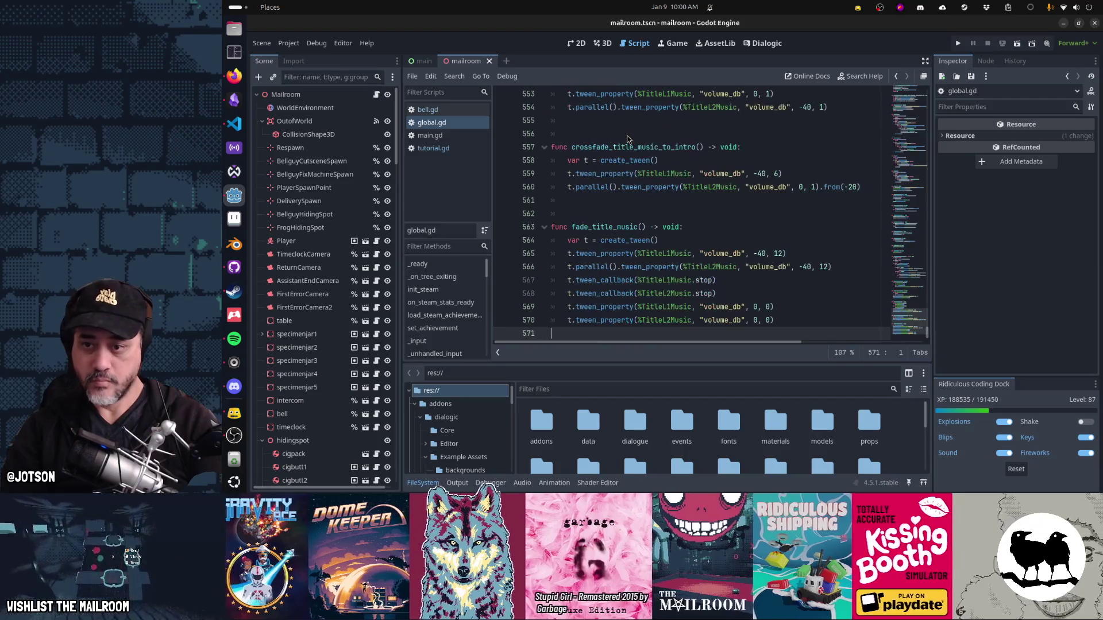
{"action": "key", "text": "Return"}
{"action": "key", "text": "ctrl+v"}
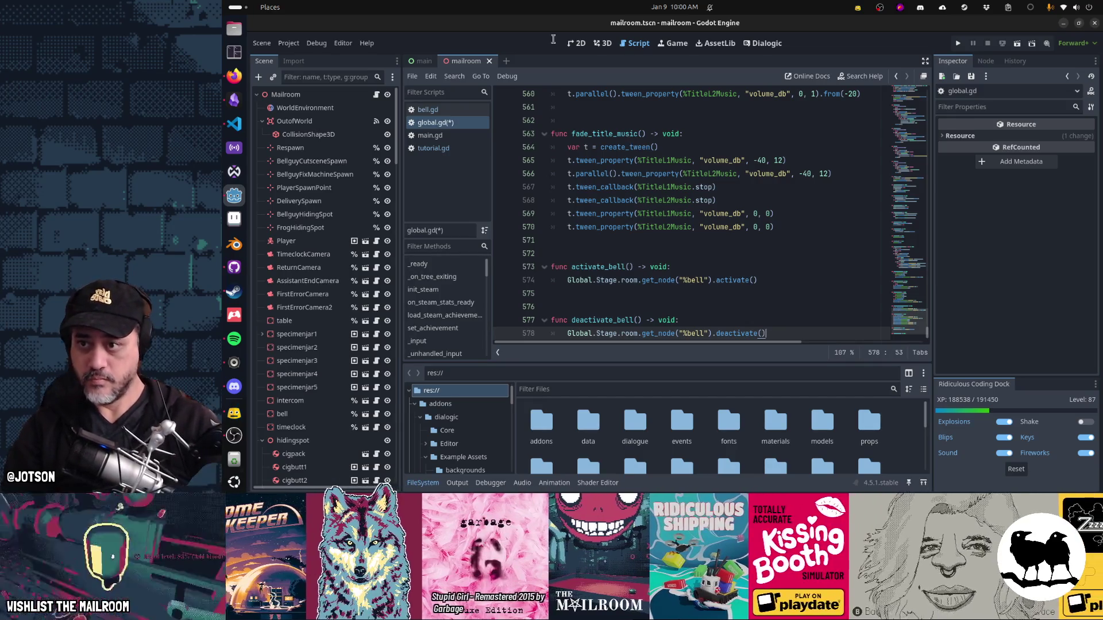
{"action": "key", "text": "ctrl+s"}
{"action": "key", "text": "ctrl+s"}
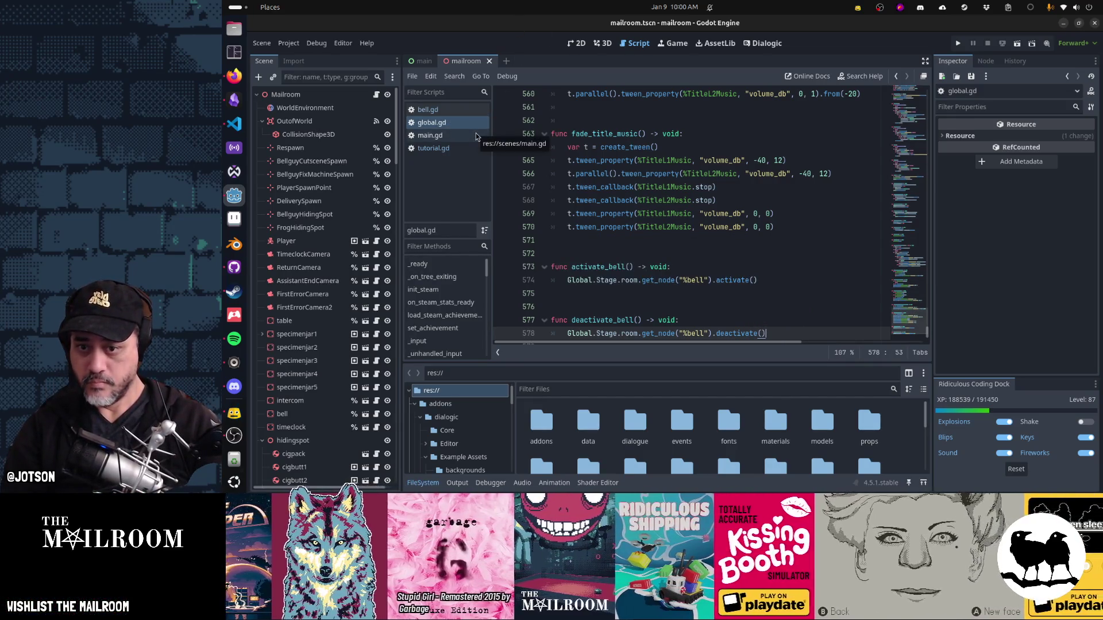
{"action": "key", "text": "alt+Tab"}
{"action": "key", "text": "Escape"}
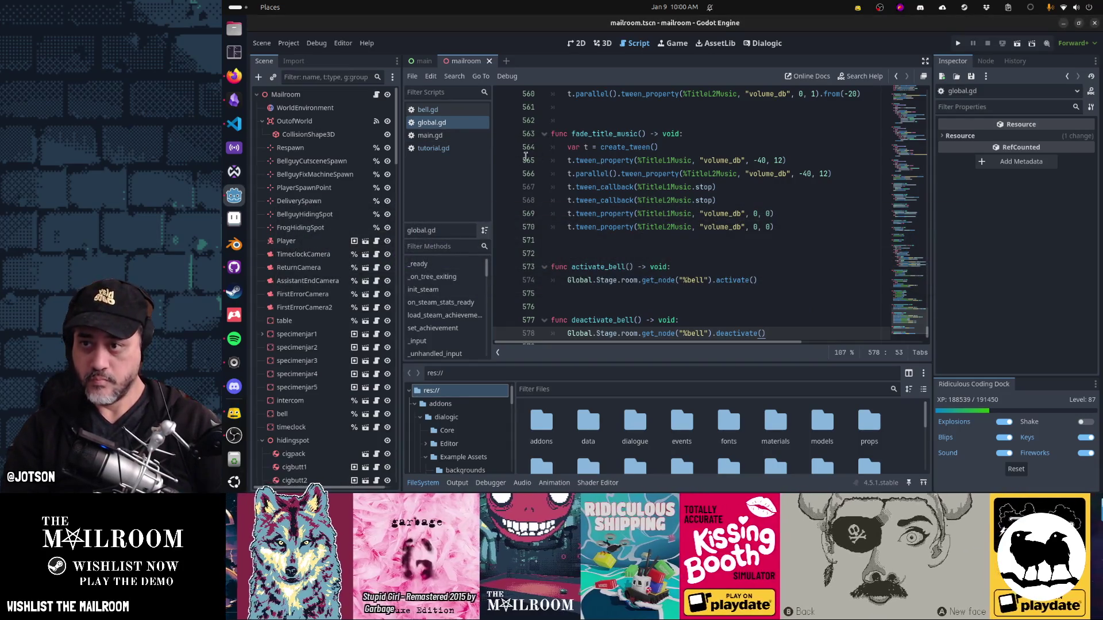
Step: Replace Tutorial with Global in the timeline's line 27 bell call
{"action": "left_click", "coordinate": [764, 43]}
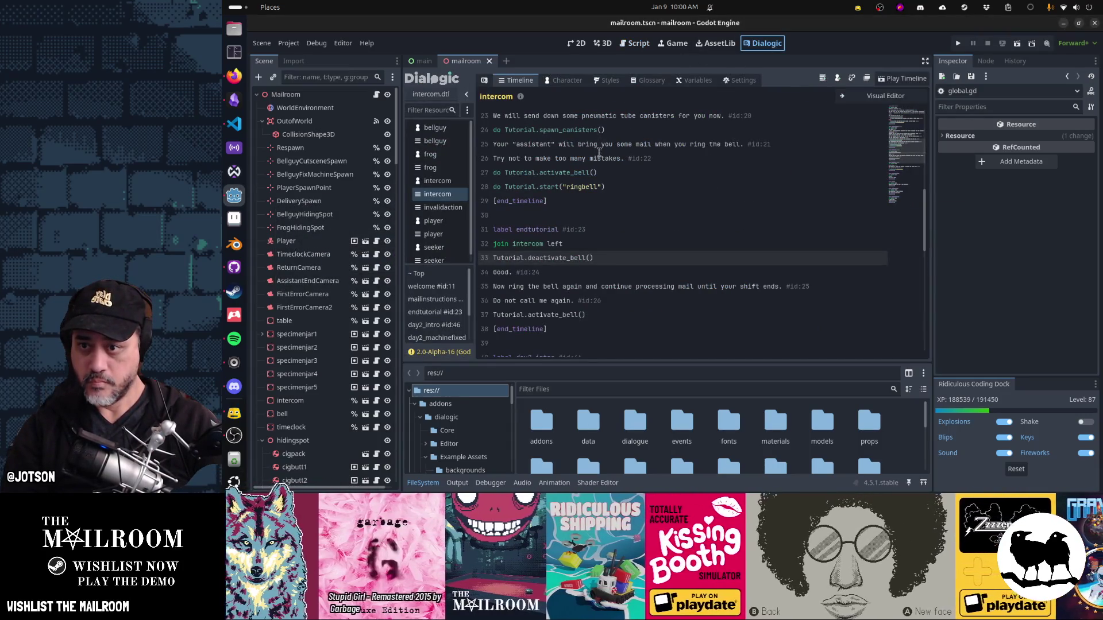
{"action": "double_click", "coordinate": [530, 188]}
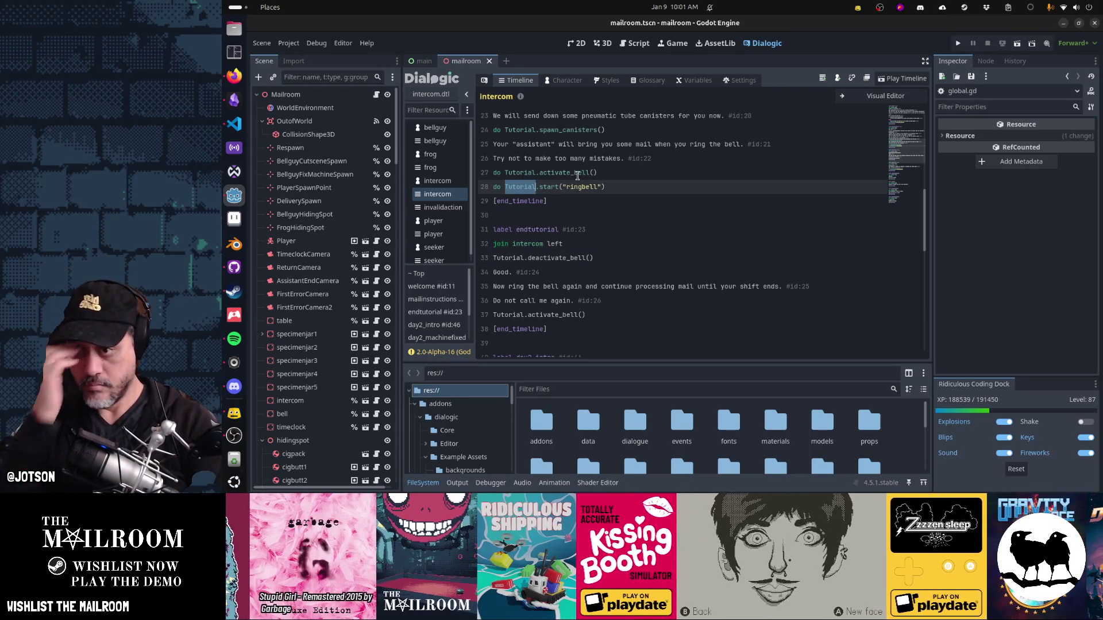
{"action": "left_click", "coordinate": [577, 176]}
{"action": "key", "text": "ctrl+Left"}
{"action": "key", "text": "ctrl+Left"}
{"action": "key", "text": "ctrl+Left"}
{"action": "key", "text": "ctrl+shift+Right"}
{"action": "type", "text": "Glob"}
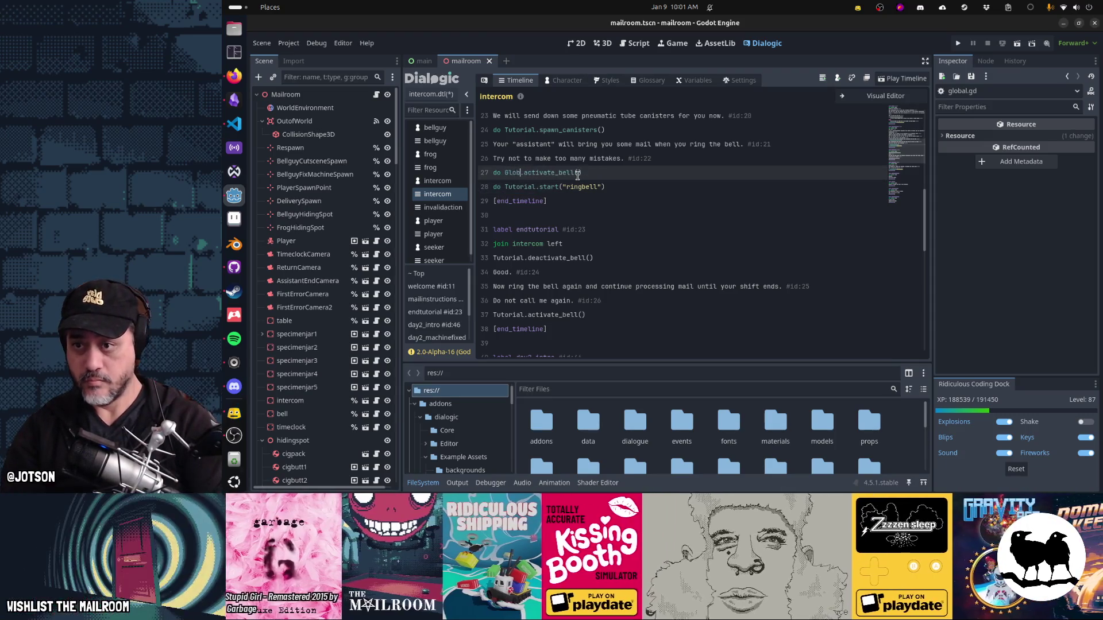
{"action": "type", "text": "al"}
Step: Search the timeline for 'acti' to locate the remaining bell calls
{"action": "key", "text": "ctrl+f"}
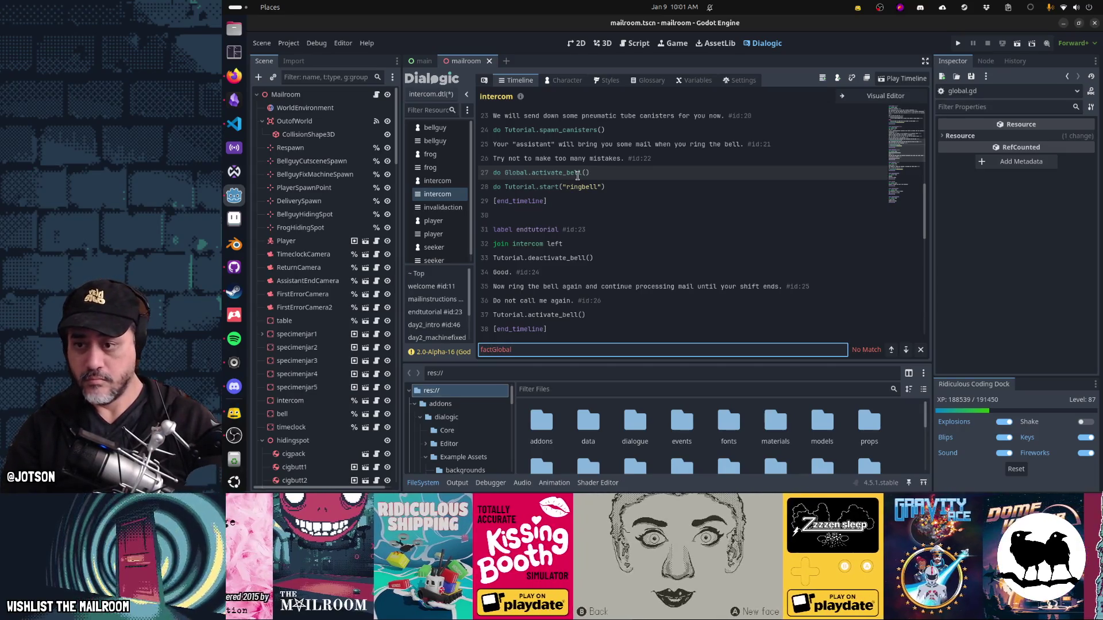
{"action": "left_click", "coordinate": [587, 201]}
{"action": "triple_click", "coordinate": [515, 172]}
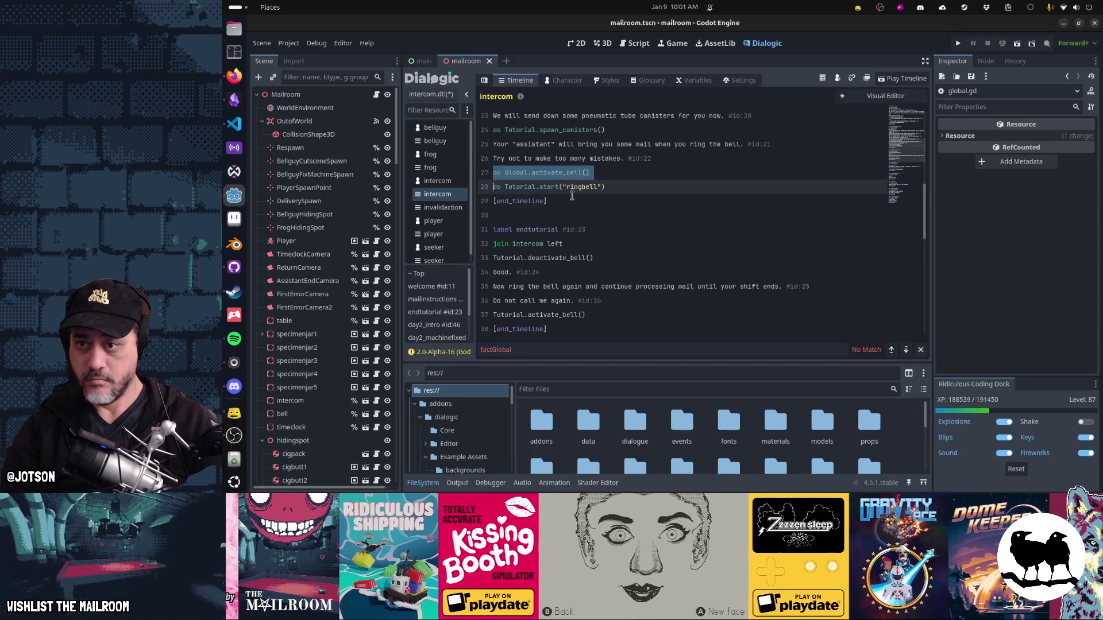
{"action": "left_click", "coordinate": [515, 173]}
{"action": "left_click", "coordinate": [650, 160]}
{"action": "key", "text": "ctrl+f"}
{"action": "type", "text": "factiv"}
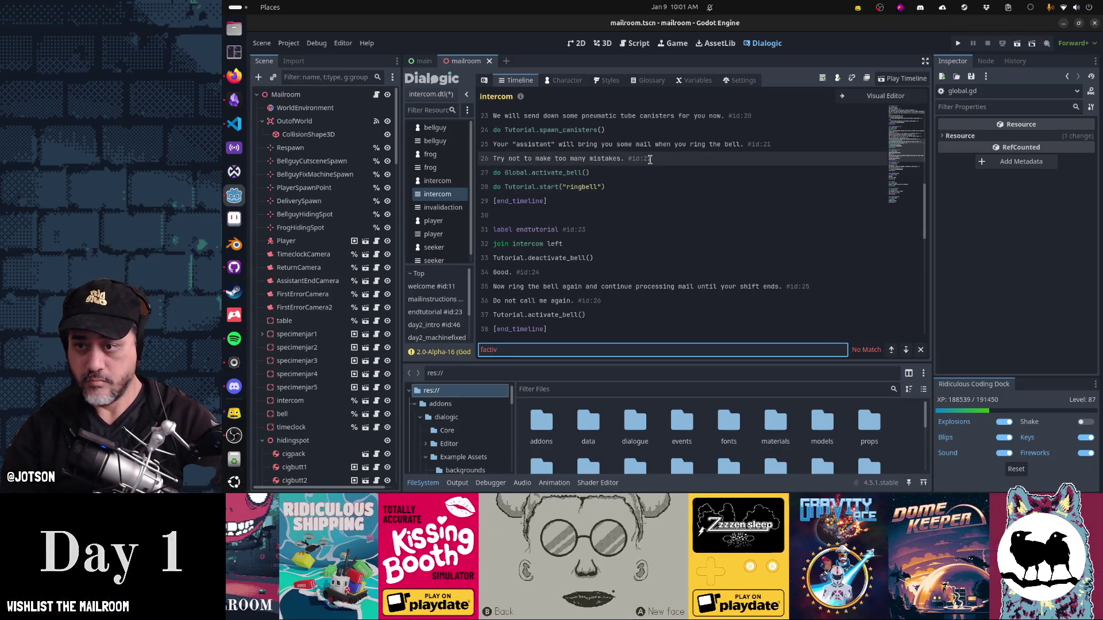
{"action": "key", "text": "ctrl+a"}
{"action": "type", "text": "acti"}
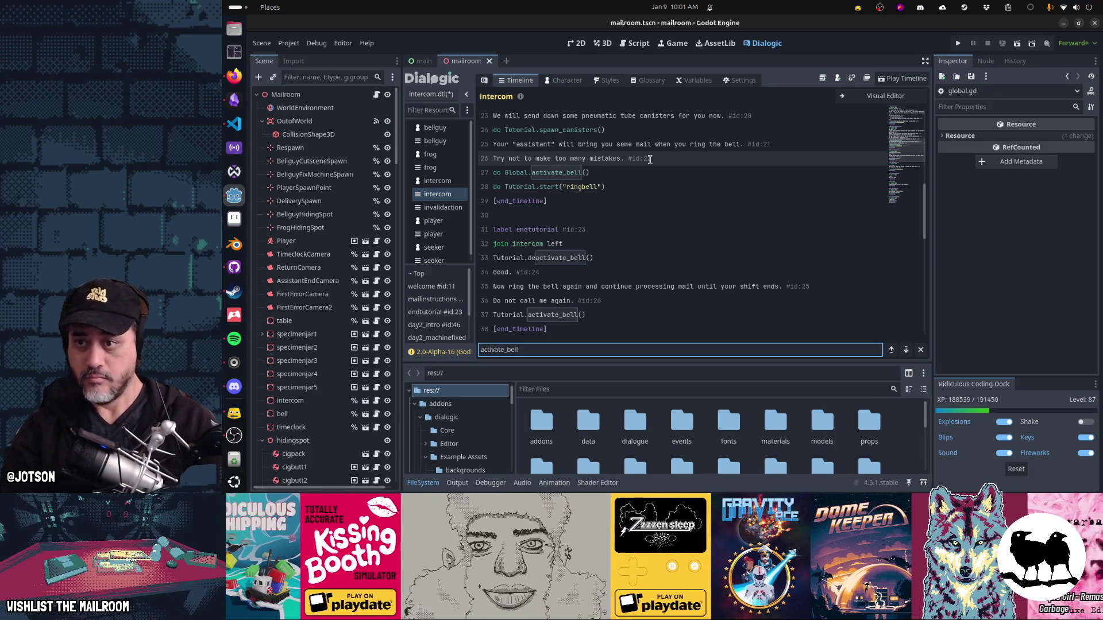
Step: Change Tutorial to Global in the bell calls on lines 33 and 37
{"action": "double_click", "coordinate": [511, 258]}
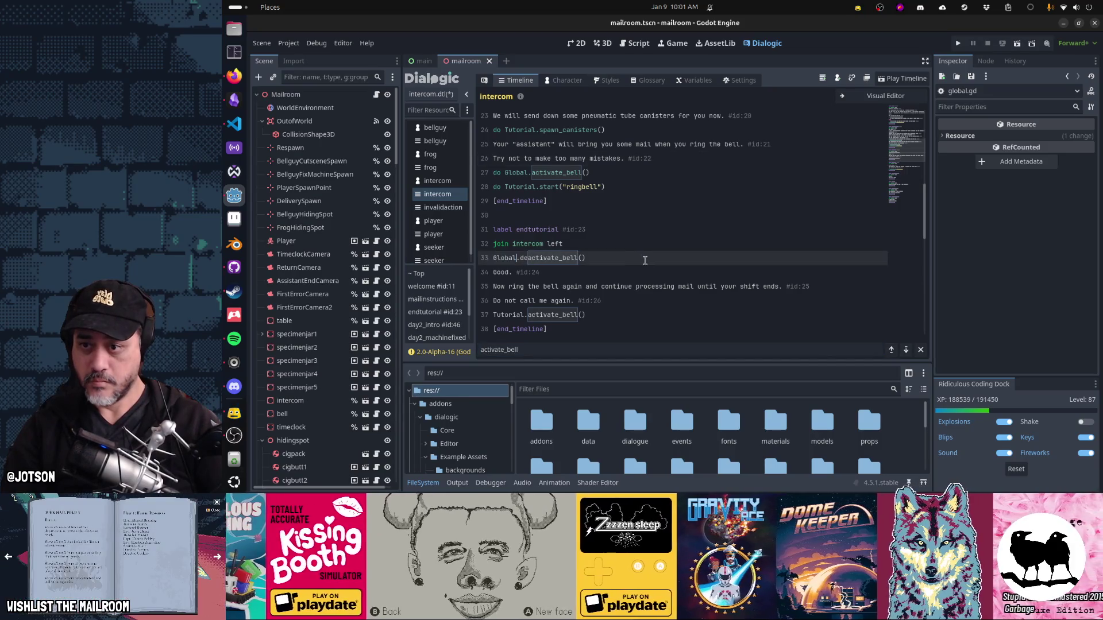
{"action": "double_click", "coordinate": [498, 315]}
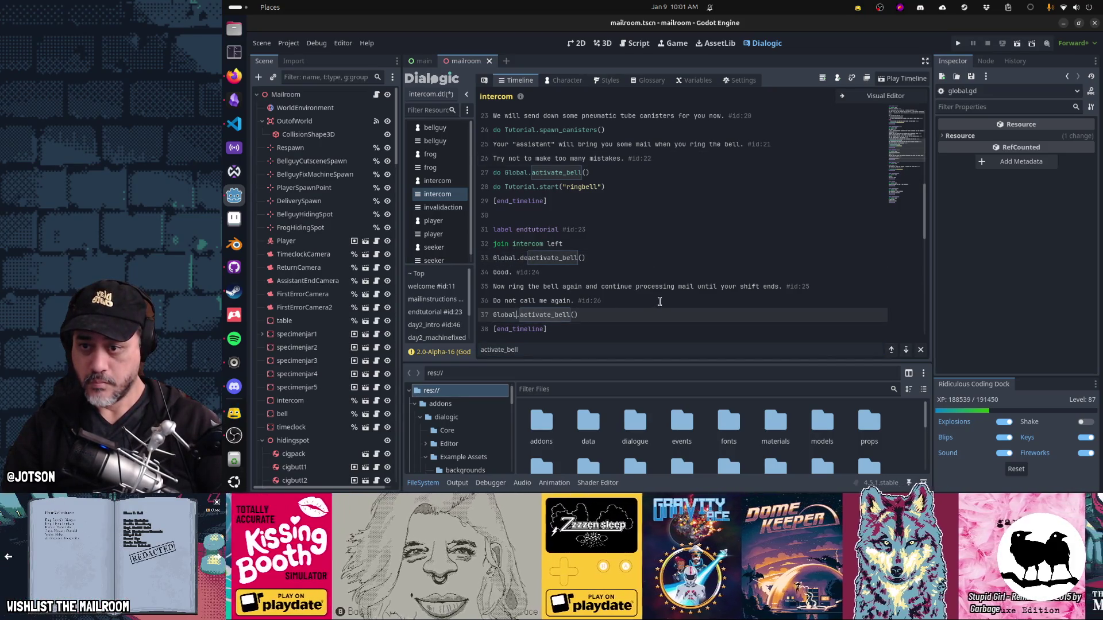
{"action": "scroll", "coordinate": [659, 301], "scroll_direction": "down", "scroll_amount": 10}
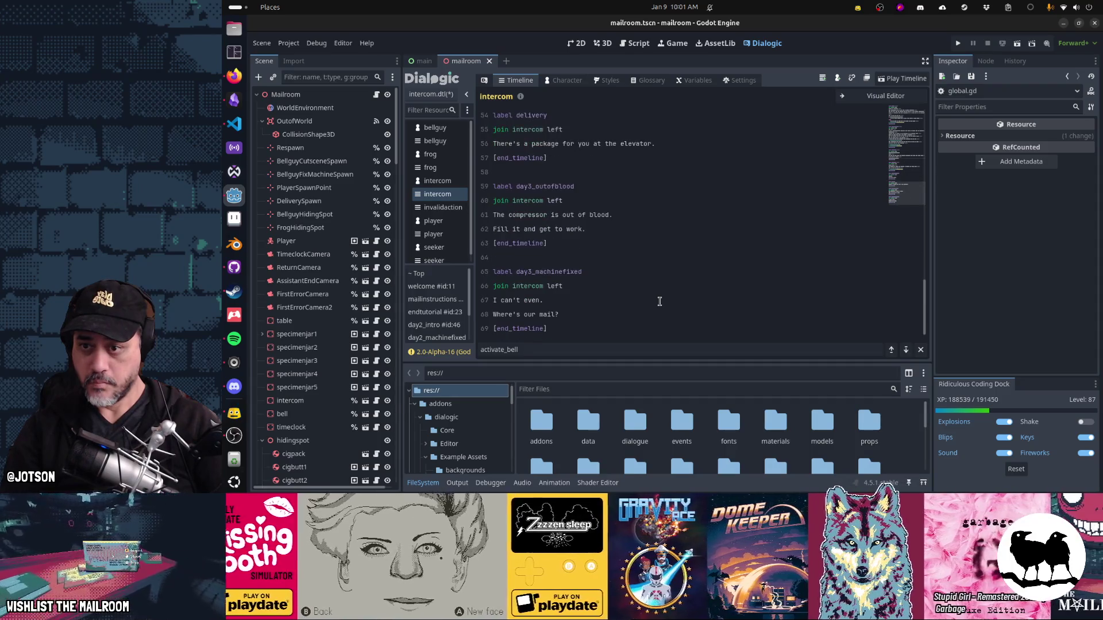
{"action": "scroll", "coordinate": [659, 301], "scroll_direction": "up", "scroll_amount": 10}
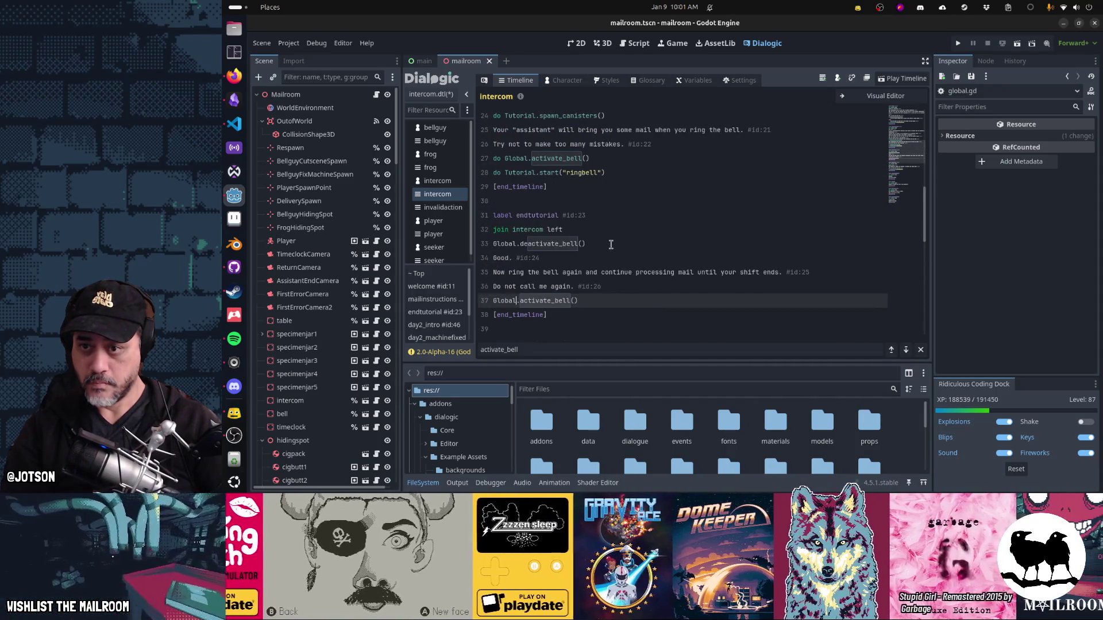
{"action": "left_click", "coordinate": [613, 247]}
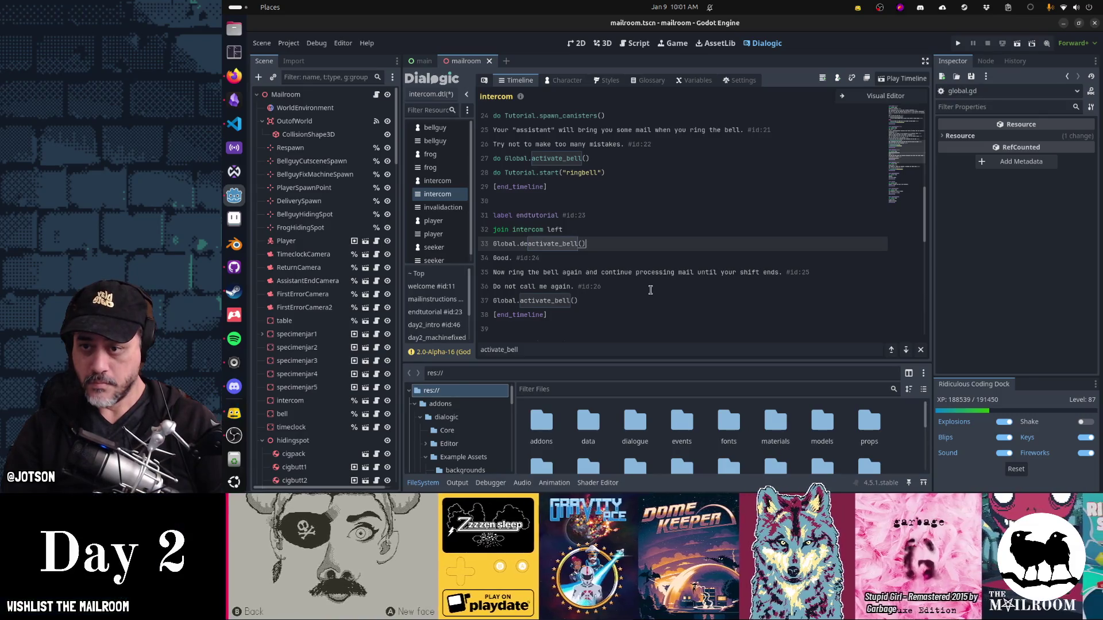
{"action": "scroll", "coordinate": [650, 290], "scroll_direction": "up", "scroll_amount": 2}
{"action": "scroll", "coordinate": [650, 290], "scroll_direction": "up", "scroll_amount": 1}
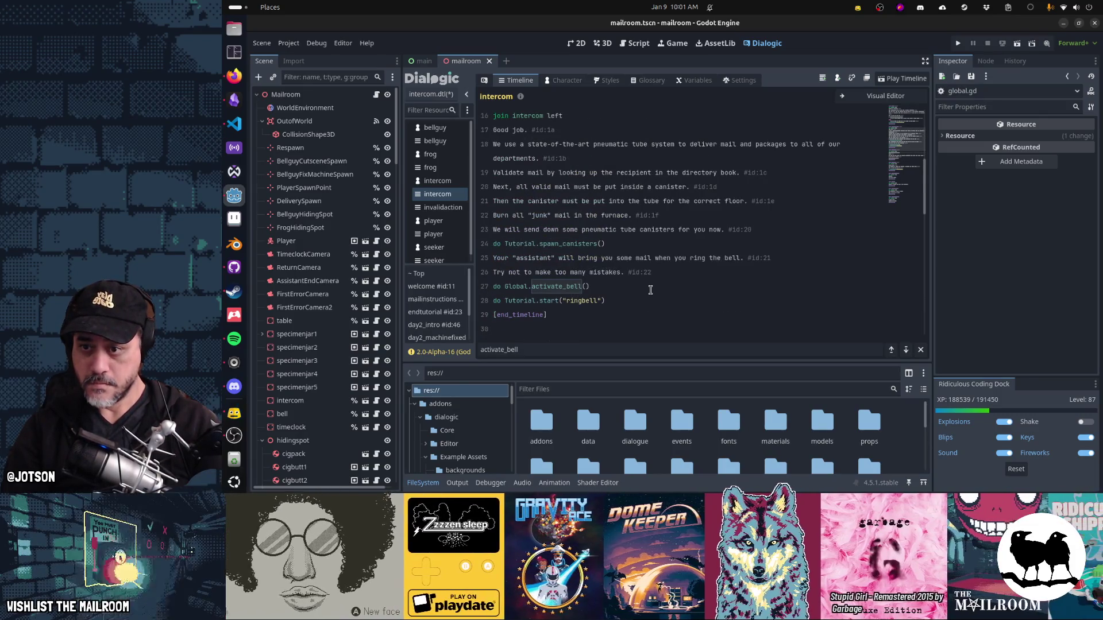
{"action": "scroll", "coordinate": [650, 291], "scroll_direction": "up", "scroll_amount": 2}
{"action": "scroll", "coordinate": [650, 290], "scroll_direction": "up", "scroll_amount": 3}
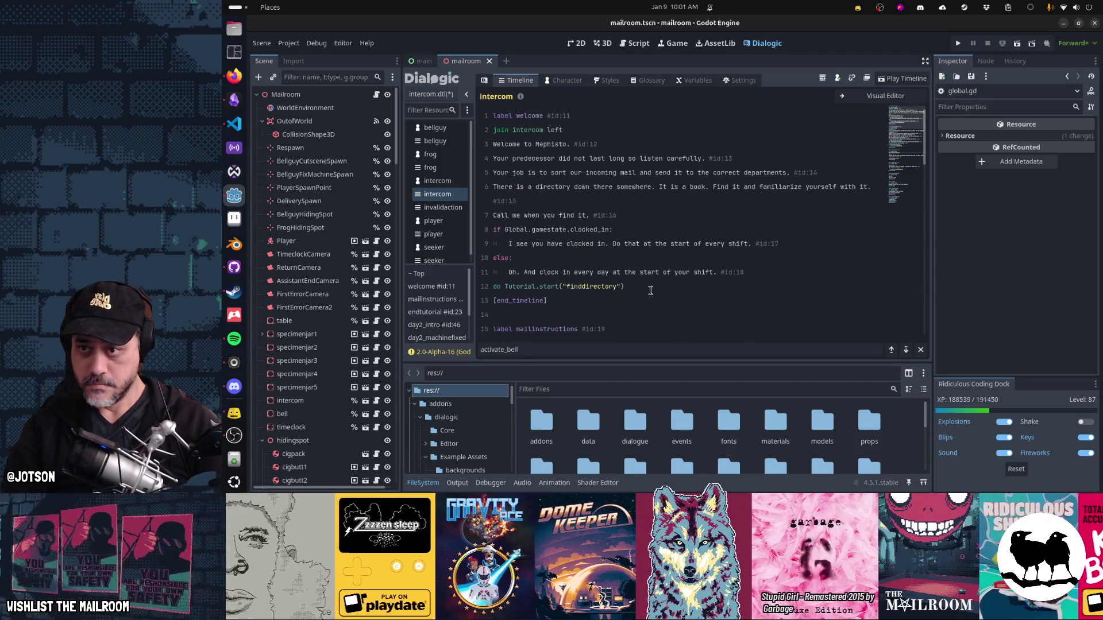
{"action": "scroll", "coordinate": [650, 290], "scroll_direction": "down", "scroll_amount": 15}
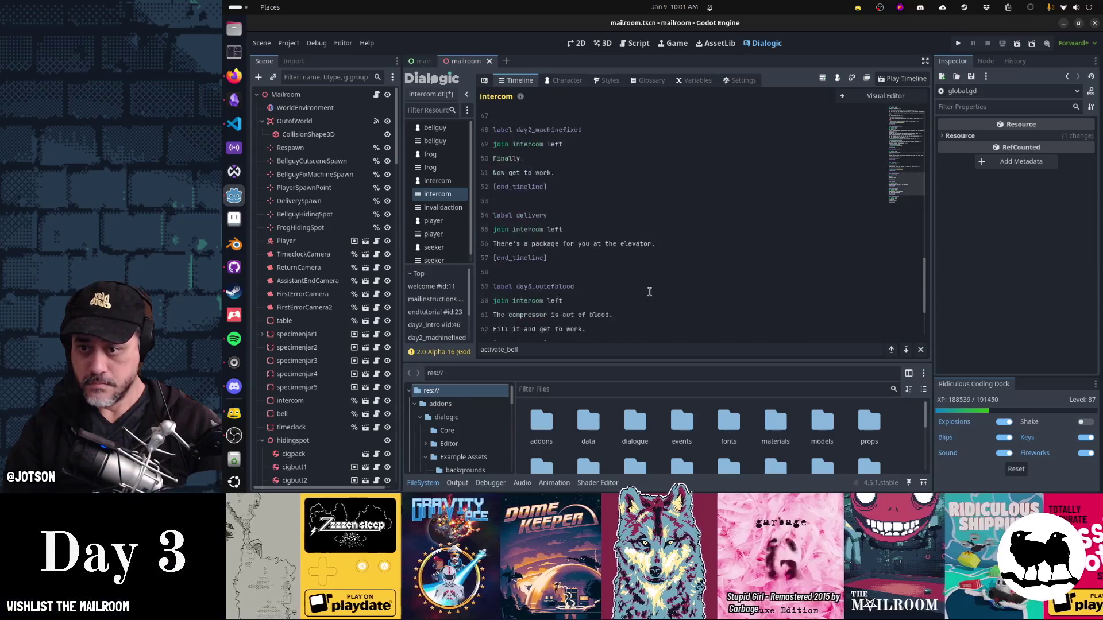
{"action": "scroll", "coordinate": [649, 291], "scroll_direction": "up", "scroll_amount": 6}
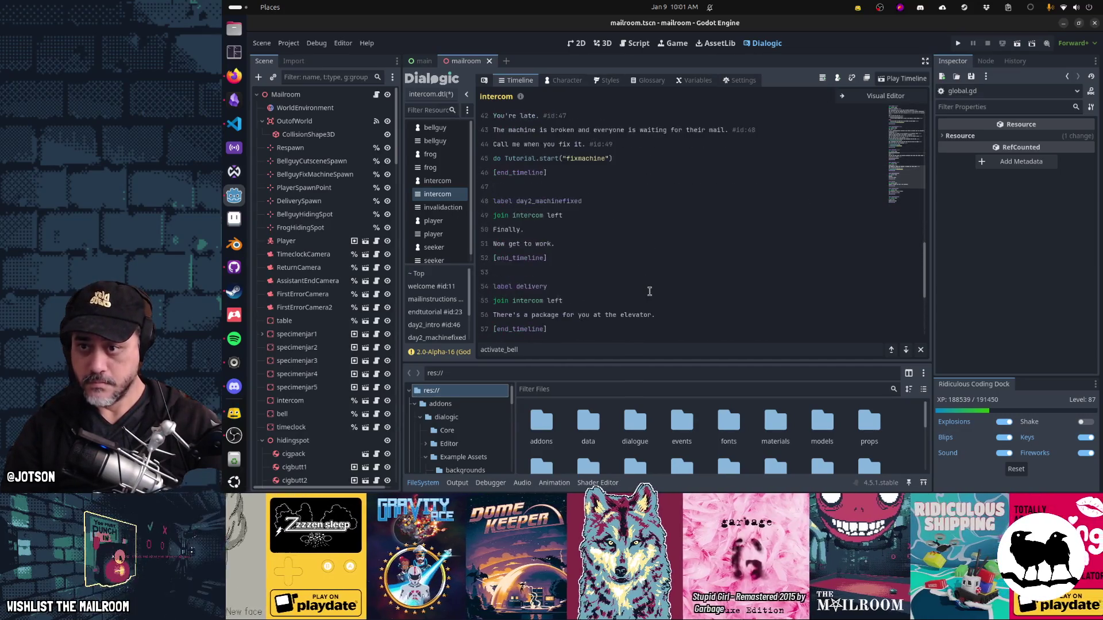
Step: Save the edited intercom timeline
{"action": "left_click", "coordinate": [643, 272]}
{"action": "key", "text": "ctrl+s"}
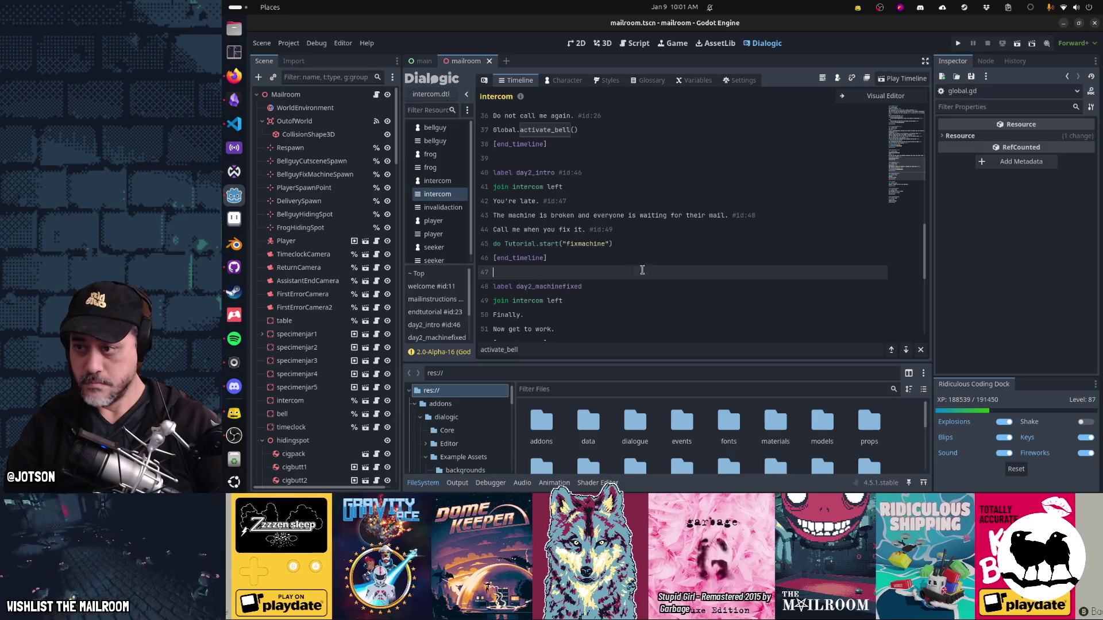
{"action": "left_click", "coordinate": [233, 125]}
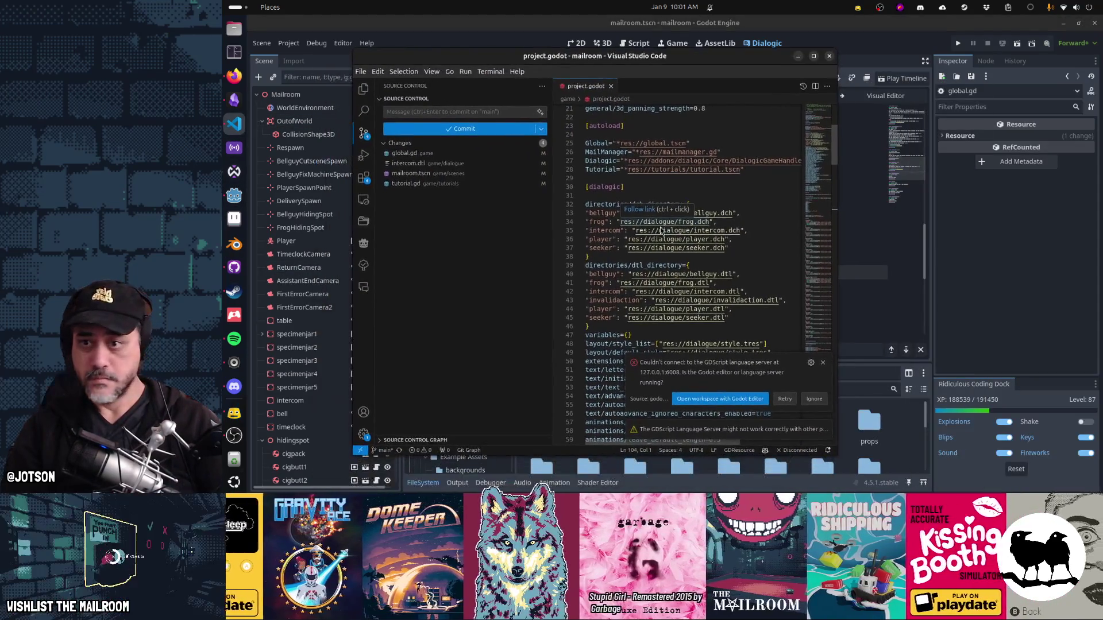
Step: Search the project for activate_bell and open the deactivate_bell call in intercom.dtl
{"action": "key", "text": "ctrl+shift+f"}
{"action": "type", "text": "activate_bell"}
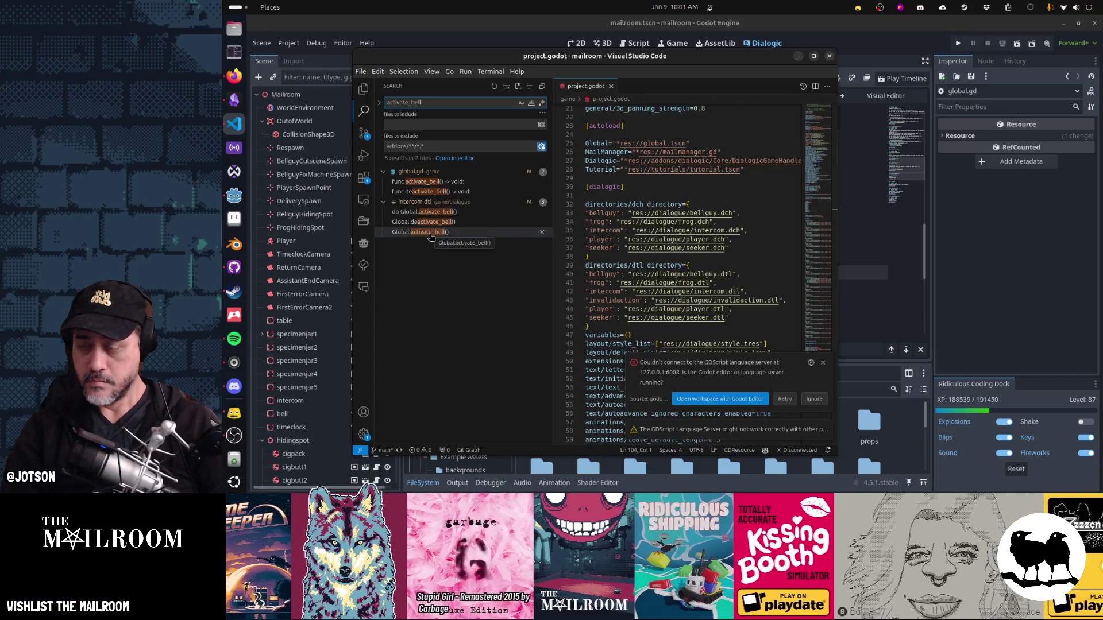
{"action": "left_click", "coordinate": [428, 224]}
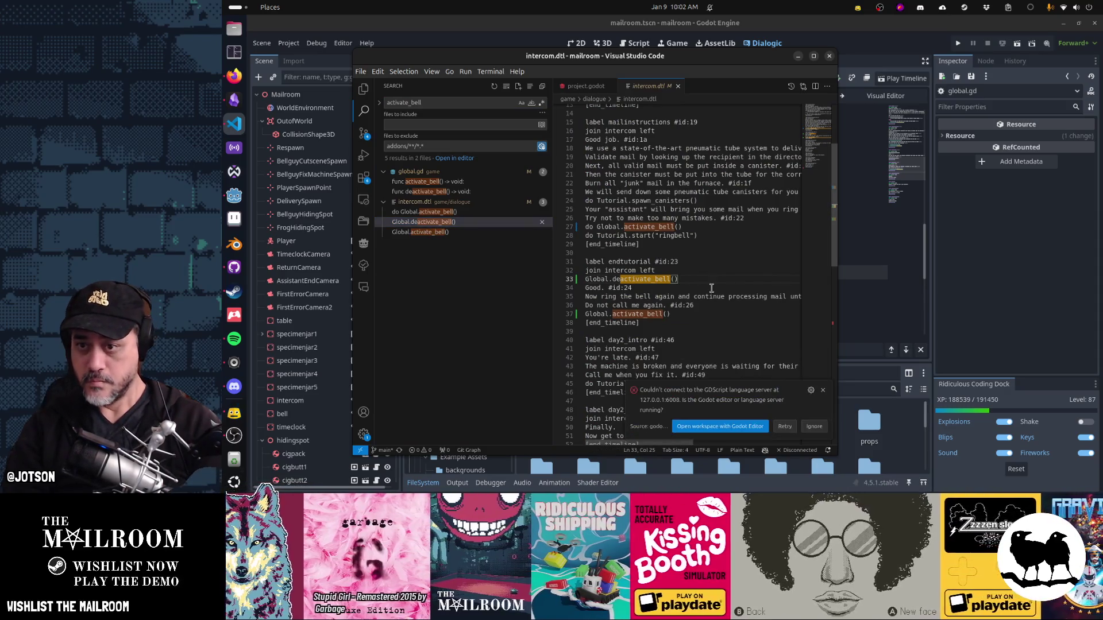
Step: Prefix the bell calls on lines 33 and 37 with 'do' and save intercom.dtl
{"action": "type", "text": "do"}
{"action": "key", "text": "Down"}
{"action": "key", "text": "Home"}
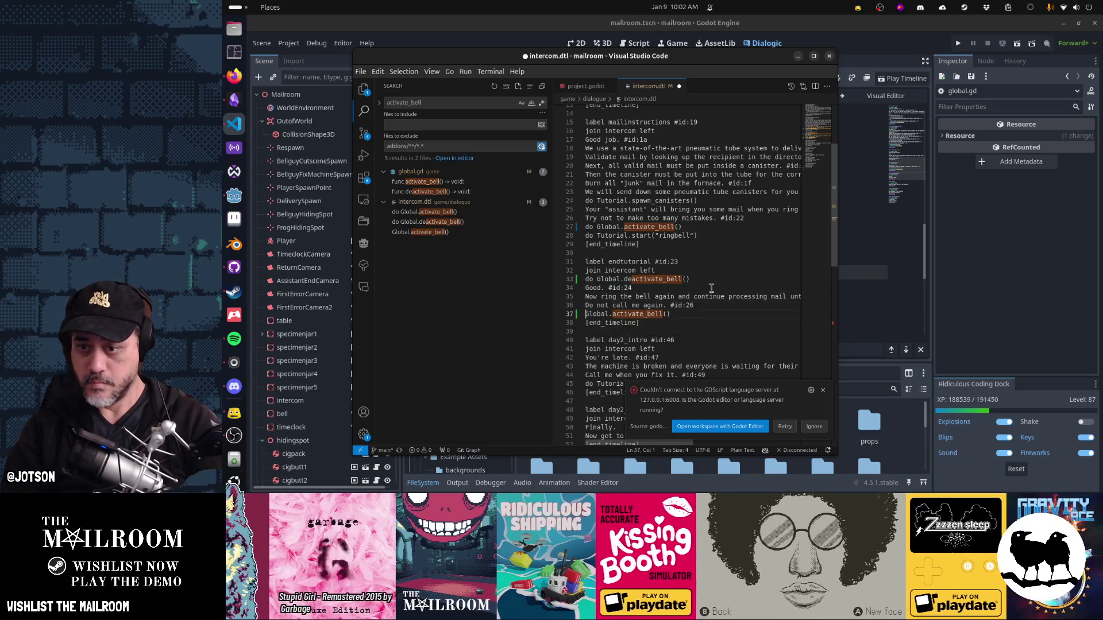
{"action": "type", "text": "do"}
{"action": "key", "text": "ctrl+s"}
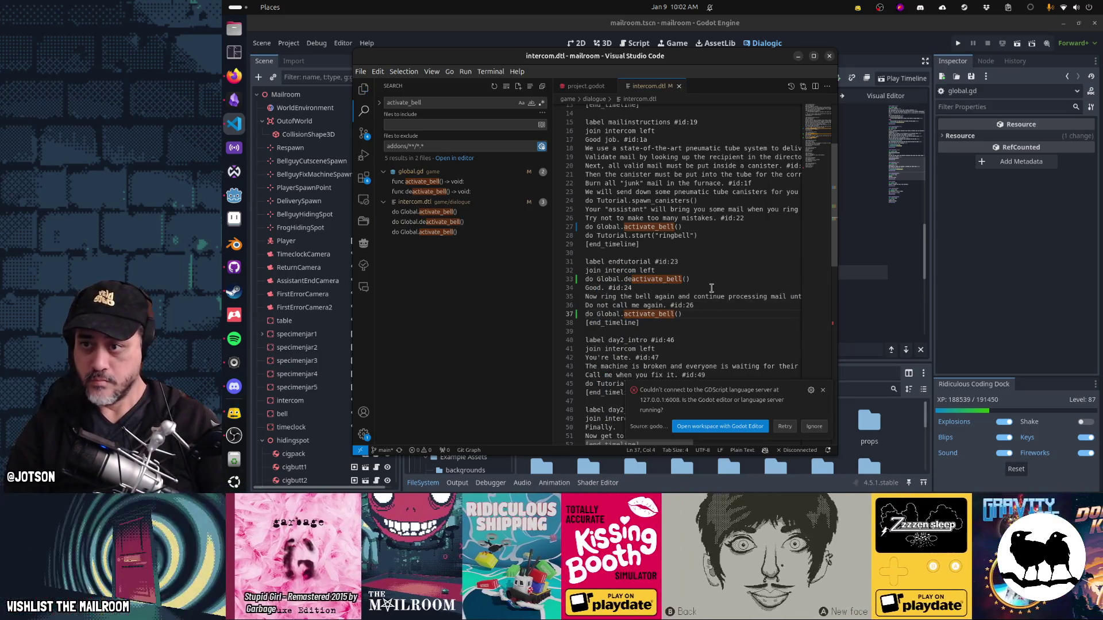
{"action": "key", "text": "alt+Tab"}
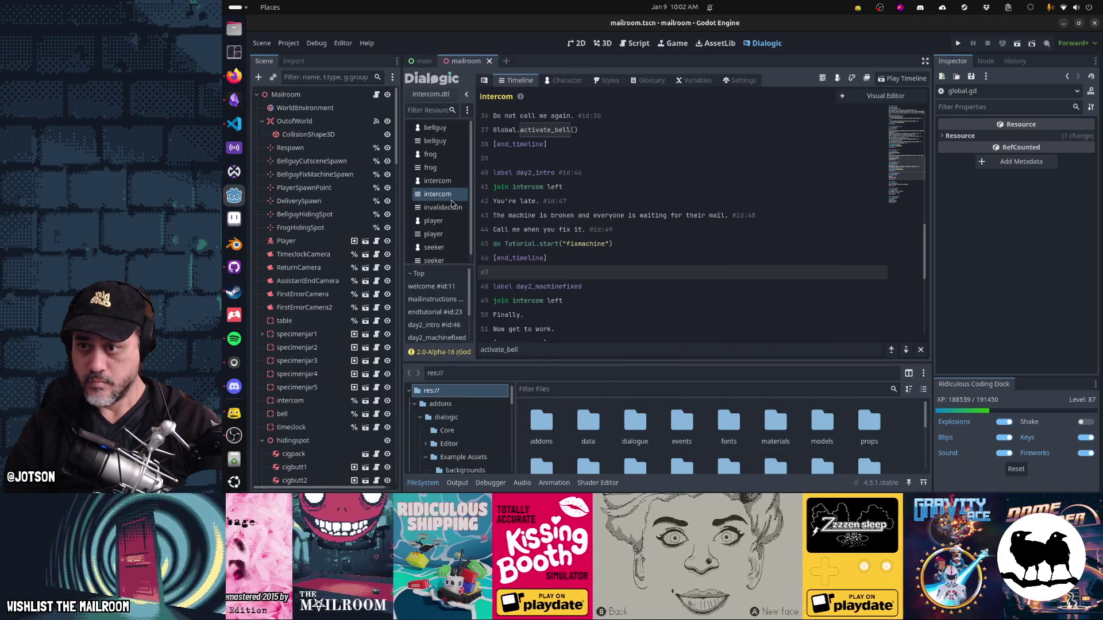
Step: Reload the intercom timeline and verify the 'do Global' bell lines appear
{"action": "left_click", "coordinate": [437, 194]}
{"action": "scroll", "coordinate": [632, 230], "scroll_direction": "down", "scroll_amount": 8}
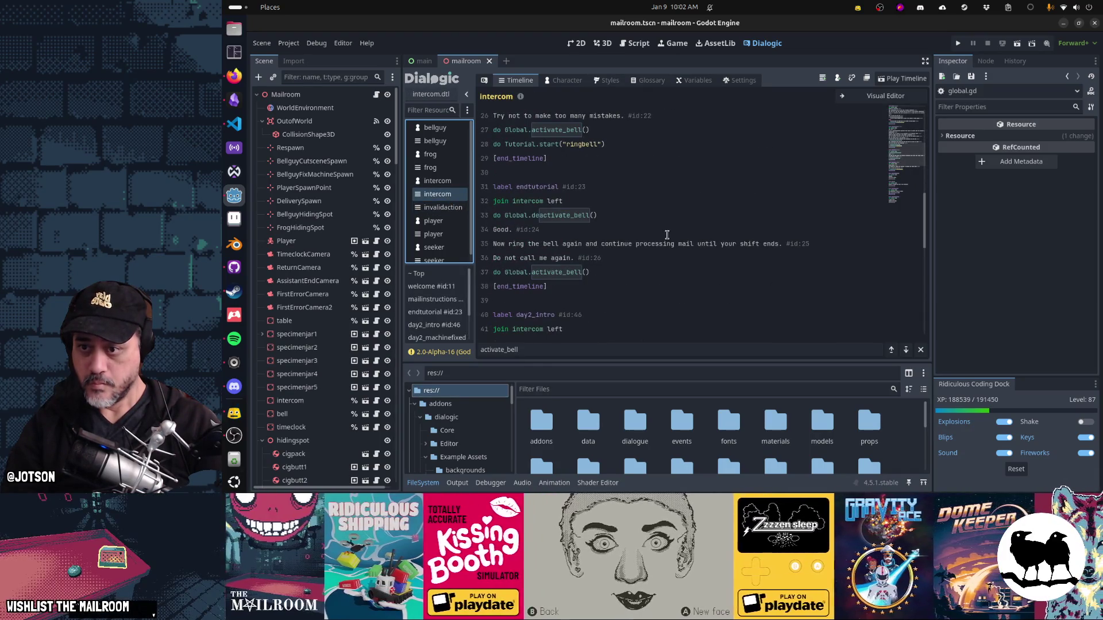
{"action": "scroll", "coordinate": [667, 234], "scroll_direction": "down", "scroll_amount": 4}
{"action": "scroll", "coordinate": [667, 234], "scroll_direction": "up", "scroll_amount": 5}
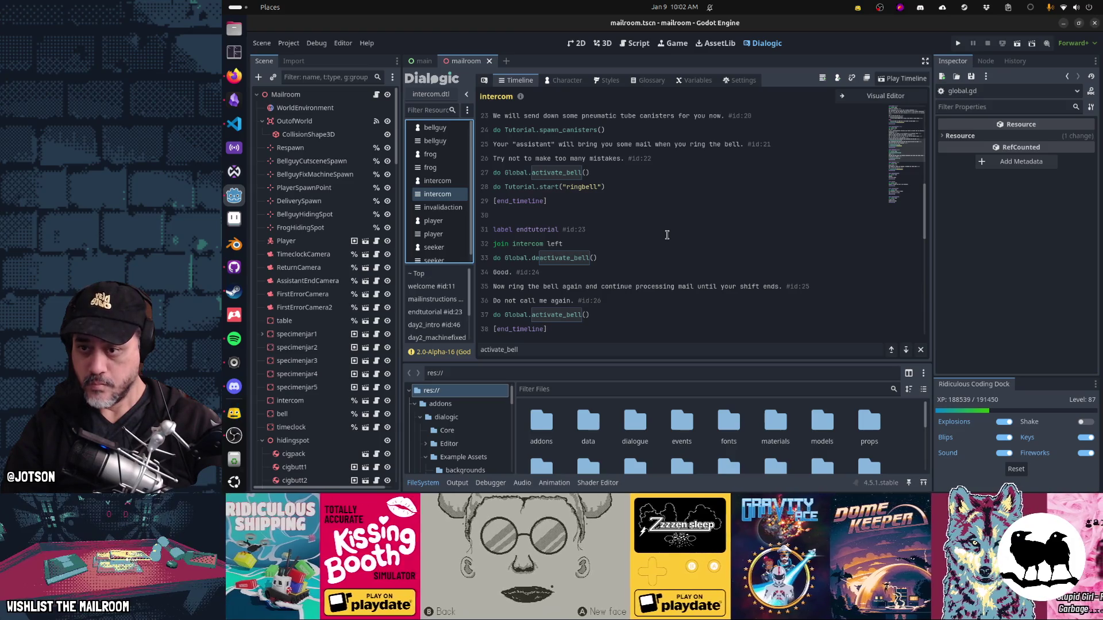
Step: Run the mailroom game from the Godot editor with F5
{"action": "key", "text": "alt+Tab"}
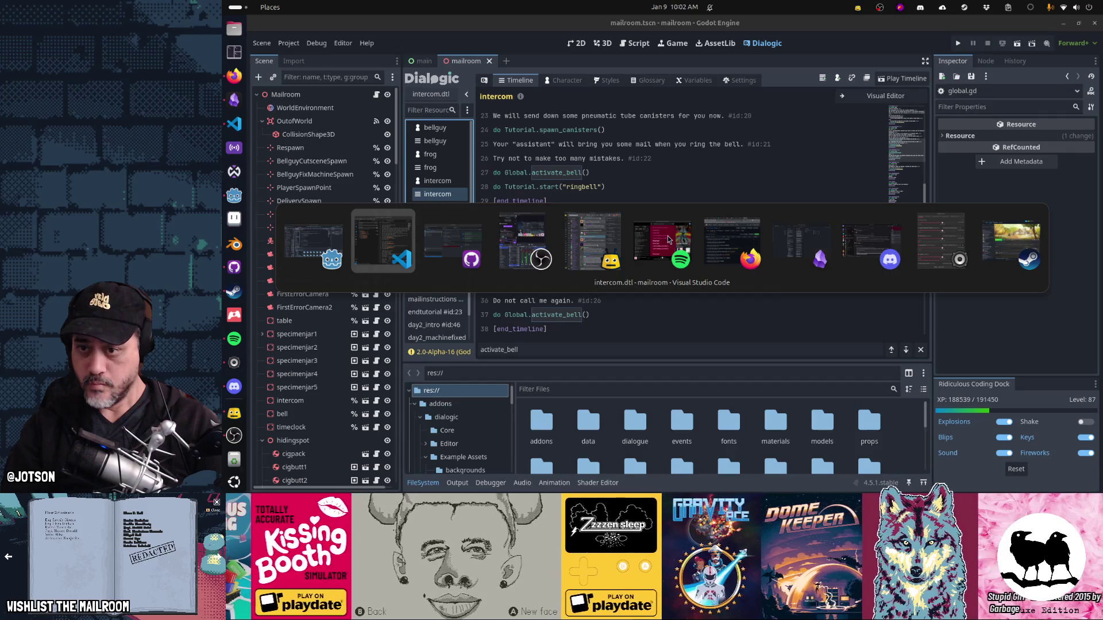
{"action": "key", "text": "alt+Tab"}
{"action": "key", "text": "alt+Tab"}
{"action": "key", "text": "alt+Tab"}
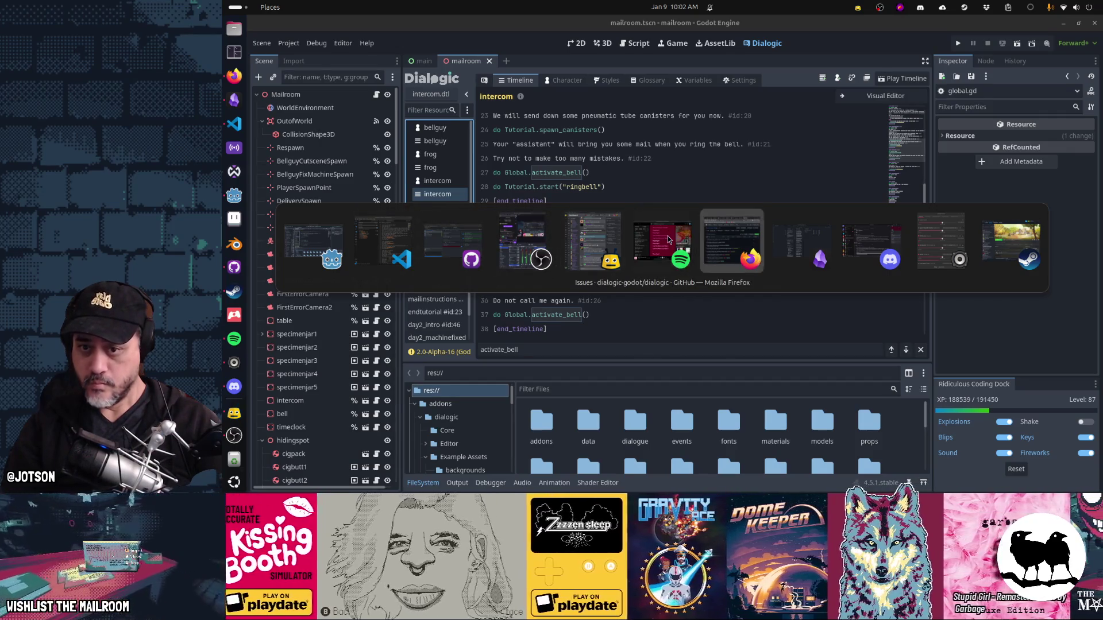
{"action": "key", "text": "alt+shift+Tab"}
{"action": "key", "text": "alt+shift+Tab"}
{"action": "key", "text": "alt+shift+Tab"}
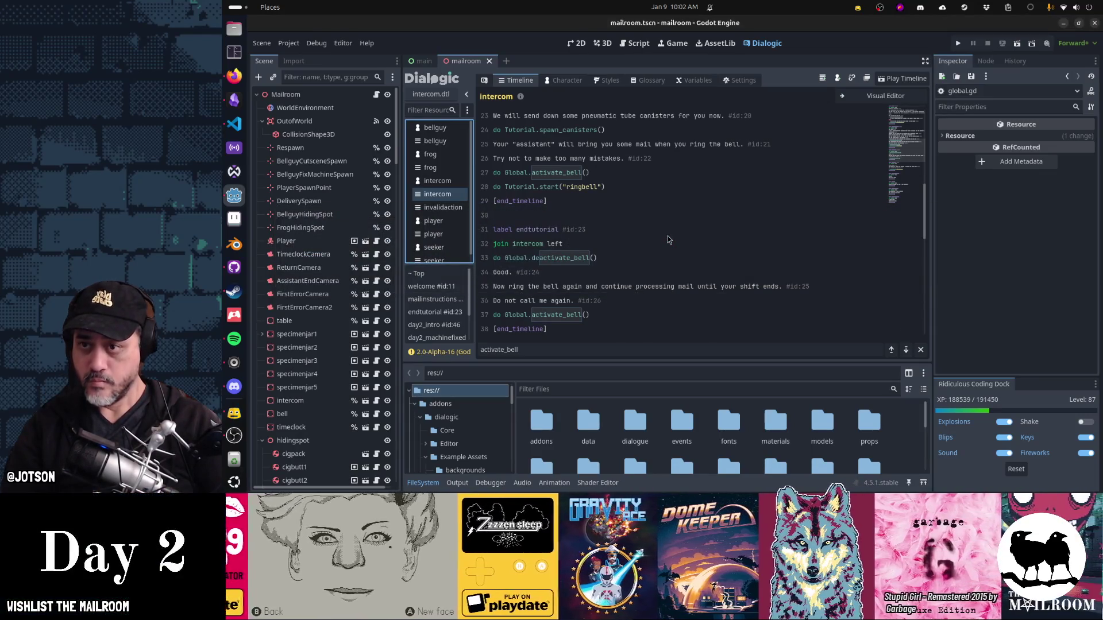
{"action": "key", "text": "F5"}
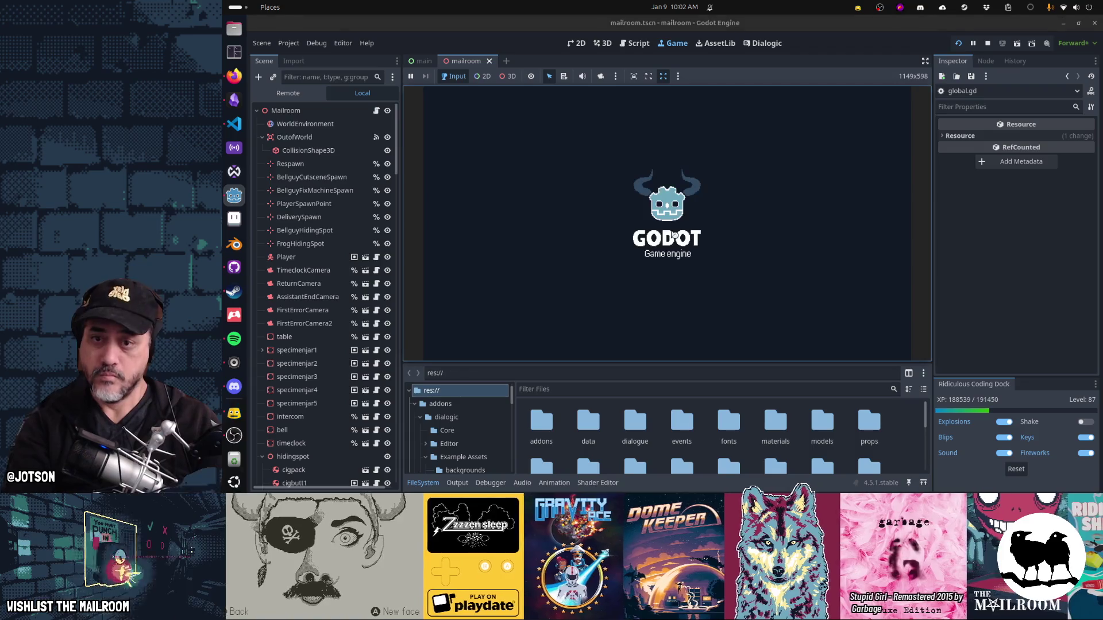
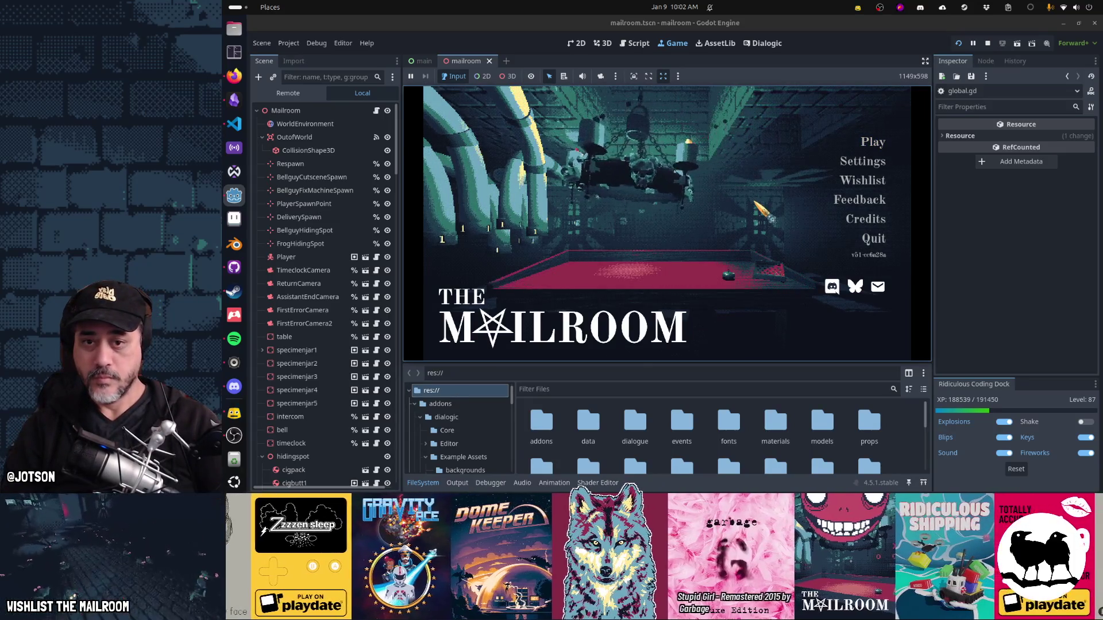
Step: Set Demo mode to Active in the game's Testing menu and start the demo
{"action": "key", "text": "F1"}
{"action": "left_click", "coordinate": [690, 185]}
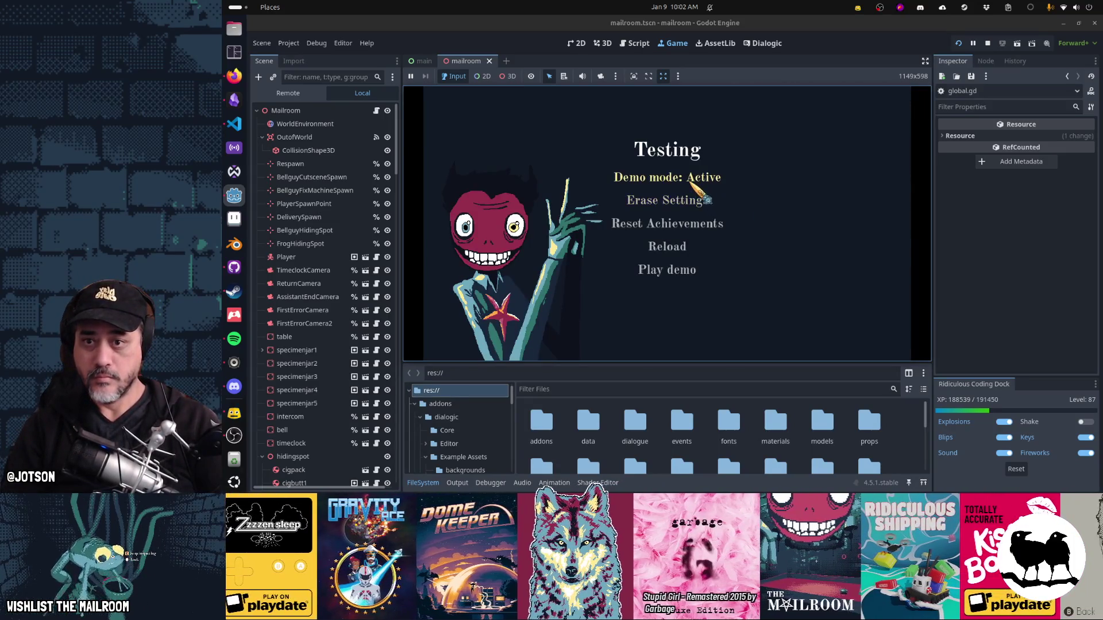
{"action": "left_click", "coordinate": [684, 265]}
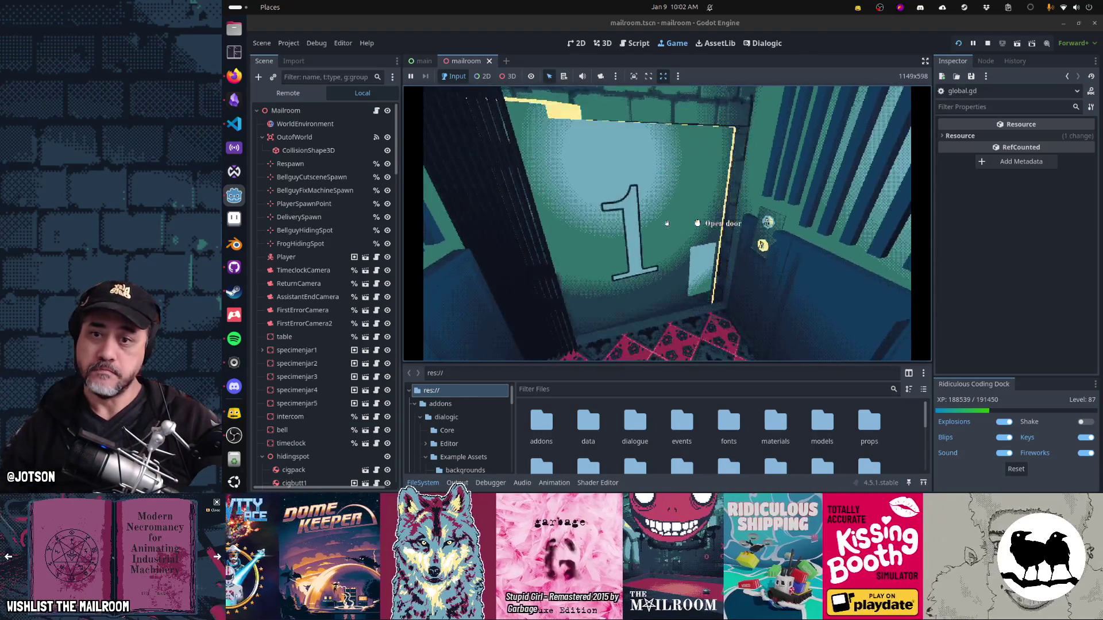
Step: Walk down the brick corridor to the red table and begin Day 1
{"action": "key", "text": "w"}
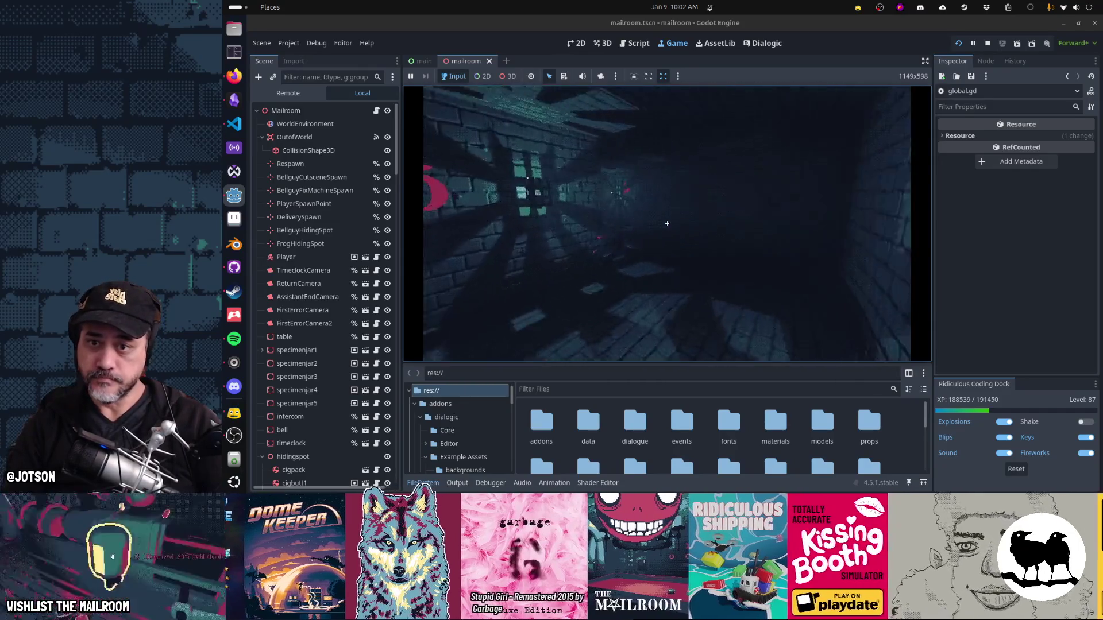
{"action": "key", "text": "w"}
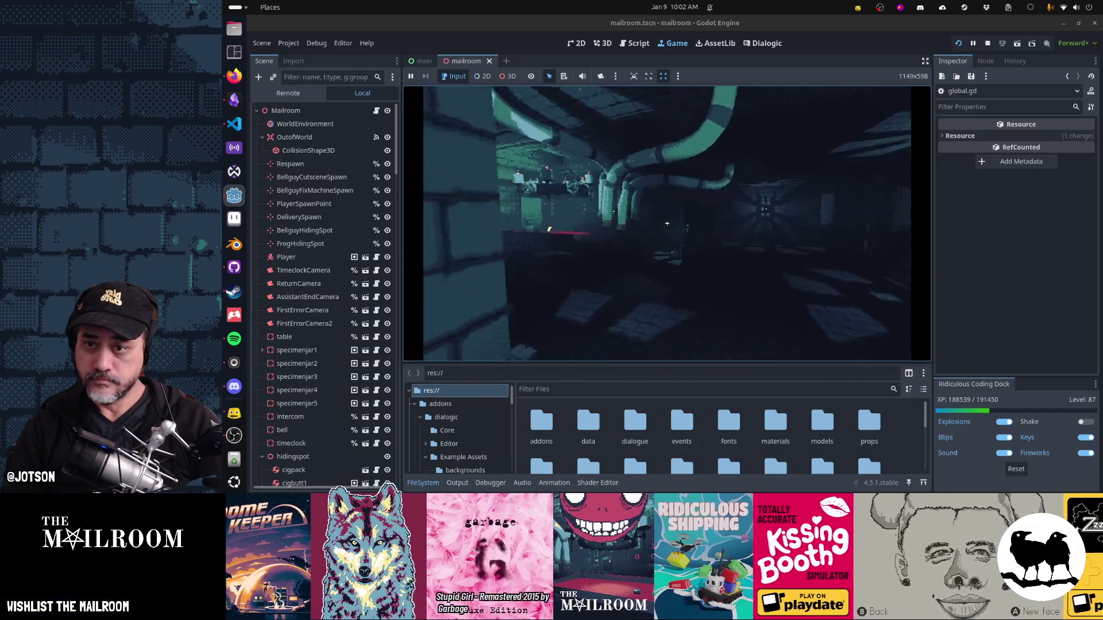
{"action": "key", "text": "w"}
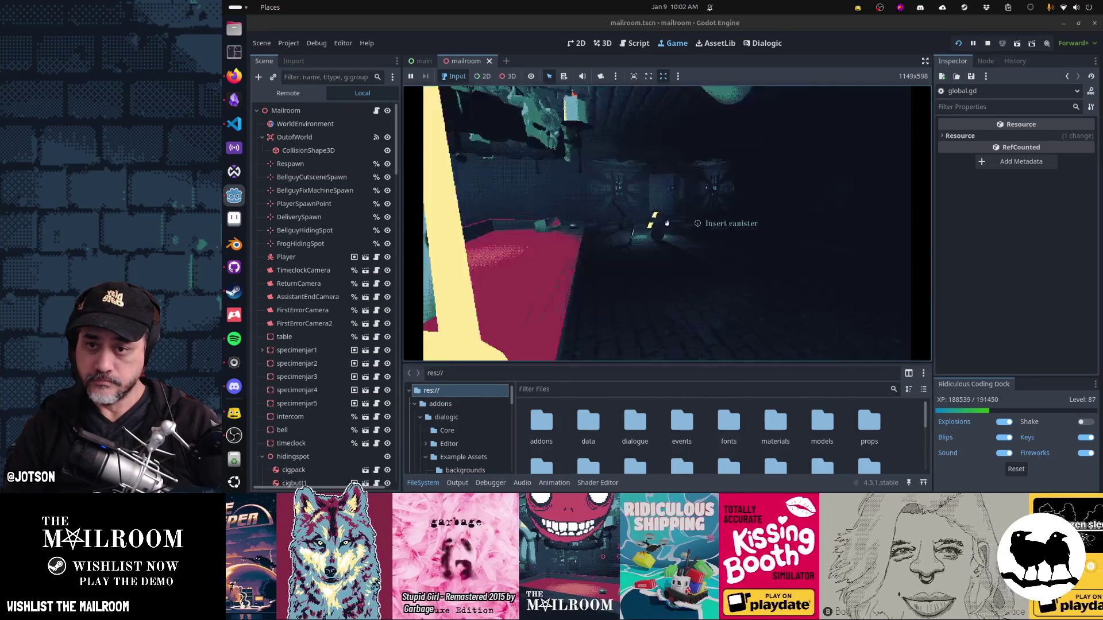
{"action": "key", "text": "w"}
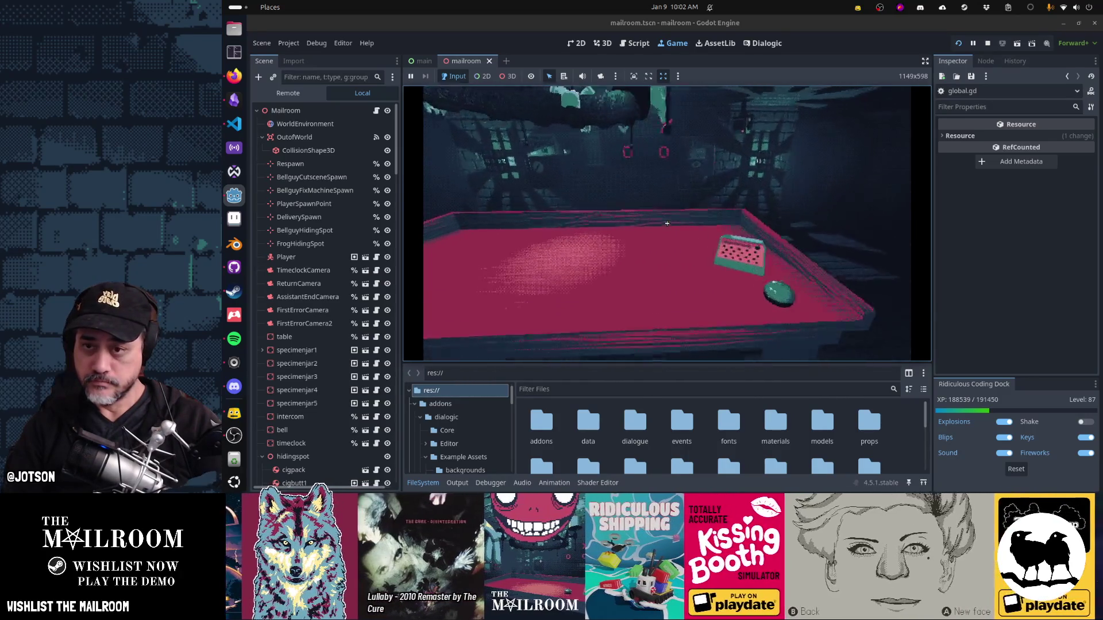
{"action": "left_click", "coordinate": [667, 224]}
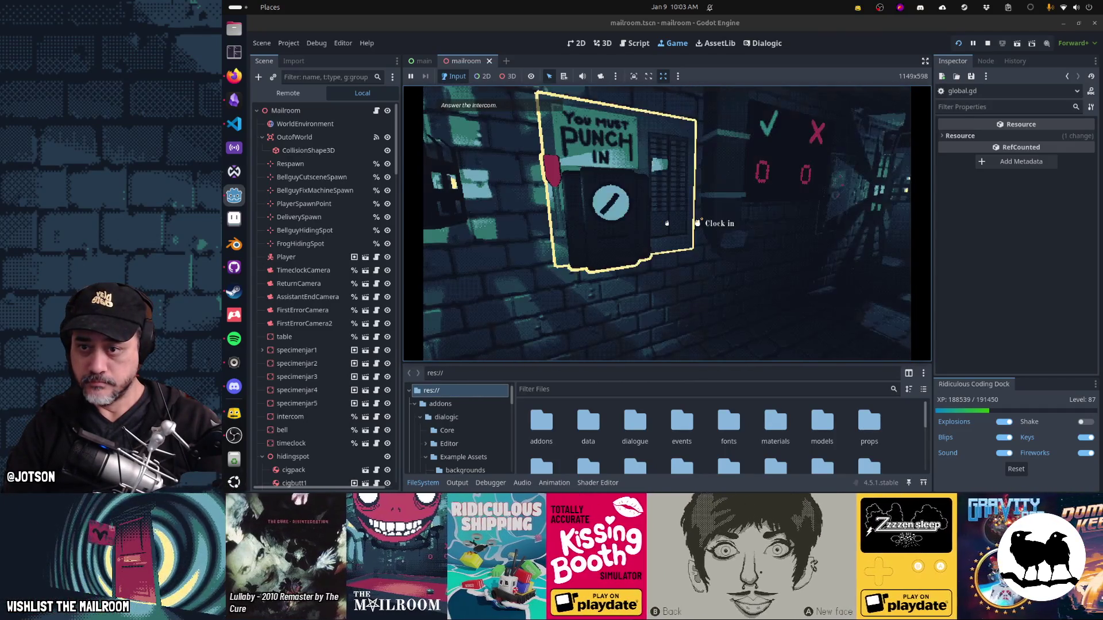
Step: Clock in, answer the intercom, and fetch the directory onto the table
{"action": "left_click_drag", "start_coordinate": [667, 224], "coordinate": [667, 224]}
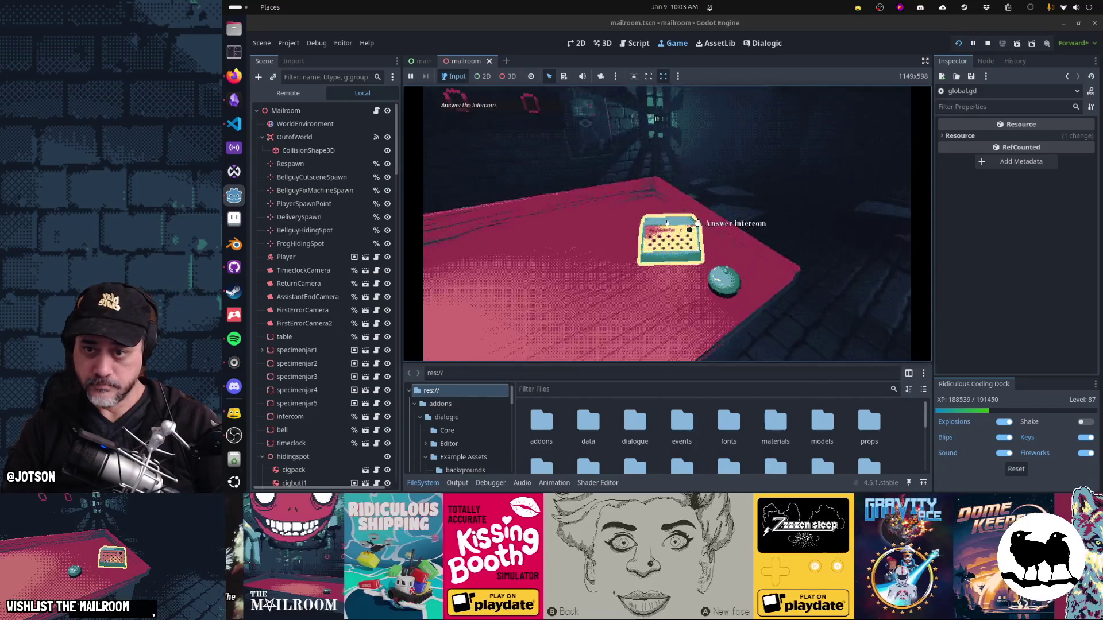
{"action": "left_click", "coordinate": [667, 224]}
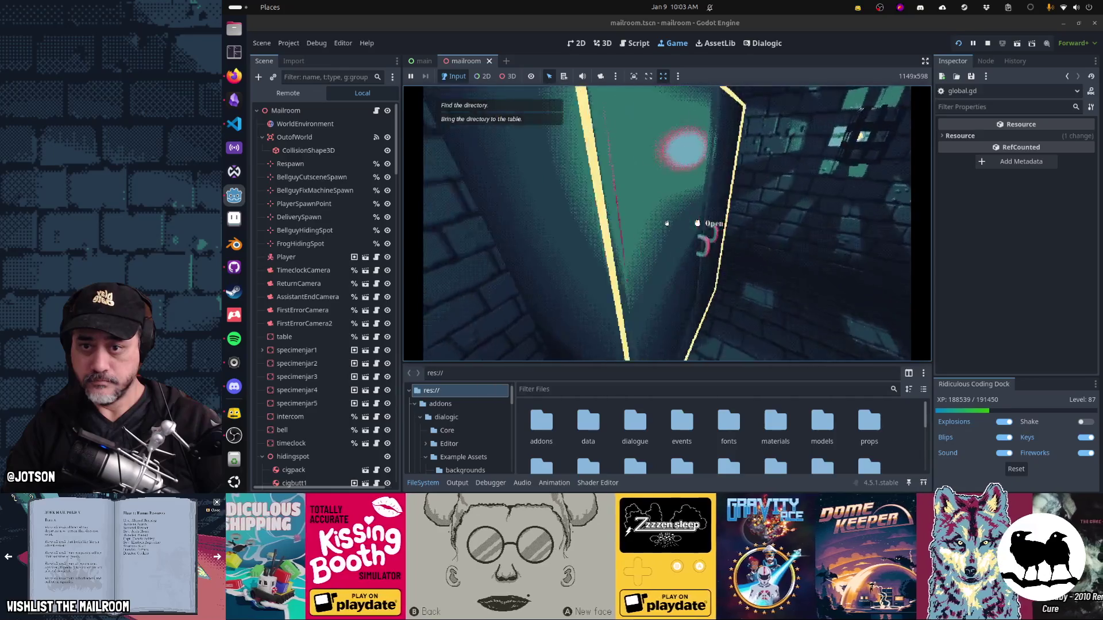
{"action": "left_click", "coordinate": [667, 223]}
{"action": "left_click", "coordinate": [666, 223]}
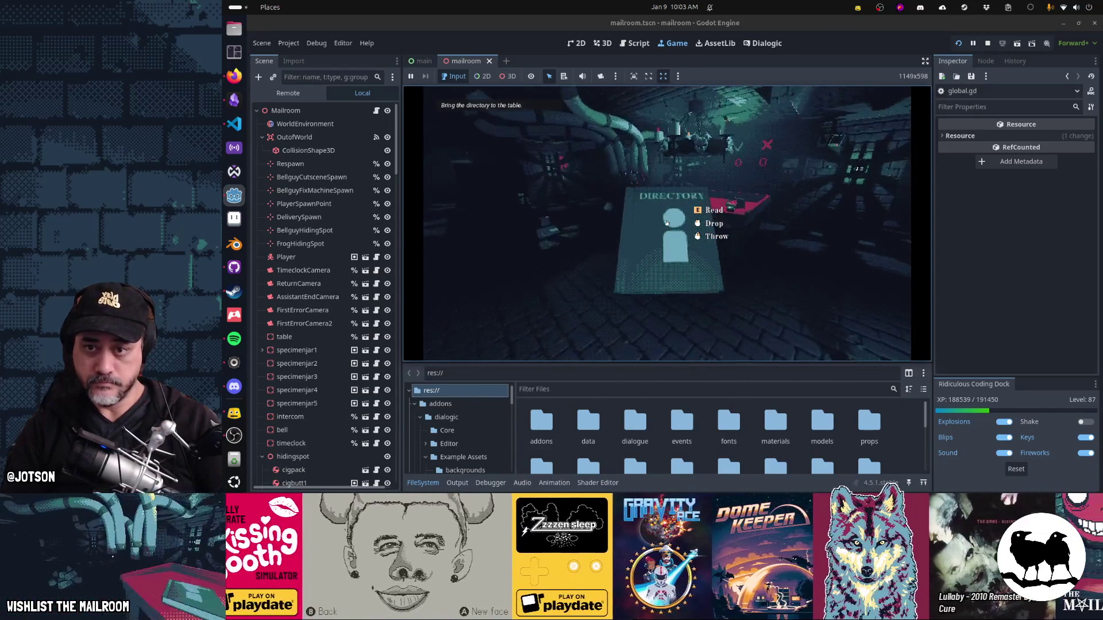
{"action": "left_click", "coordinate": [667, 223]}
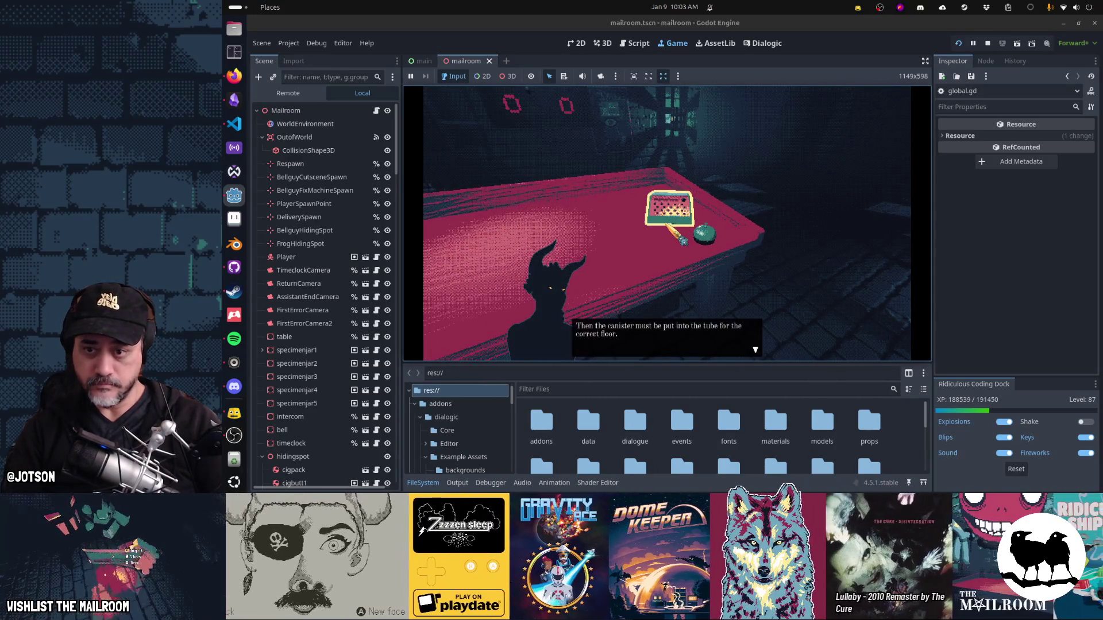
Step: Finish the intercom dialogue and ring the bell for the assistant
{"action": "left_click", "coordinate": [667, 223]}
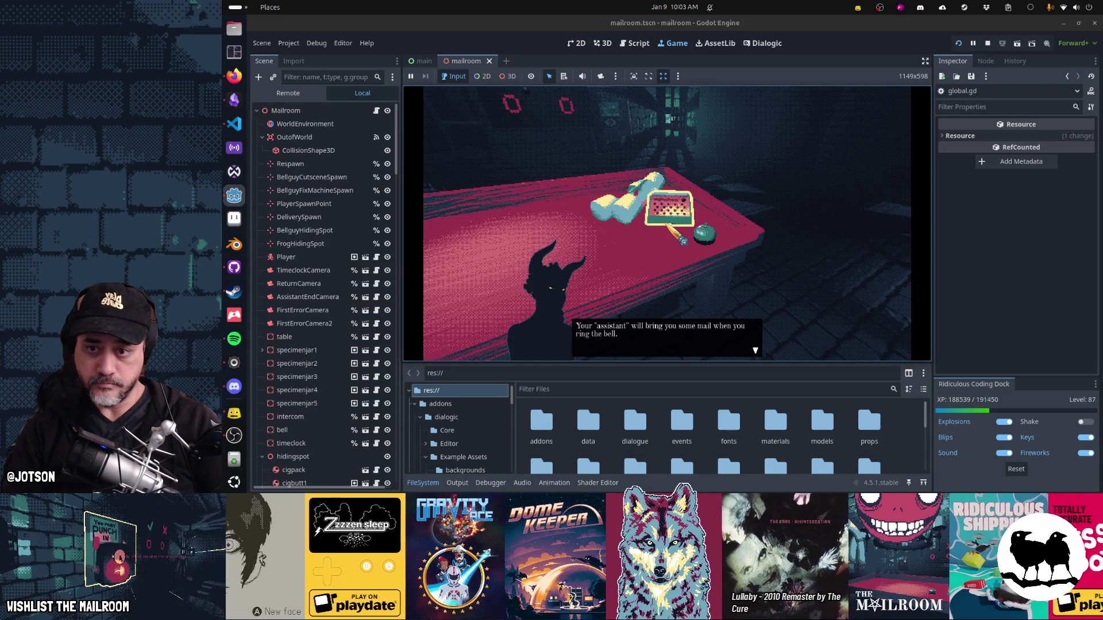
{"action": "key", "text": "space"}
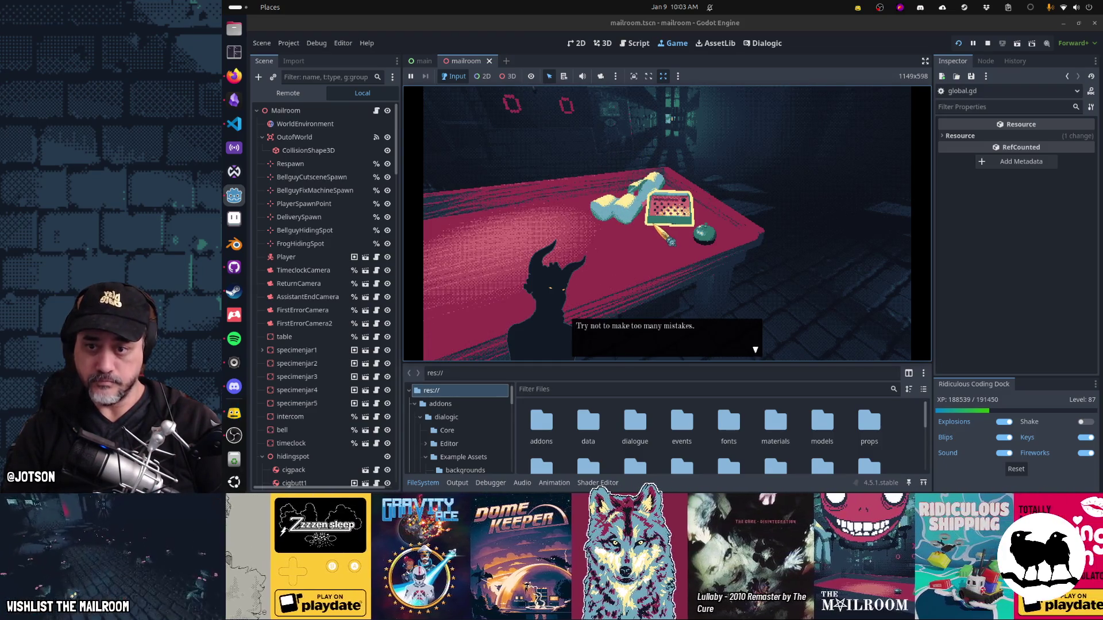
{"action": "key", "text": "space"}
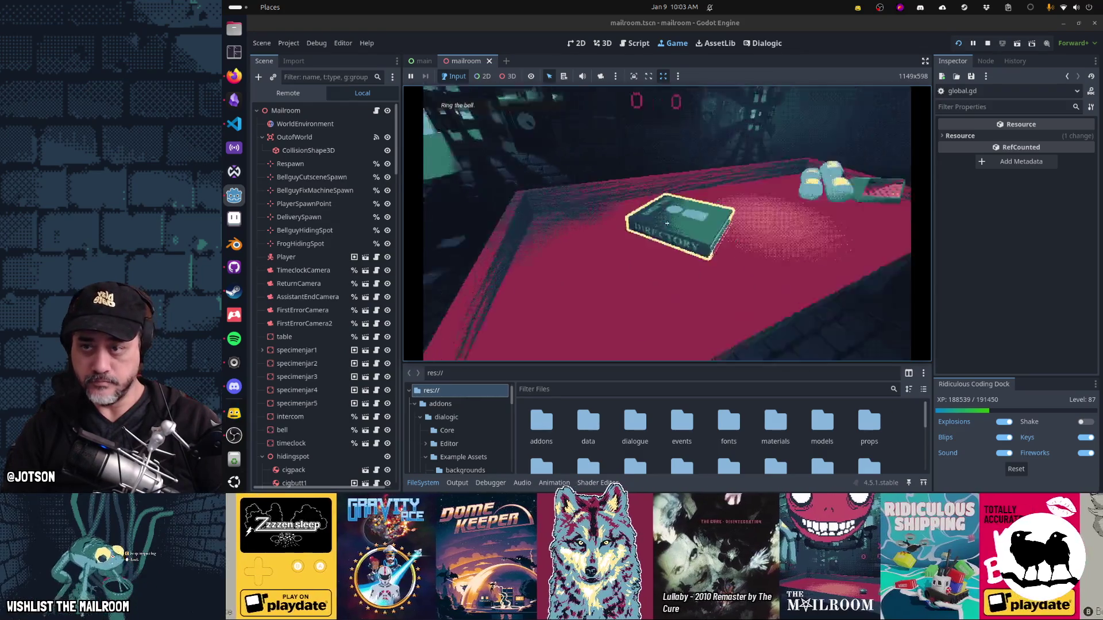
{"action": "left_click", "coordinate": [667, 223]}
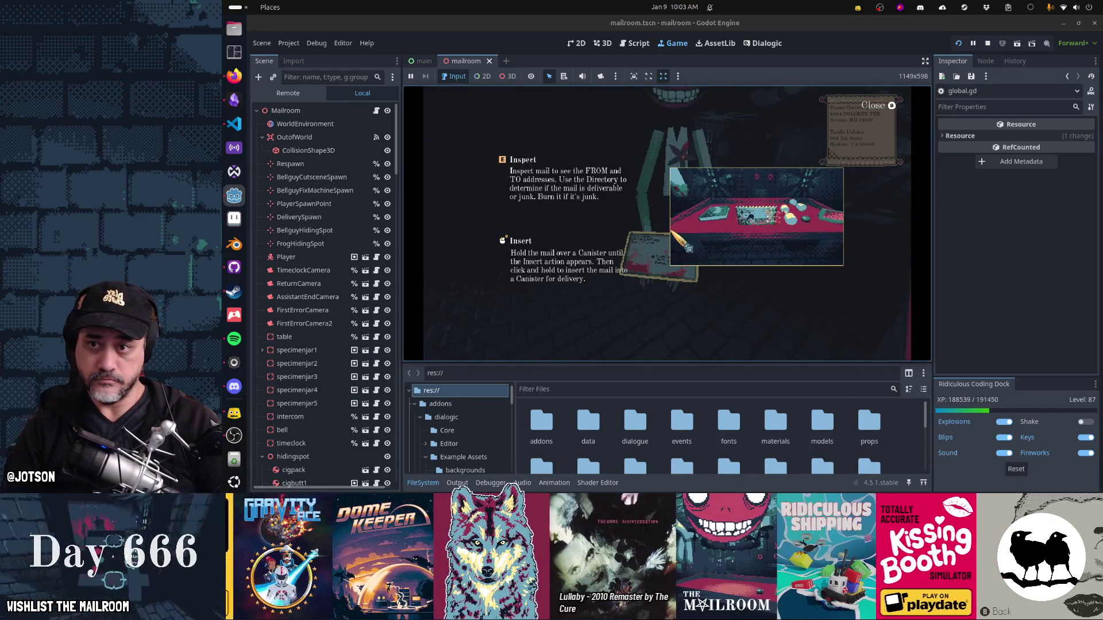
Step: Inspect the letter's addresses and check the directory's floor 1 names
{"action": "left_click", "coordinate": [667, 223]}
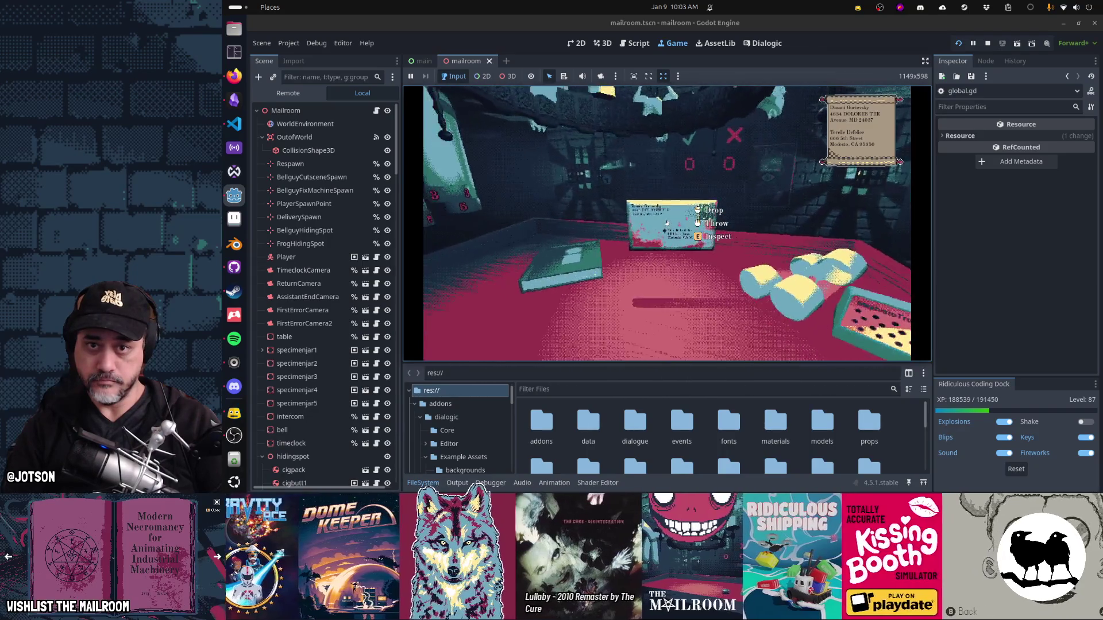
{"action": "left_click", "coordinate": [667, 224]}
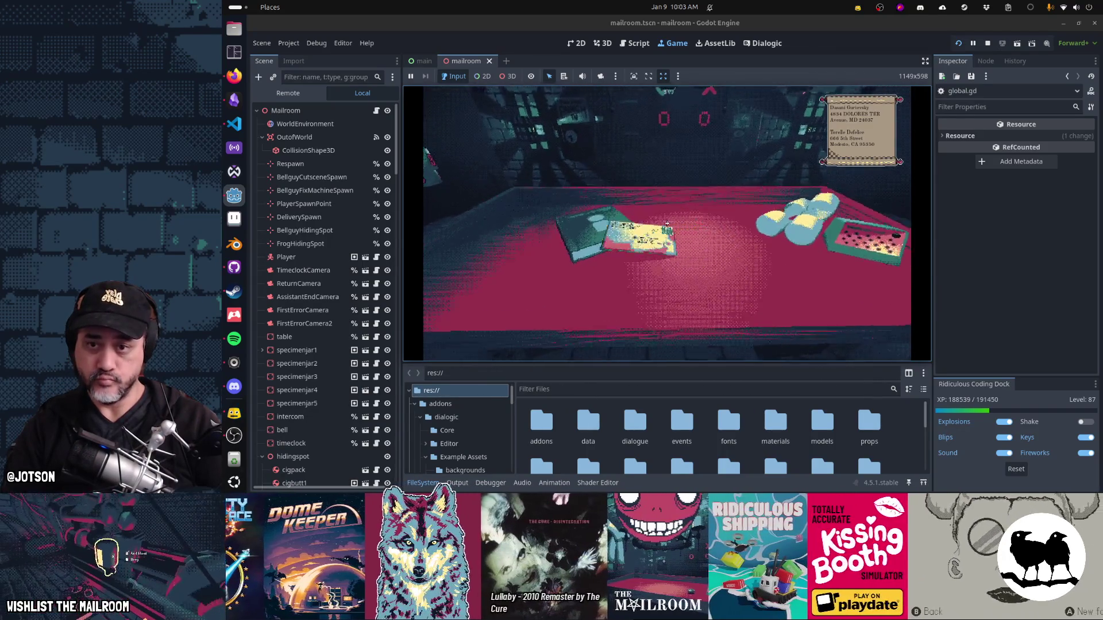
{"action": "key", "text": "e"}
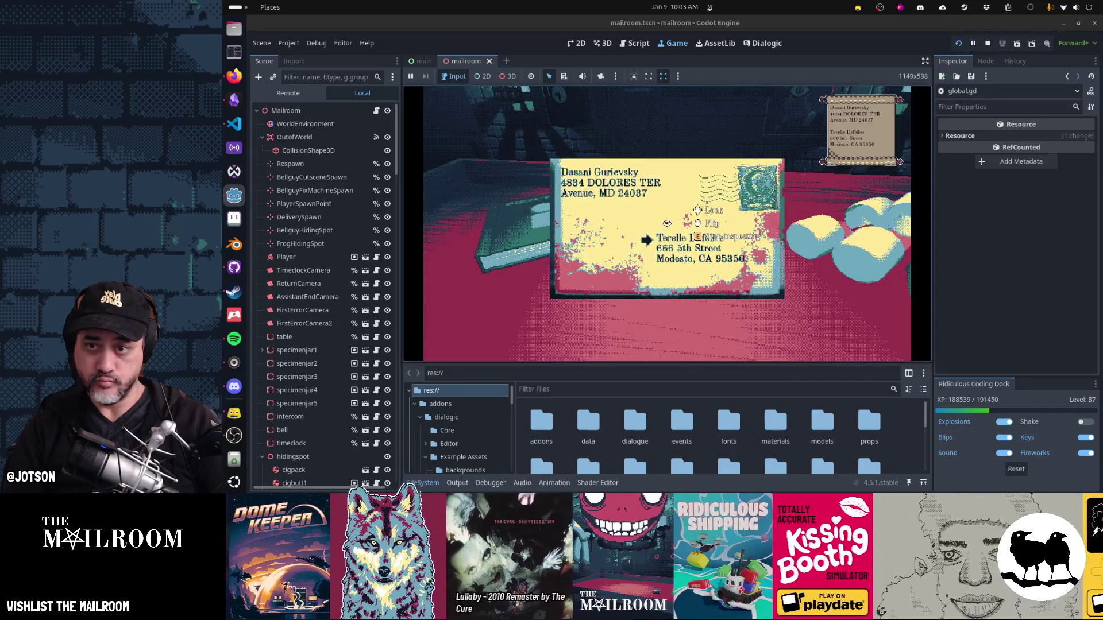
{"action": "key", "text": "e"}
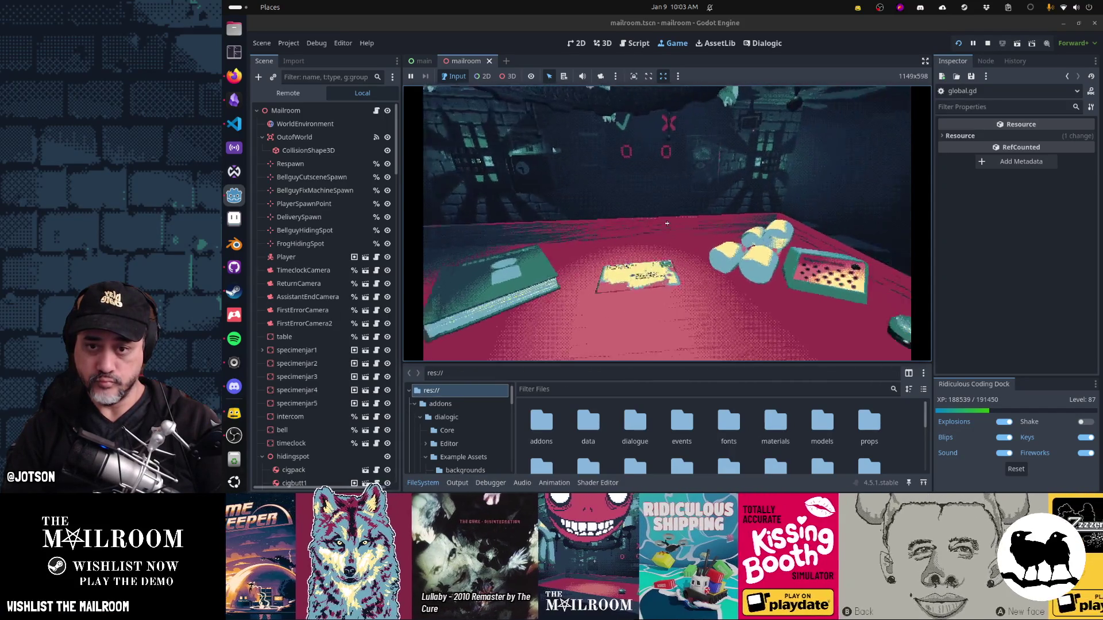
{"action": "key", "text": "e"}
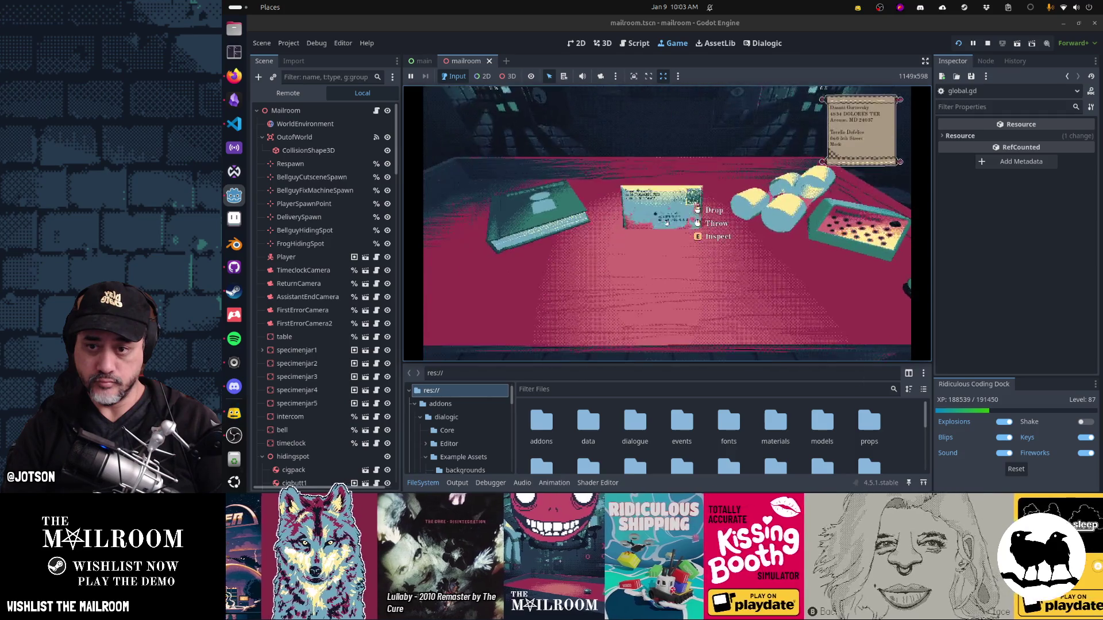
{"action": "key", "text": "e"}
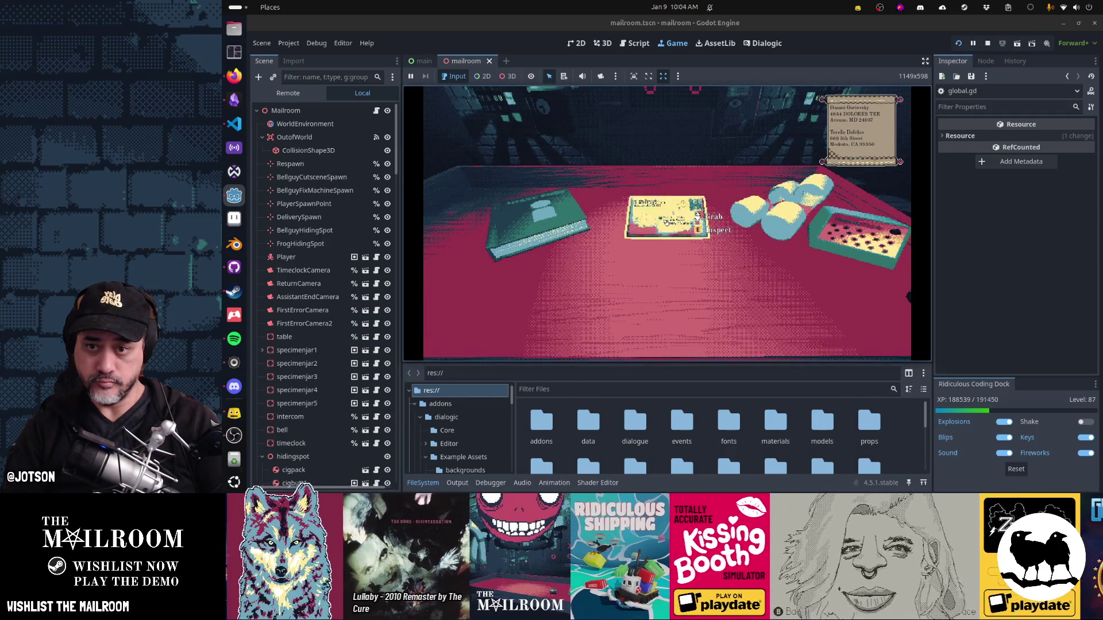
{"action": "key", "text": "e"}
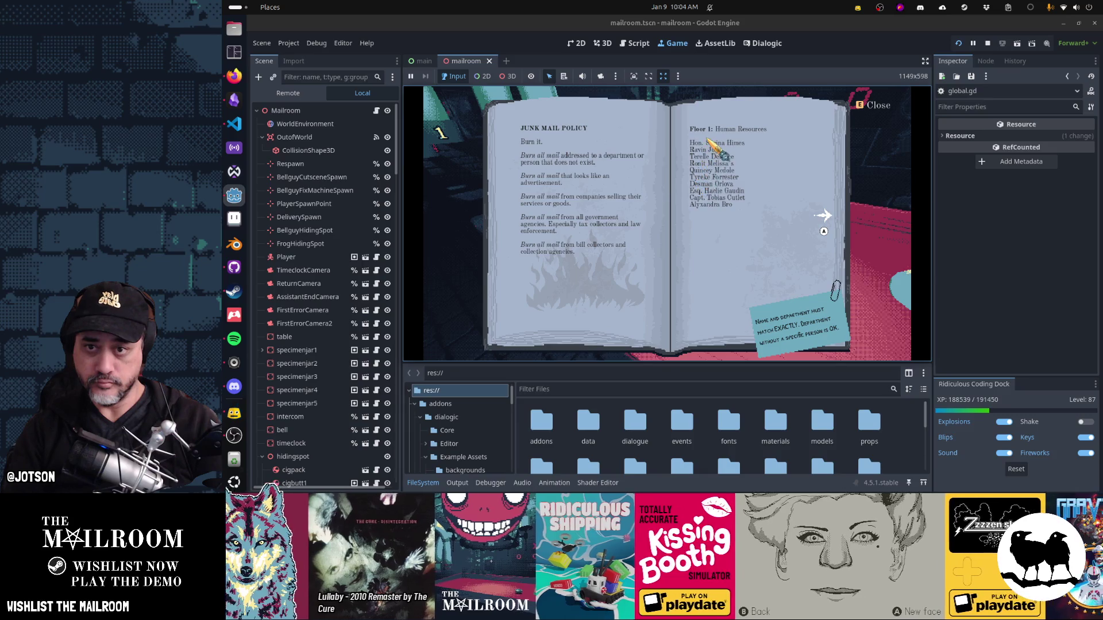
{"action": "key", "text": "e"}
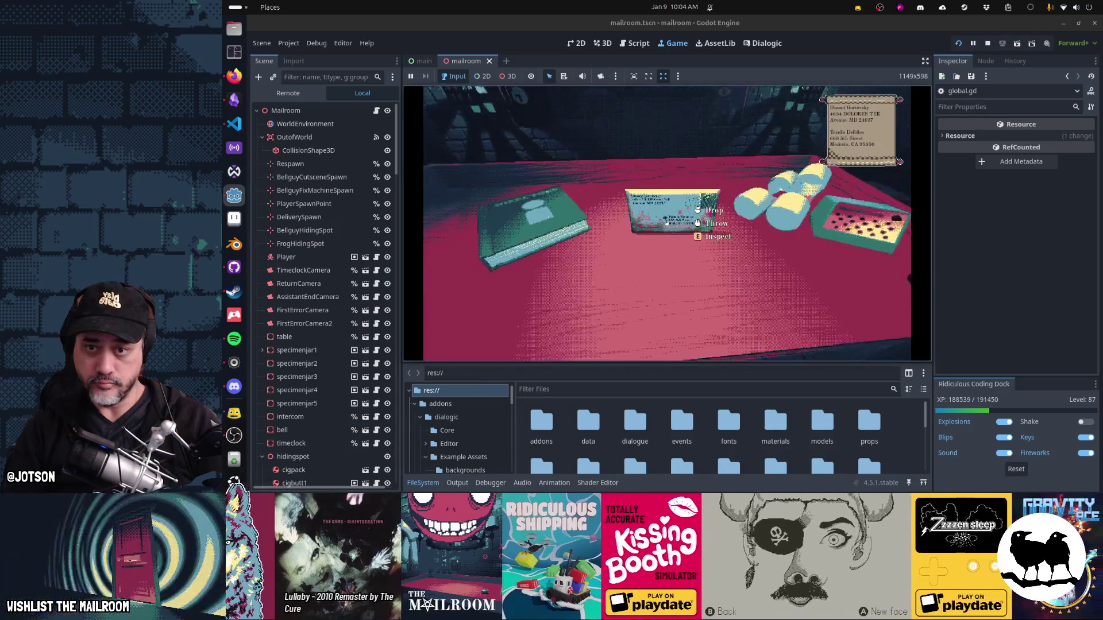
Step: Insert the letter into a canister and send it to floor 1
{"action": "left_click", "coordinate": [666, 223]}
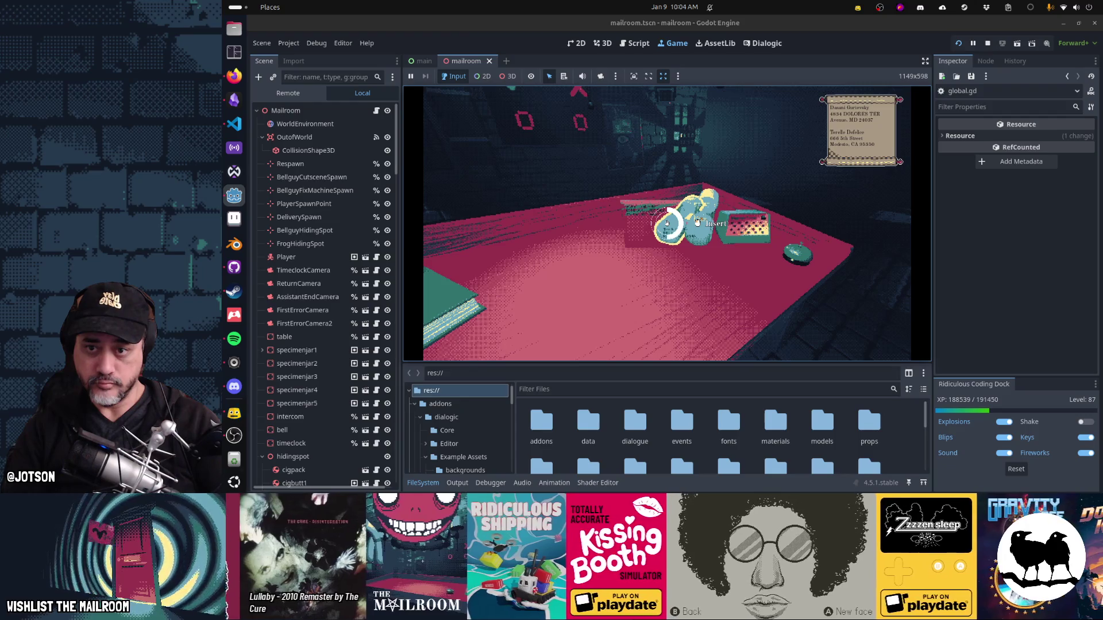
{"action": "left_click", "coordinate": [666, 223]}
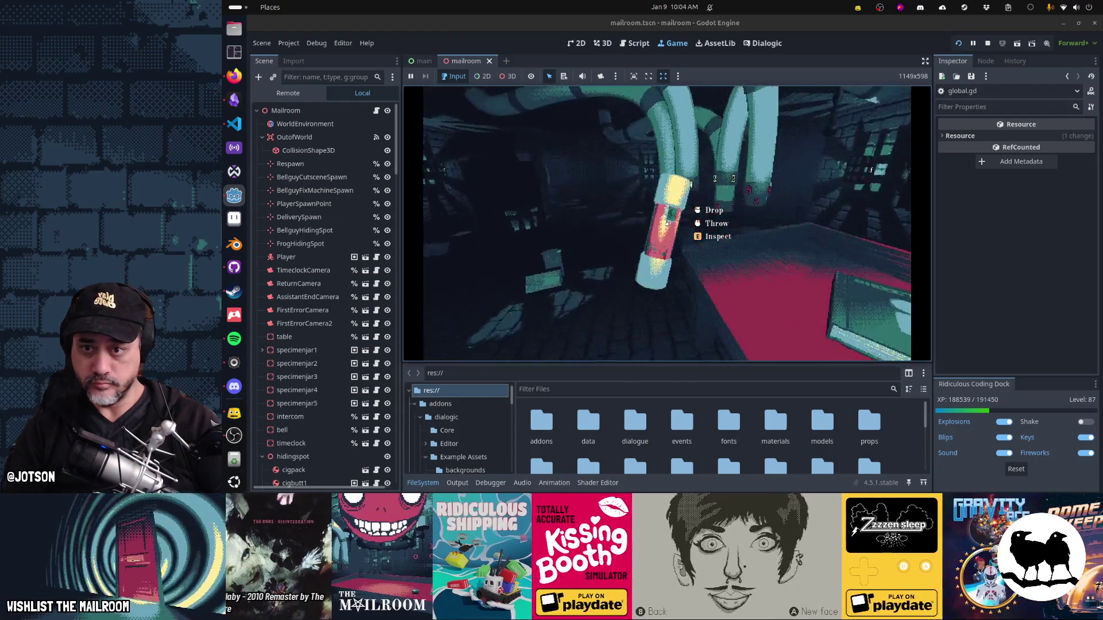
{"action": "left_click", "coordinate": [666, 223]}
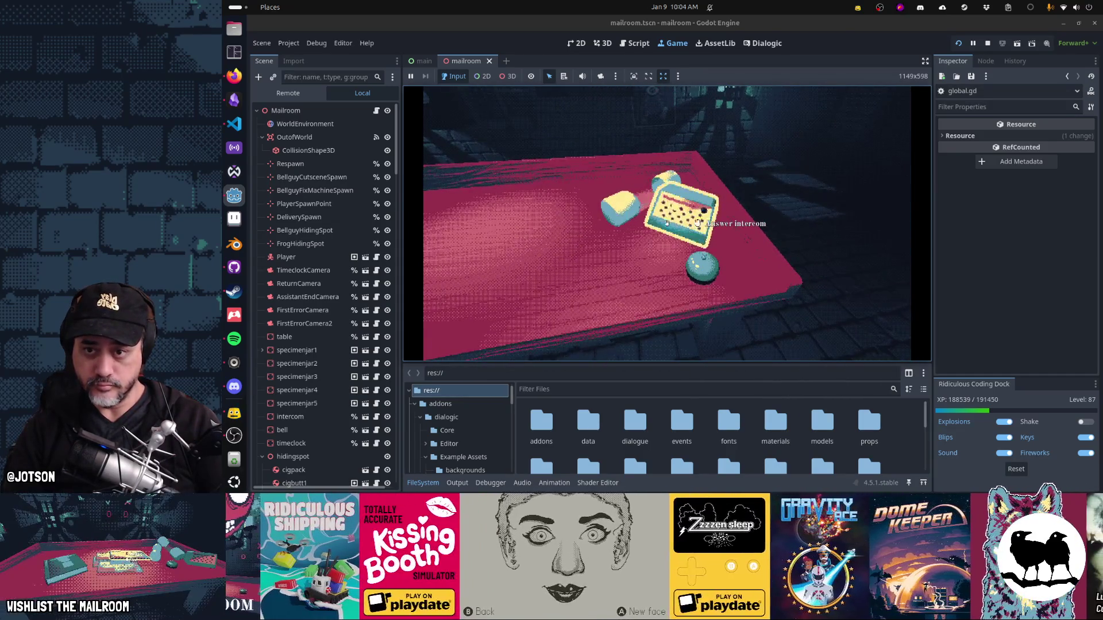
Step: Ring the bell for the next delivery, advance the monster's dialogue, and pause
{"action": "left_click", "coordinate": [667, 223]}
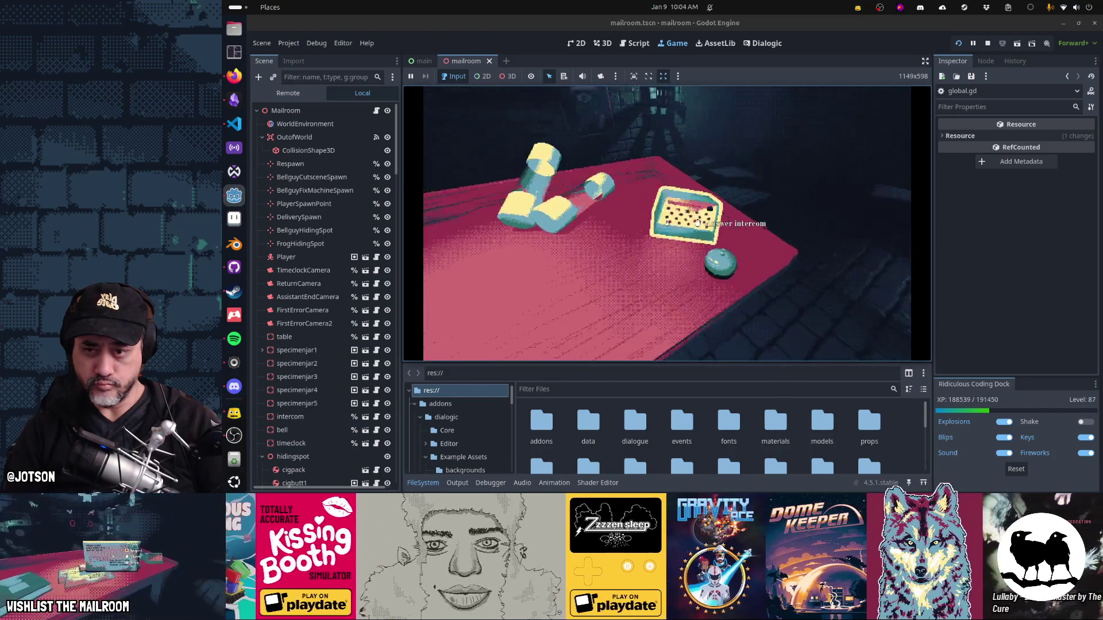
{"action": "left_click", "coordinate": [666, 222]}
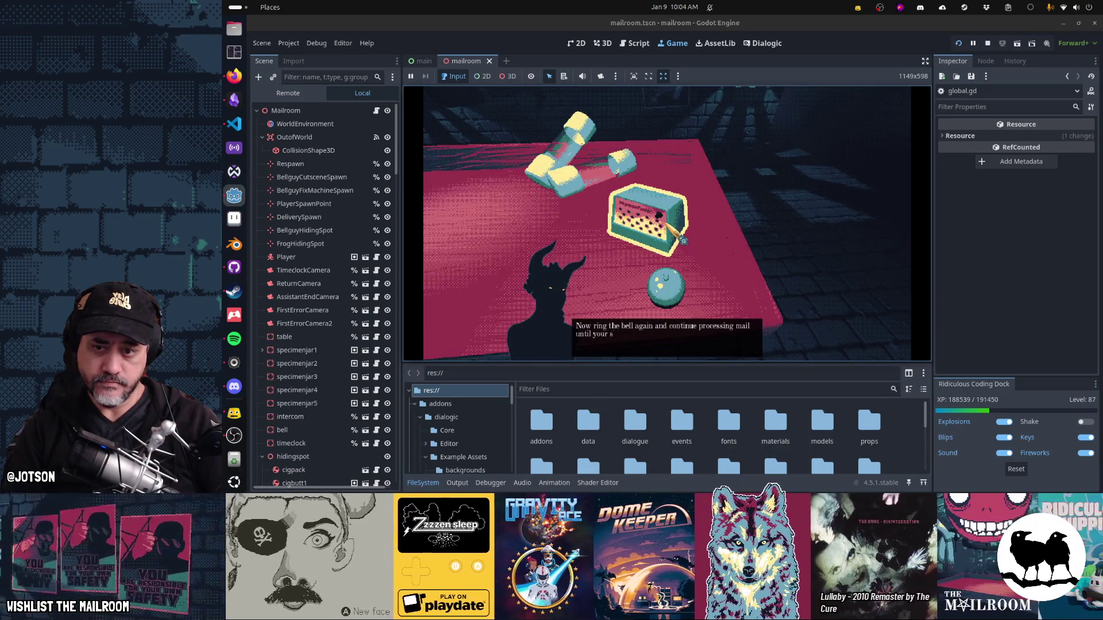
{"action": "key", "text": "space"}
{"action": "key", "text": "space"}
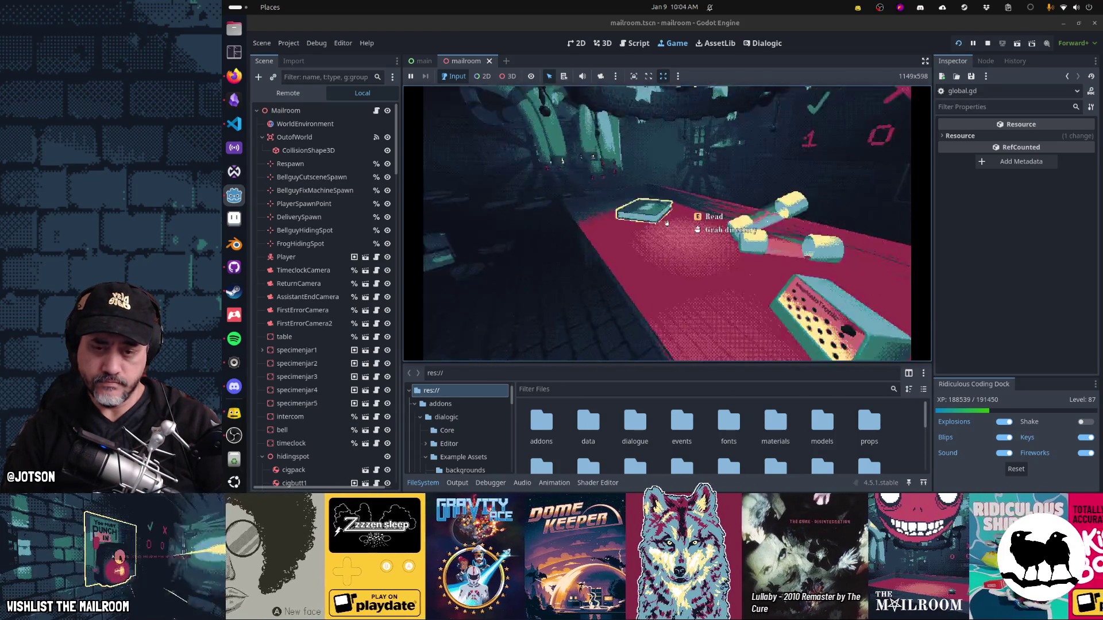
{"action": "key", "text": "Escape"}
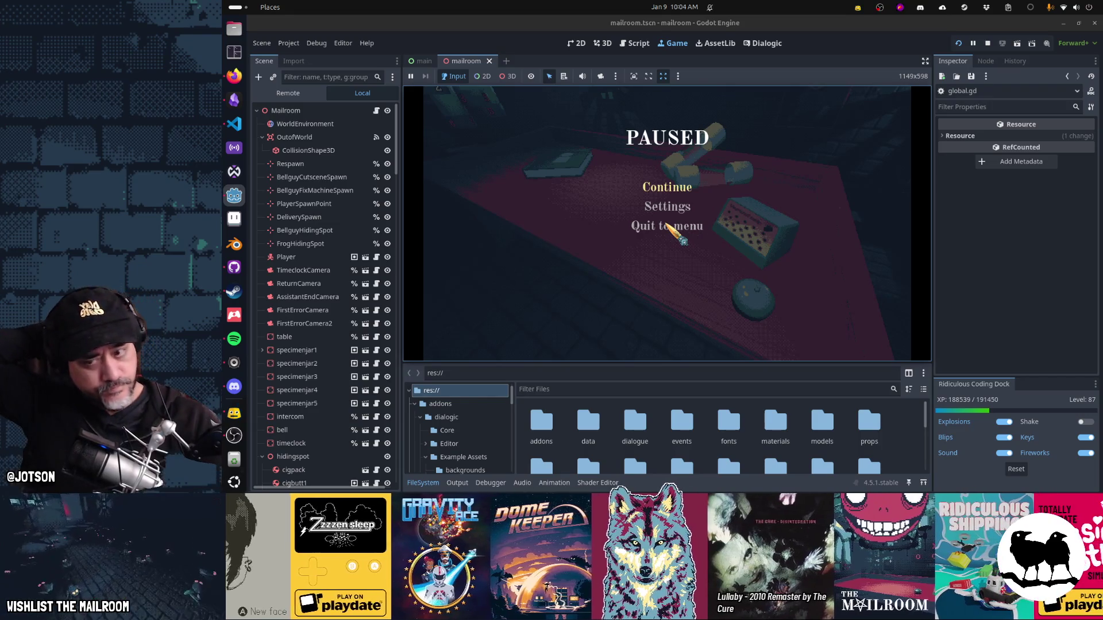
Step: Open the intercom timeline in Dialogic and select line 33, 'do Global.deactivate_bell()', under endtutorial
{"action": "left_click", "coordinate": [637, 46]}
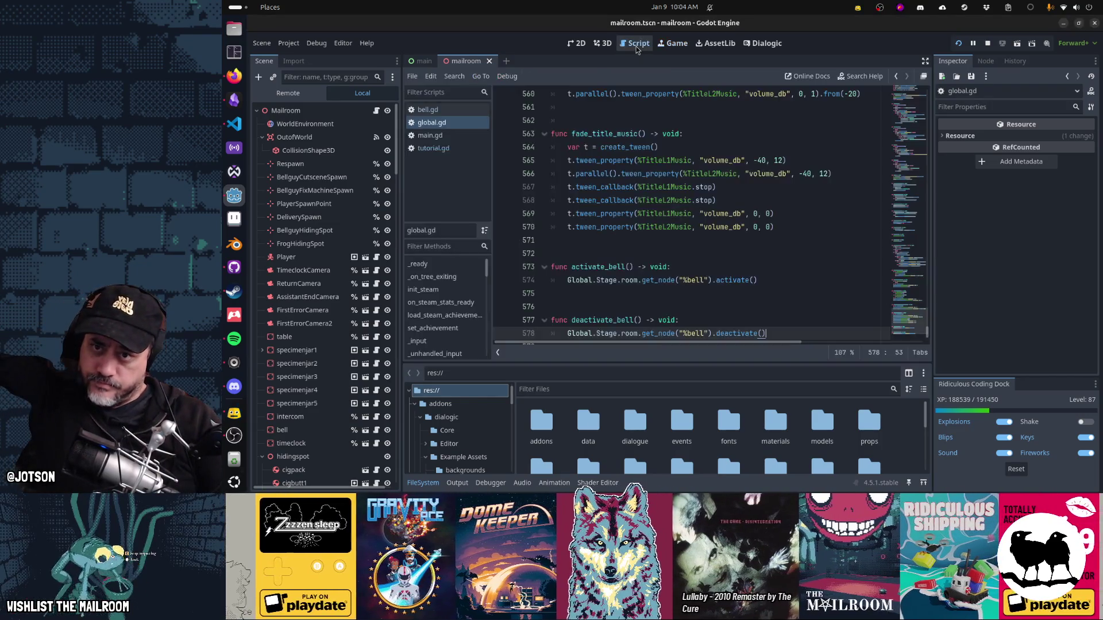
{"action": "left_click", "coordinate": [762, 43]}
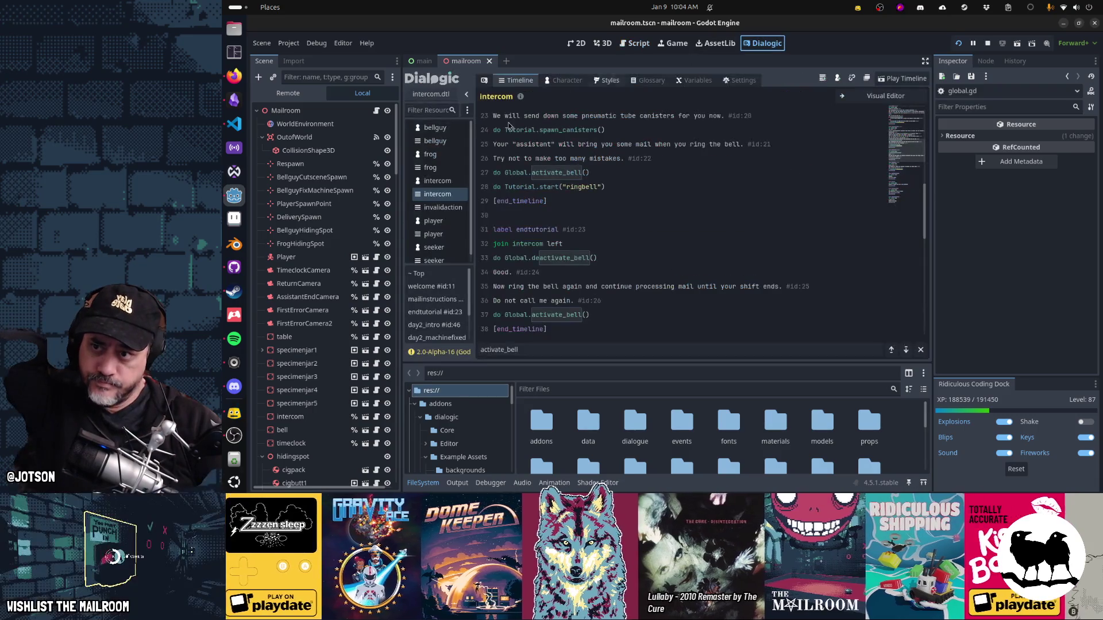
{"action": "left_click", "coordinate": [438, 195]}
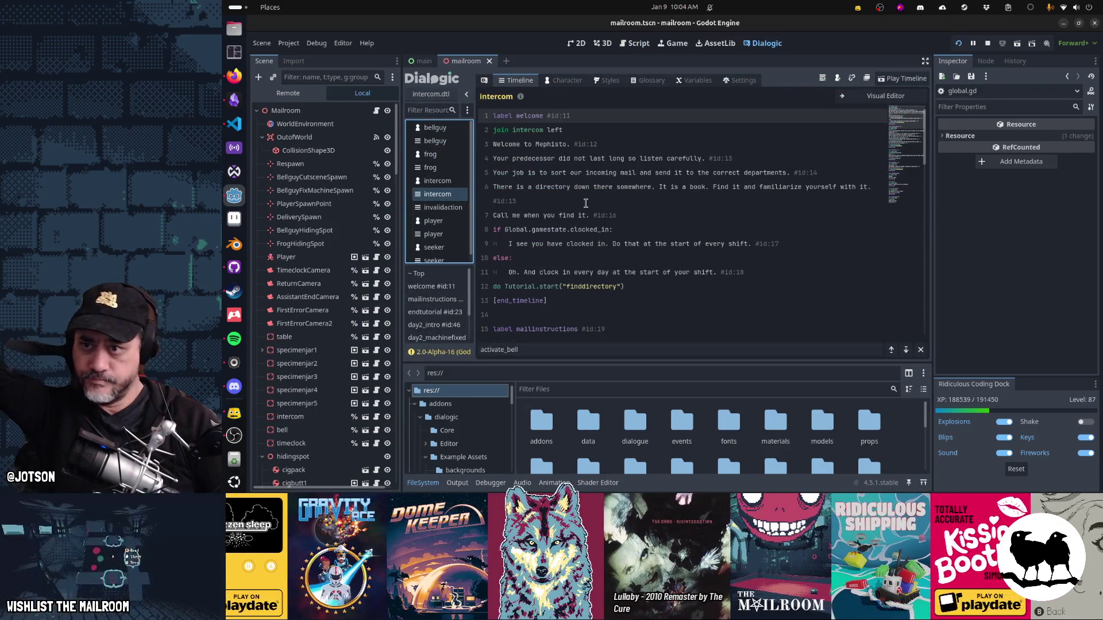
{"action": "scroll", "coordinate": [608, 215], "scroll_direction": "down", "scroll_amount": 5}
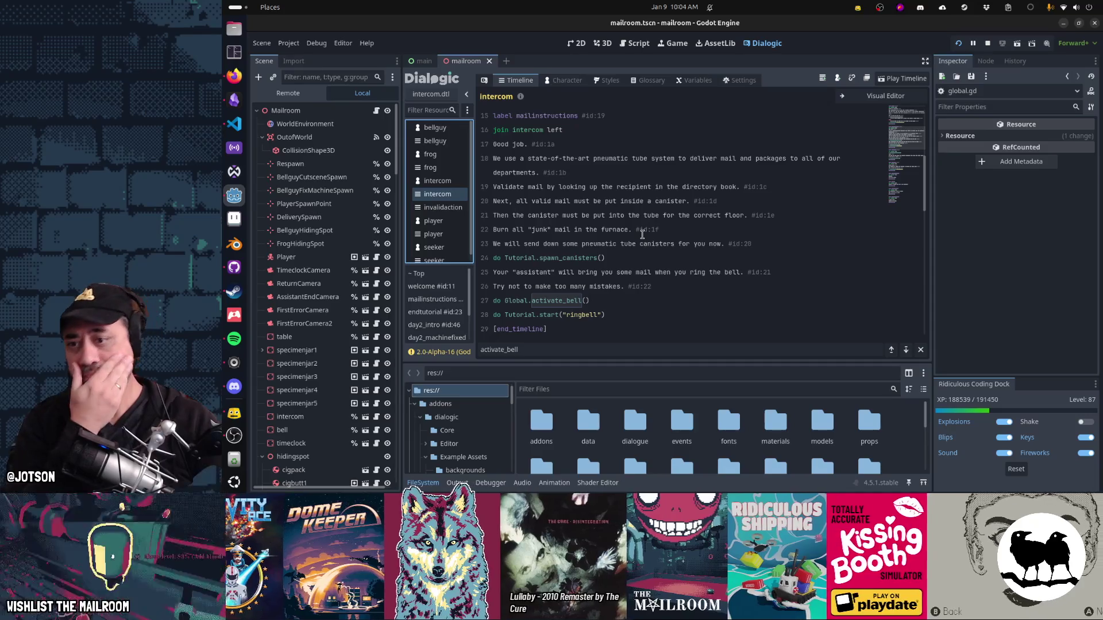
{"action": "scroll", "coordinate": [642, 234], "scroll_direction": "down", "scroll_amount": 4}
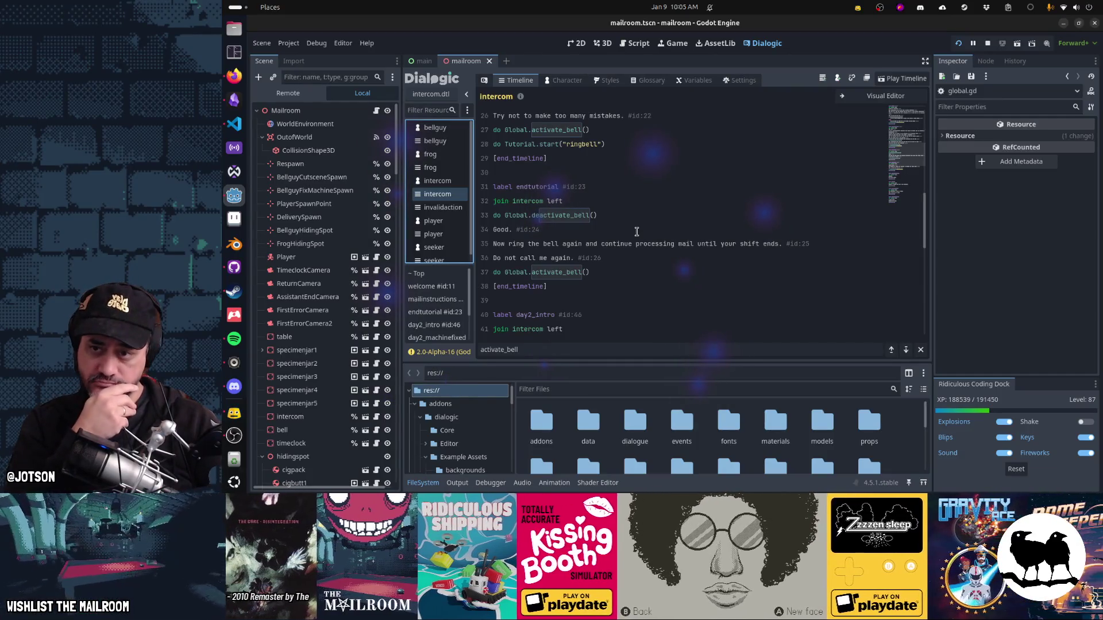
{"action": "left_click", "coordinate": [618, 217]}
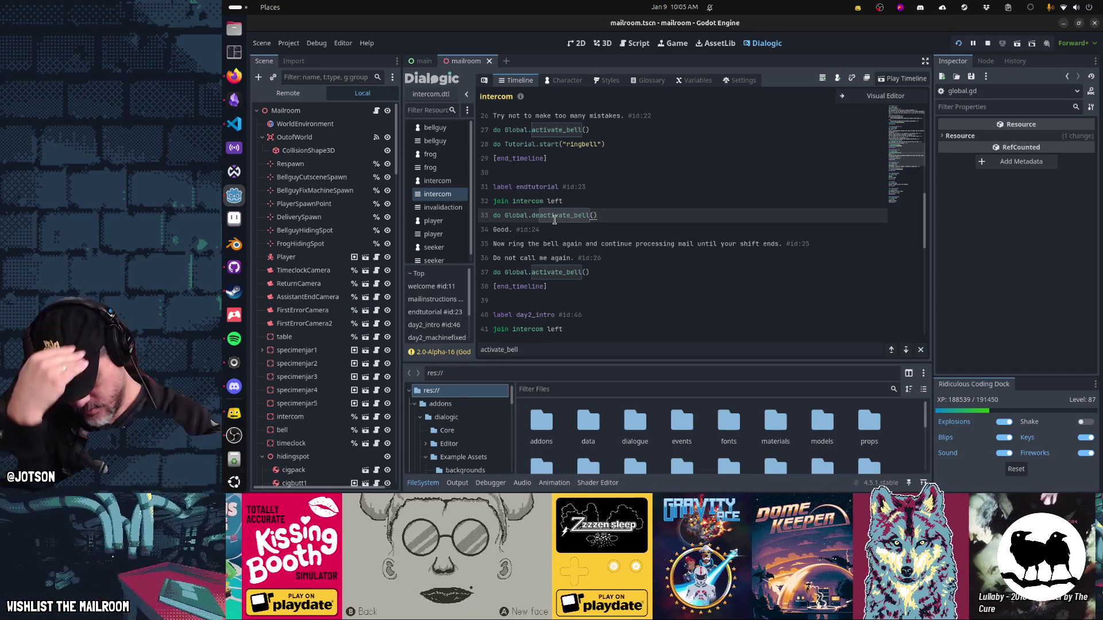
Step: Delete the deactivate_bell line from the intercom timeline and save
{"action": "triple_click", "coordinate": [554, 220]}
{"action": "key", "text": "BackSpace"}
{"action": "key", "text": "BackSpace"}
{"action": "key", "text": "ctrl+s"}
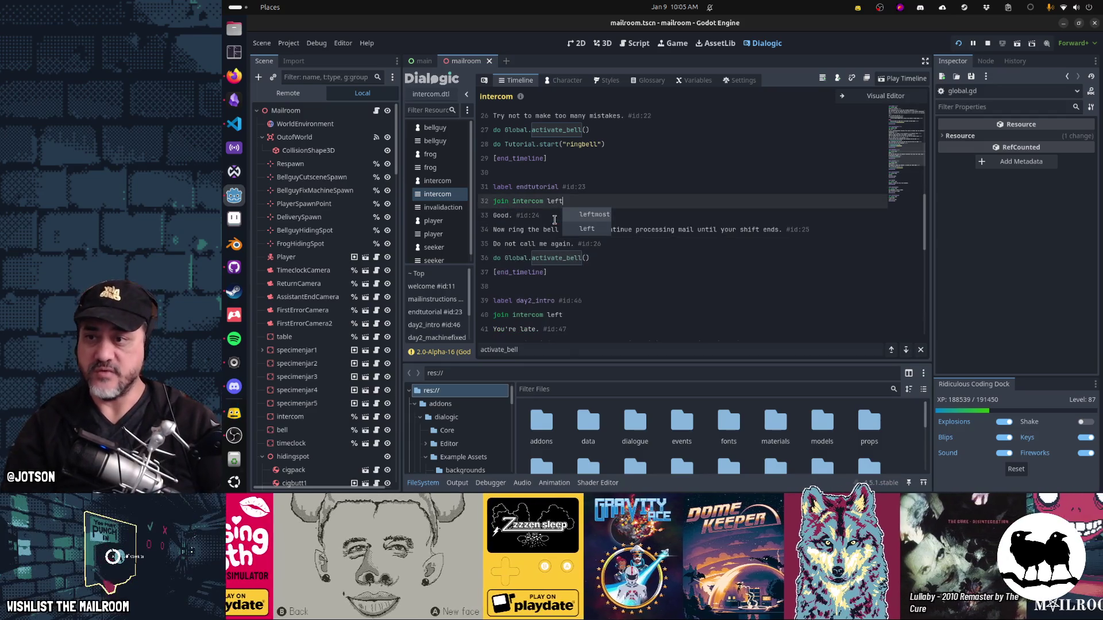
Step: Search all project files for 'endtutorial' and open the match in main.gd
{"action": "left_click", "coordinate": [634, 43]}
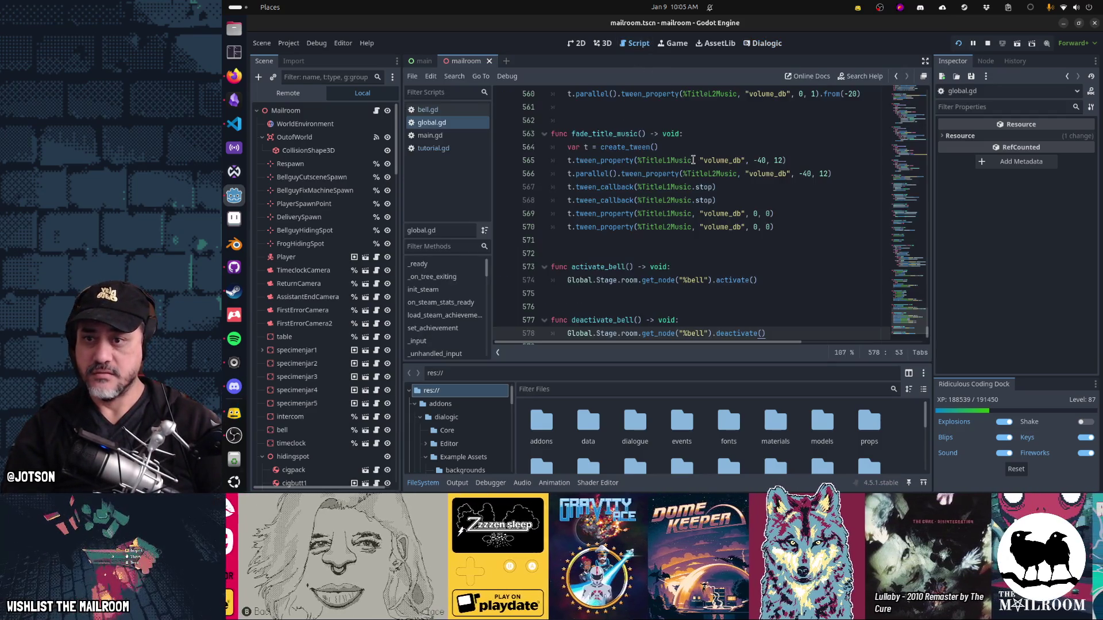
{"action": "left_click", "coordinate": [693, 160]}
{"action": "key", "text": "ctrl+f"}
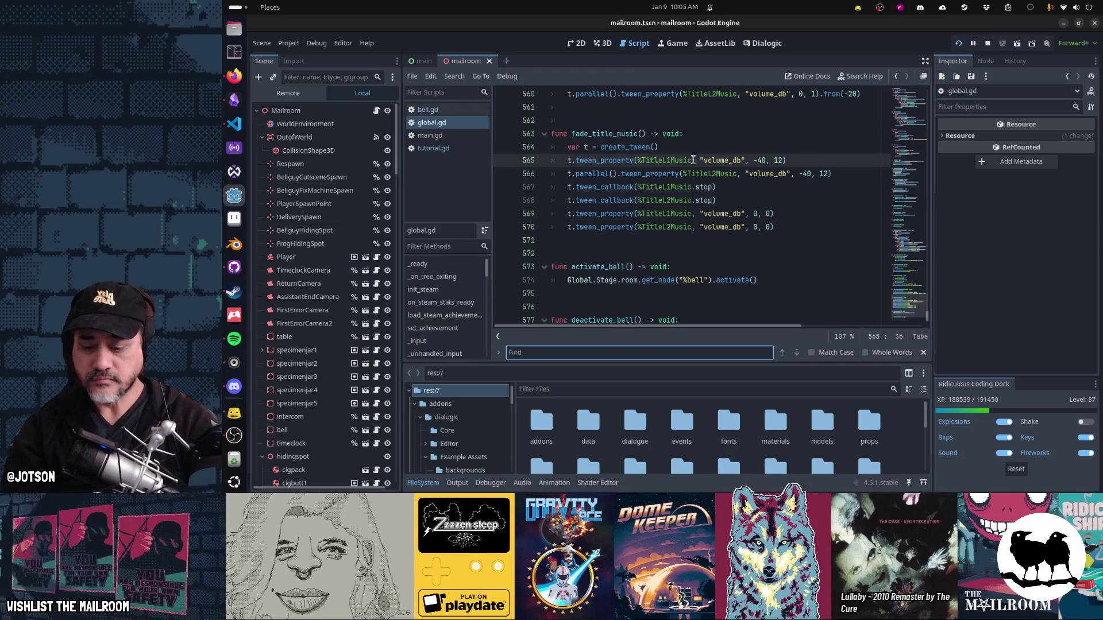
{"action": "key", "text": "ctrl+shift+f"}
{"action": "type", "text": "endtutorial"}
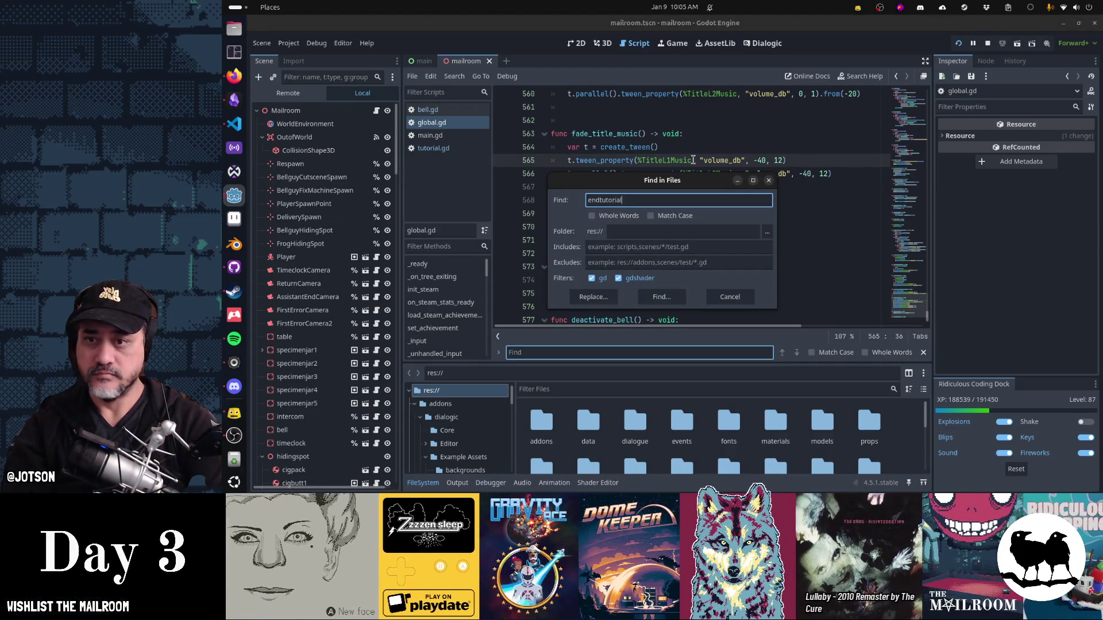
{"action": "key", "text": "Return"}
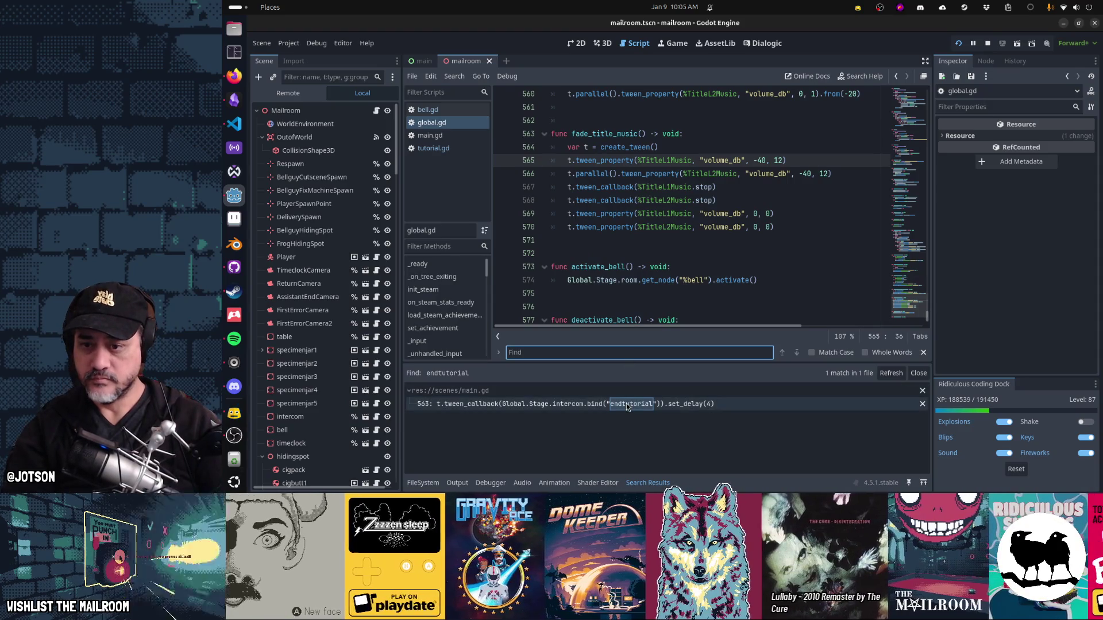
{"action": "left_click", "coordinate": [626, 403]}
{"action": "scroll", "coordinate": [695, 242], "scroll_direction": "up", "scroll_amount": 2}
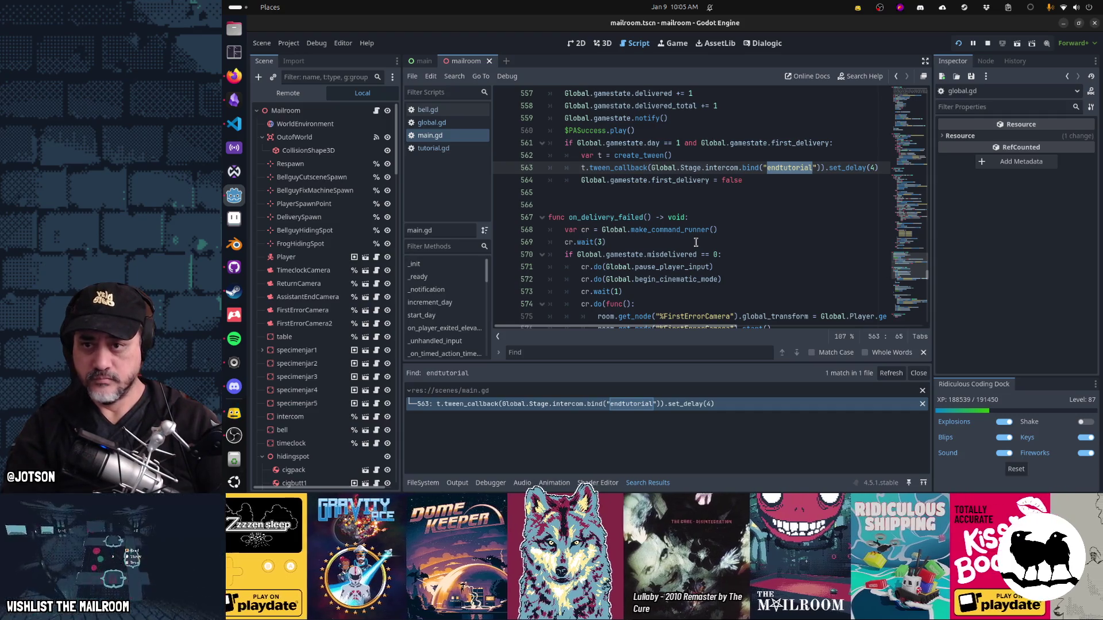
Step: Add Global.deactivate_bell() under main.gd's first-delivery check, without the 'do' prefix
{"action": "key", "text": "Up"}
{"action": "key", "text": "Up"}
{"action": "key", "text": "ctrl+Return"}
{"action": "key", "text": "ctrl+v"}
{"action": "key", "text": "BackSpace"}
{"action": "key", "text": "BackSpace"}
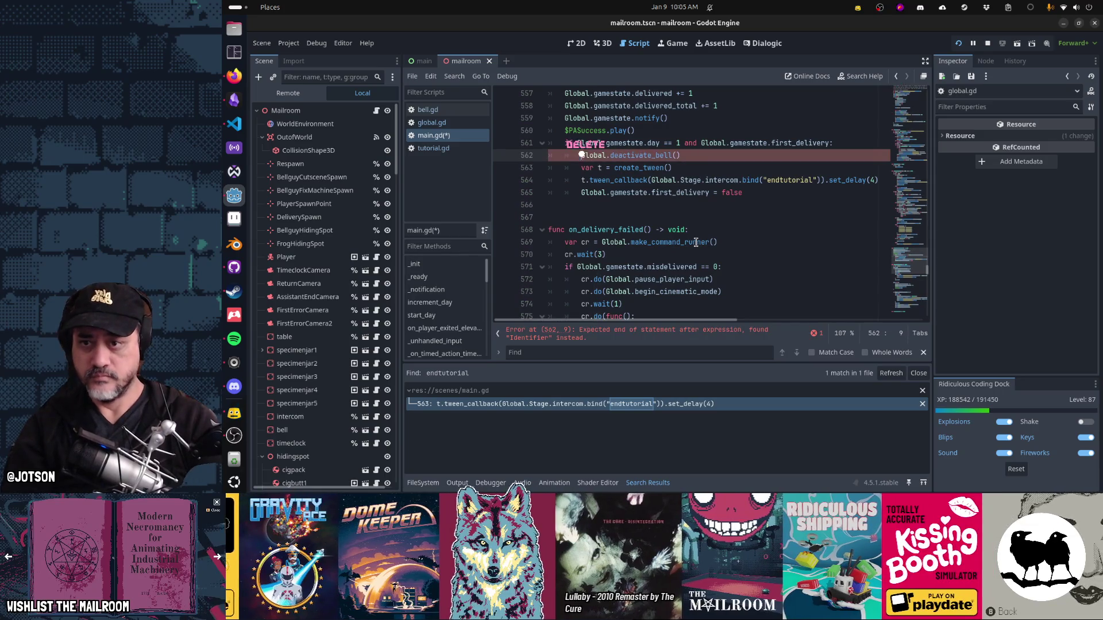
{"action": "key", "text": "Delete"}
{"action": "key", "text": "Home"}
Step: Save main.gd and resume the paused game
{"action": "key", "text": "Up"}
{"action": "key", "text": "Up"}
{"action": "key", "text": "Up"}
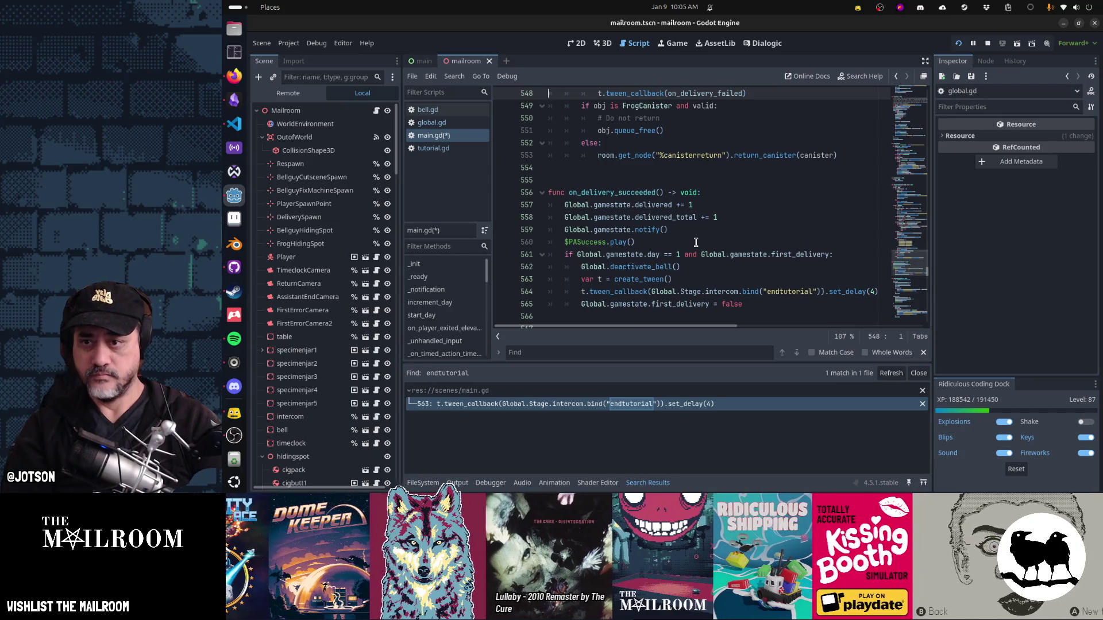
{"action": "key", "text": "Down"}
{"action": "key", "text": "Down"}
{"action": "key", "text": "Down"}
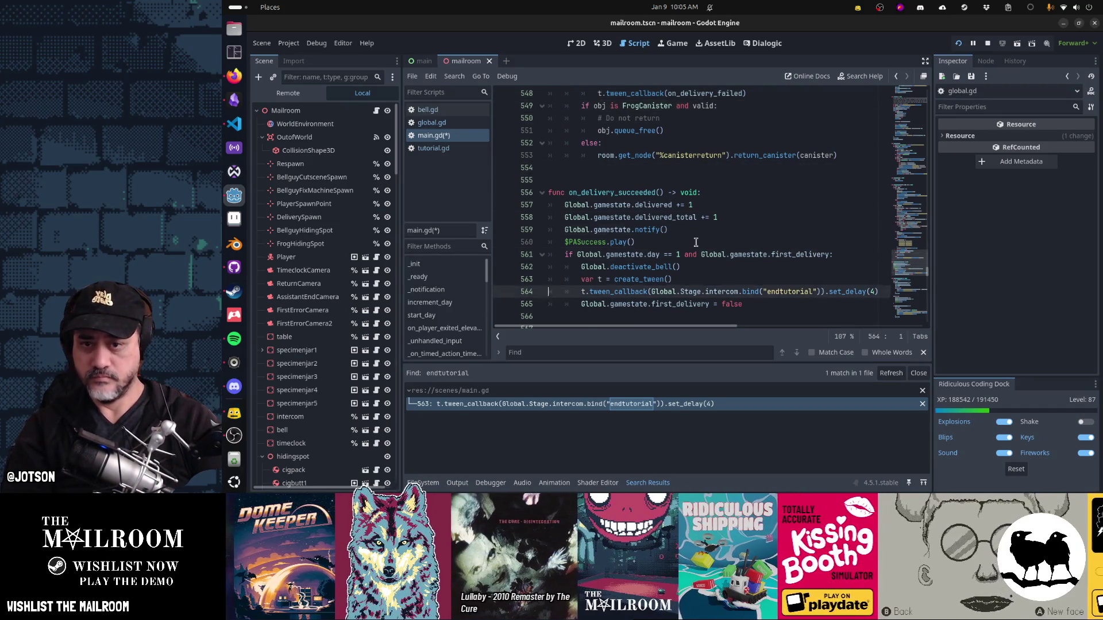
{"action": "key", "text": "ctrl+s"}
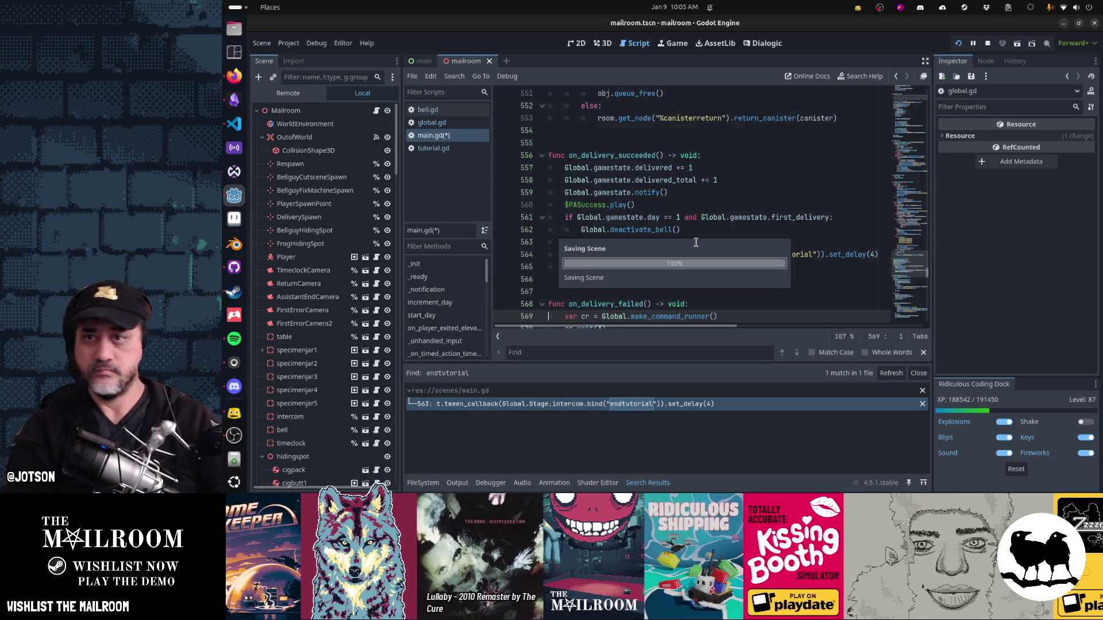
{"action": "key", "text": "alt+Tab"}
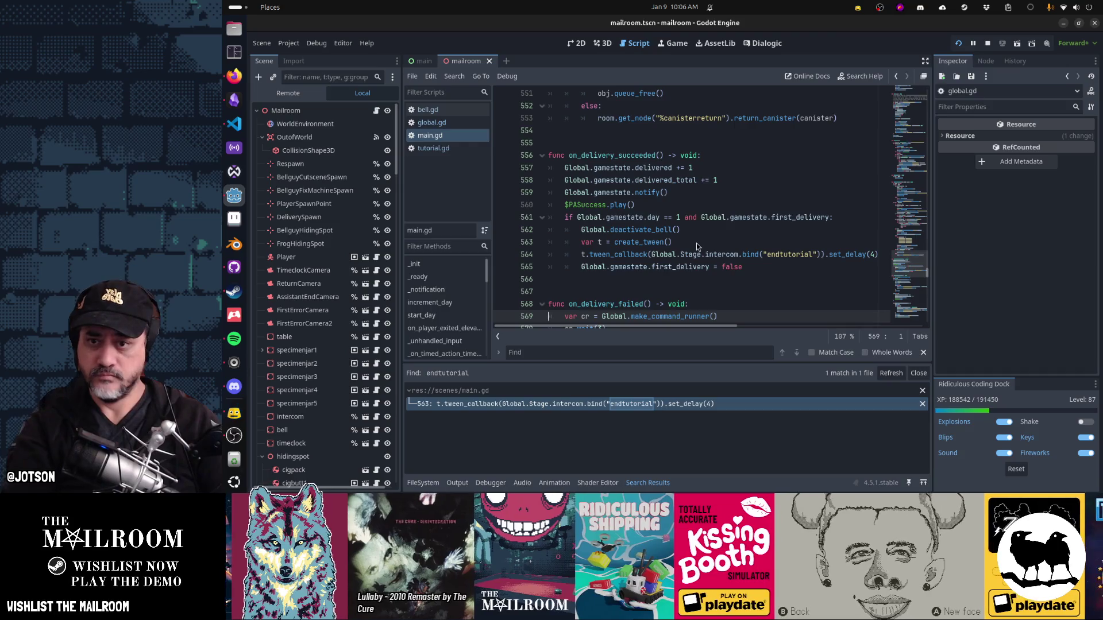
{"action": "left_click", "coordinate": [679, 194]}
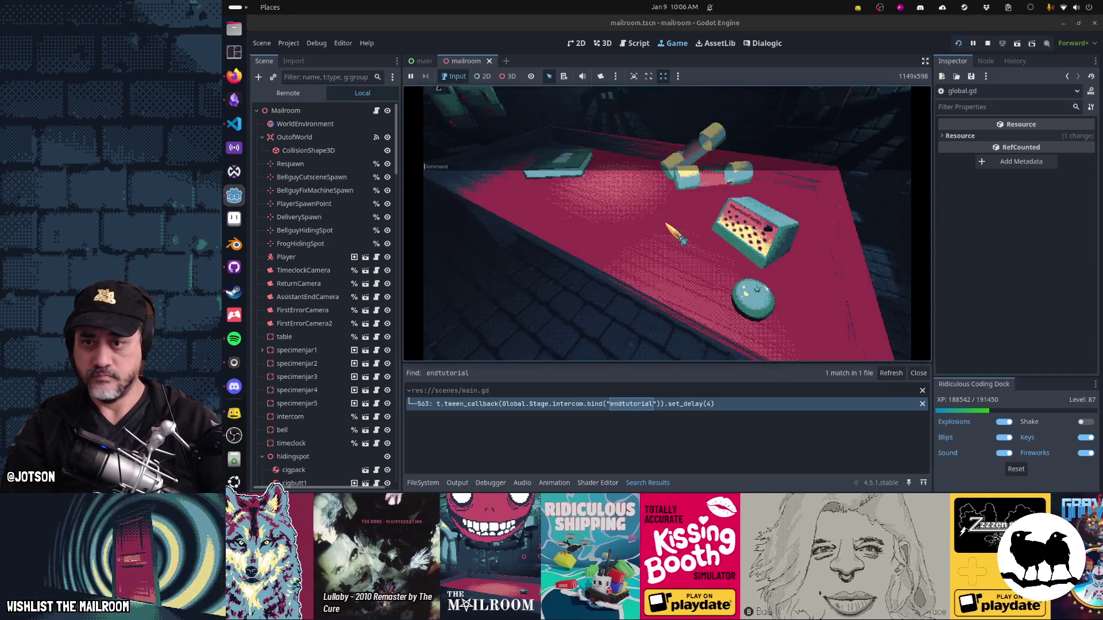
Step: Run 'reload' in the in-game console to restart the game at door 1
{"action": "key", "text": "grave"}
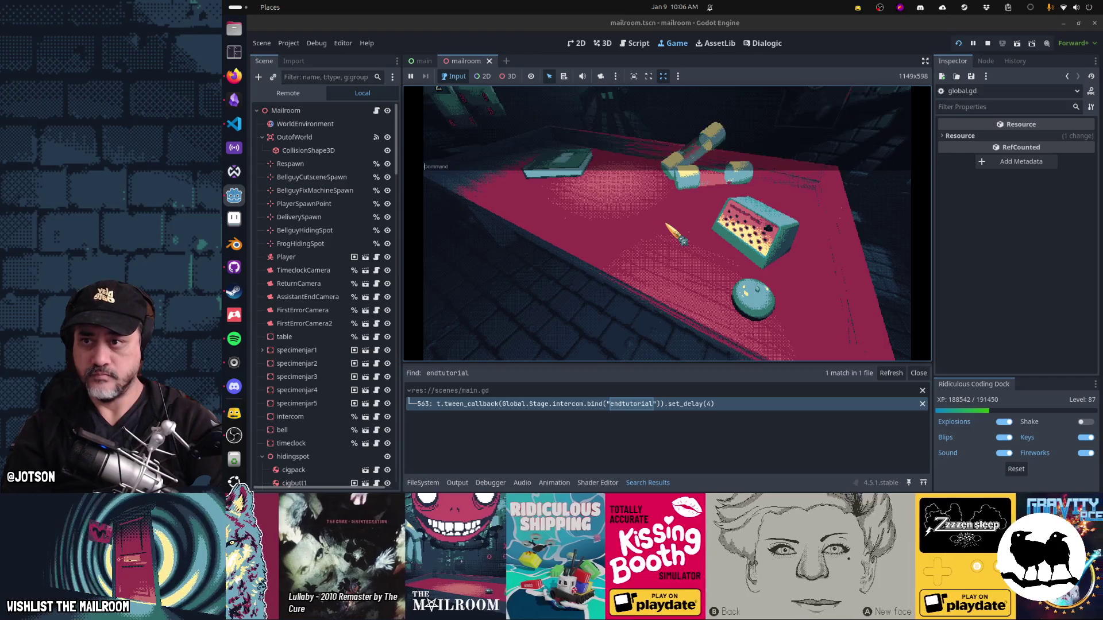
{"action": "type", "text": "reload"}
{"action": "key", "text": "Return"}
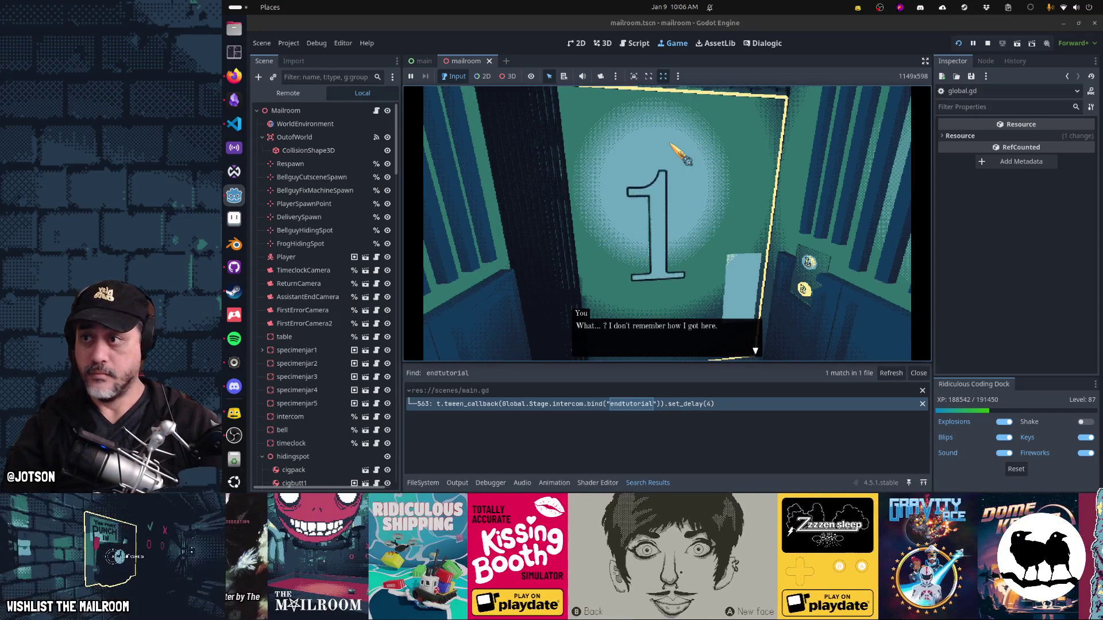
{"action": "key", "text": "alt+Tab"}
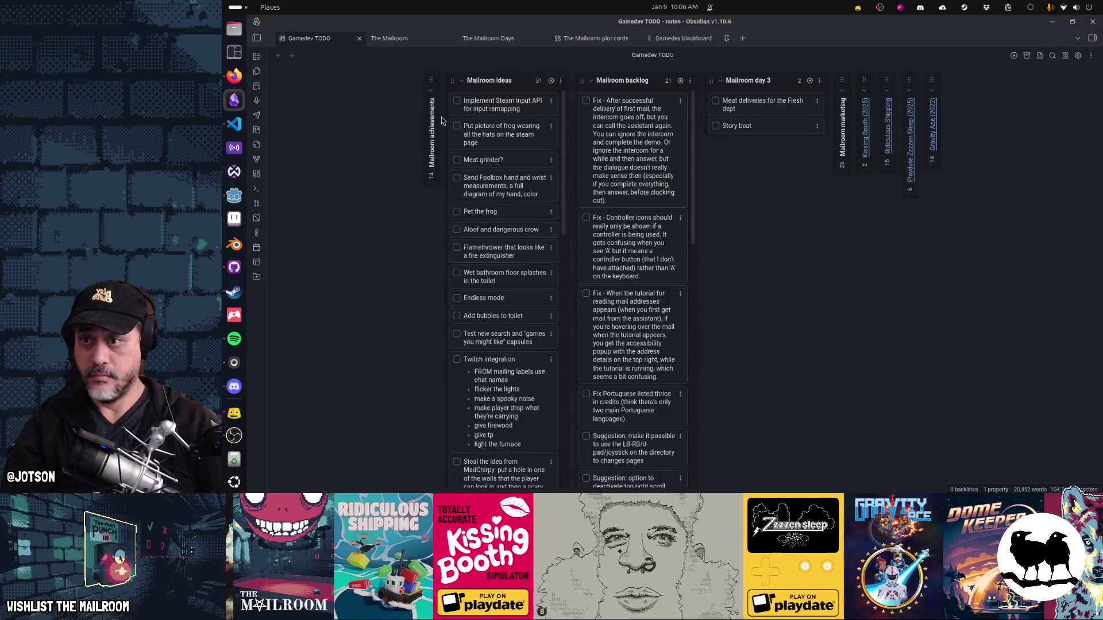
Step: Add a 'Fix can open the lobby door!' card to the top of the Mailroom backlog
{"action": "left_click", "coordinate": [680, 80]}
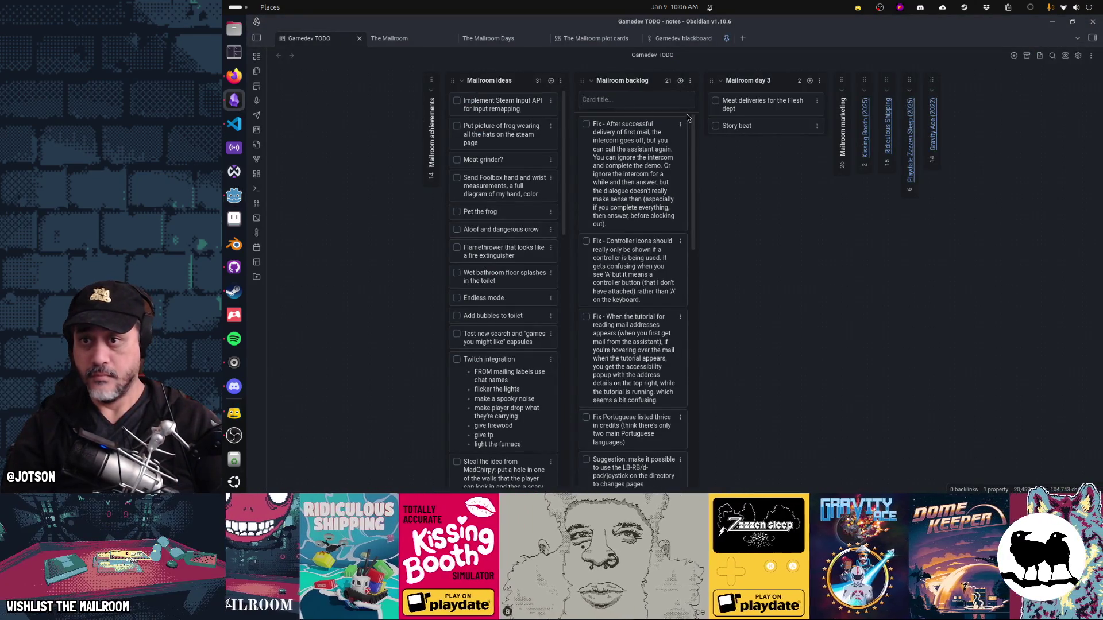
{"action": "type", "text": "Fix "}
{"action": "type", "text": "can open the lobby door"}
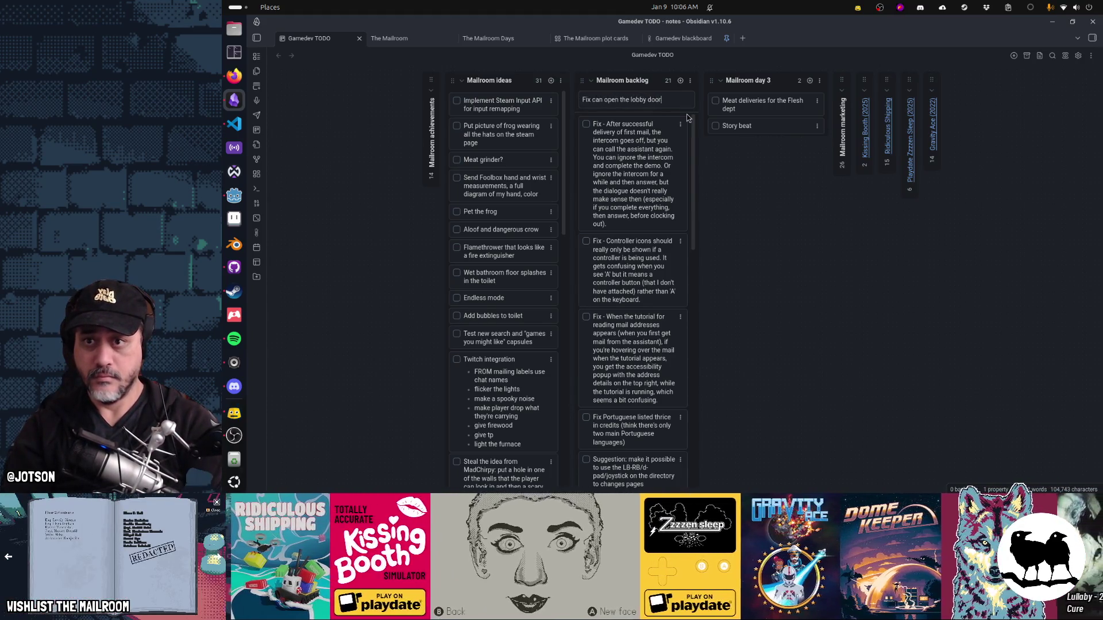
{"action": "type", "text": "!"}
{"action": "key", "text": "Return"}
{"action": "key", "text": "alt+Tab"}
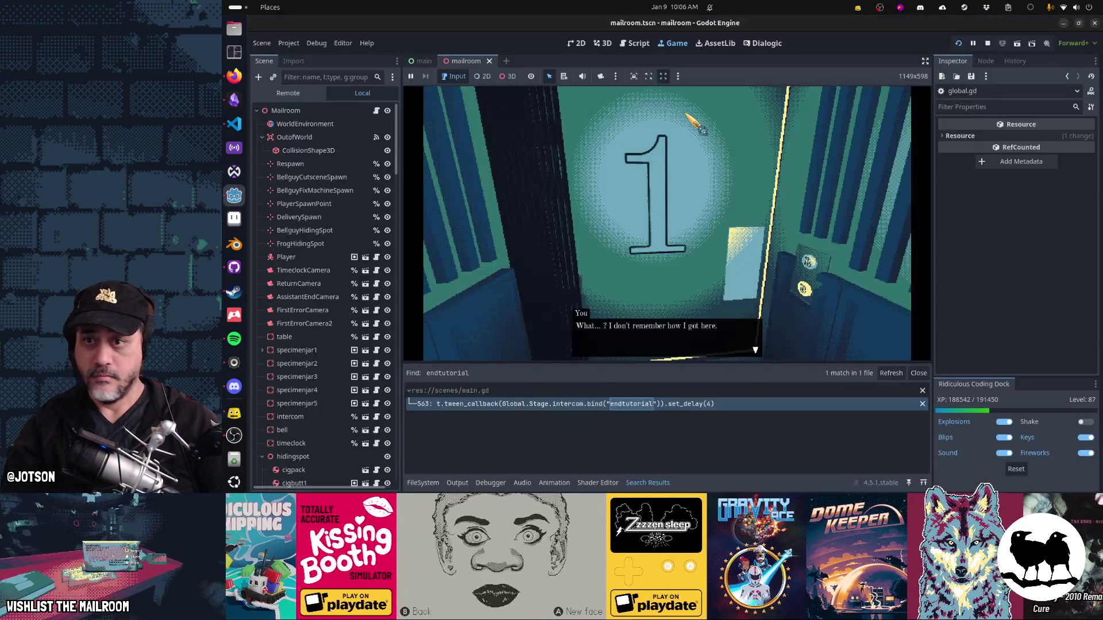
Step: Advance the opening dialogue lines and open door 1 into the dark corridor
{"action": "left_click", "coordinate": [666, 236]}
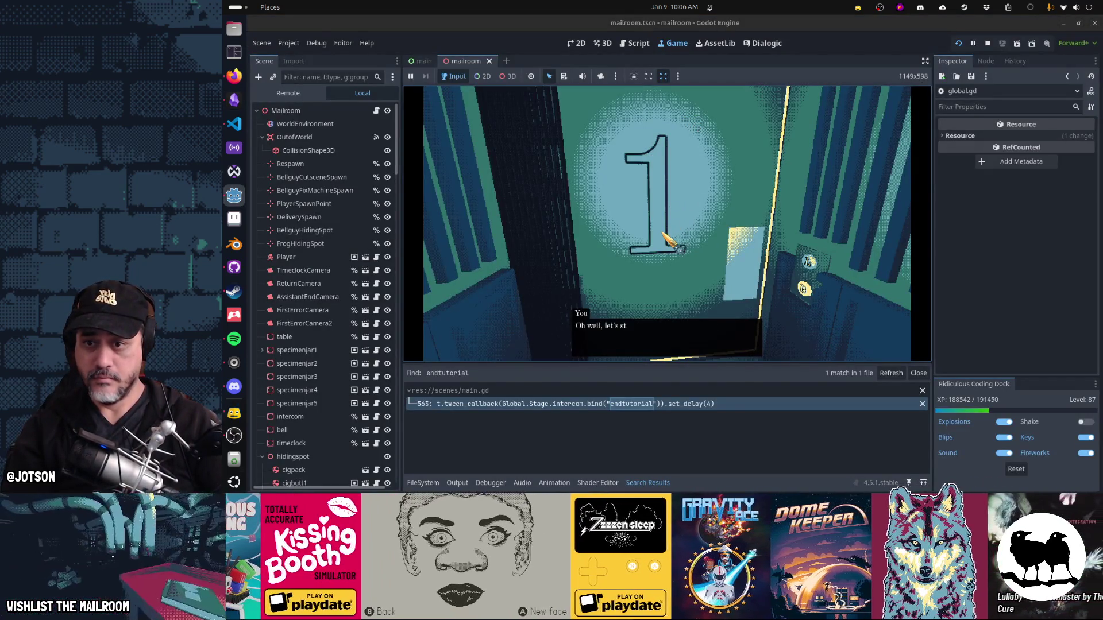
{"action": "left_click", "coordinate": [663, 234]}
{"action": "left_click", "coordinate": [667, 223]}
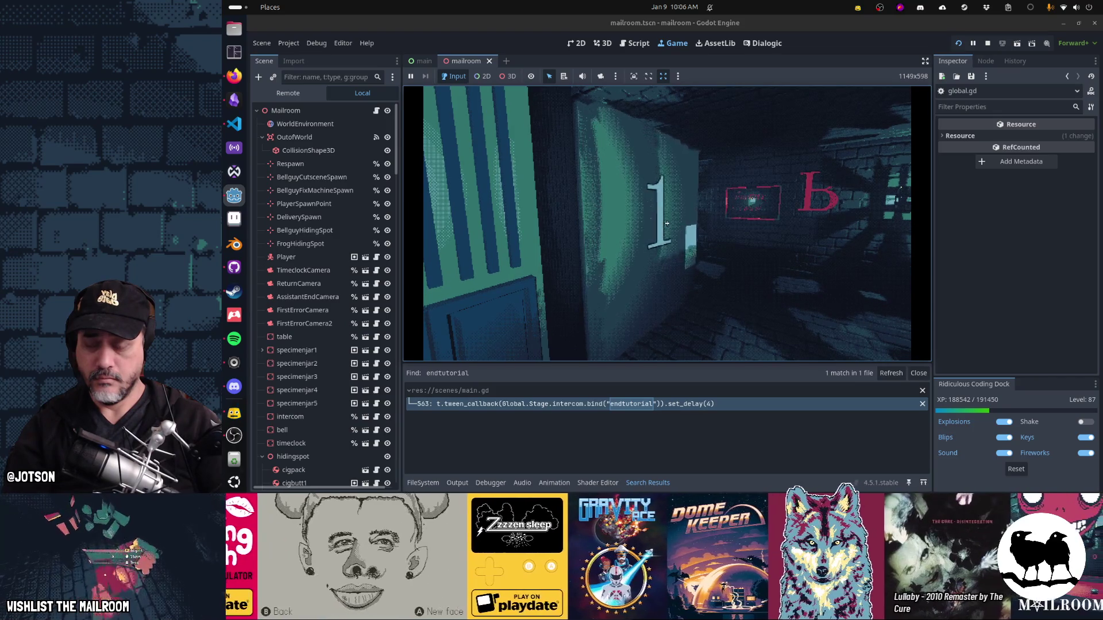
{"action": "key", "text": "alt+Tab"}
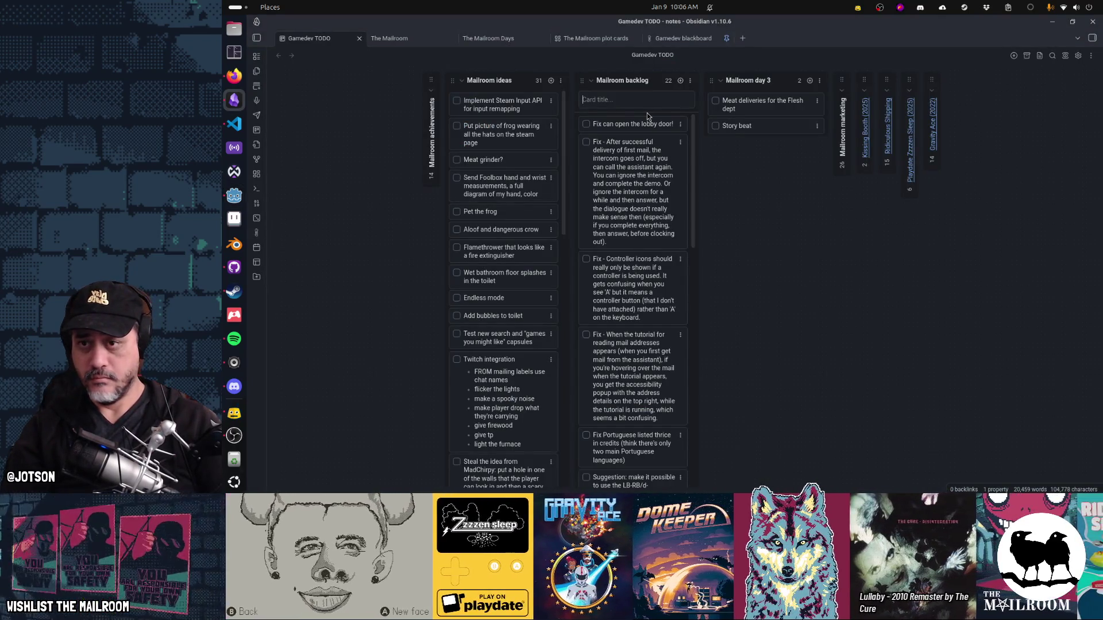
Step: Add a 'Fix basement door is 1???' card to the Mailroom backlog, then resume the game
{"action": "type", "text": "Fix basemen"}
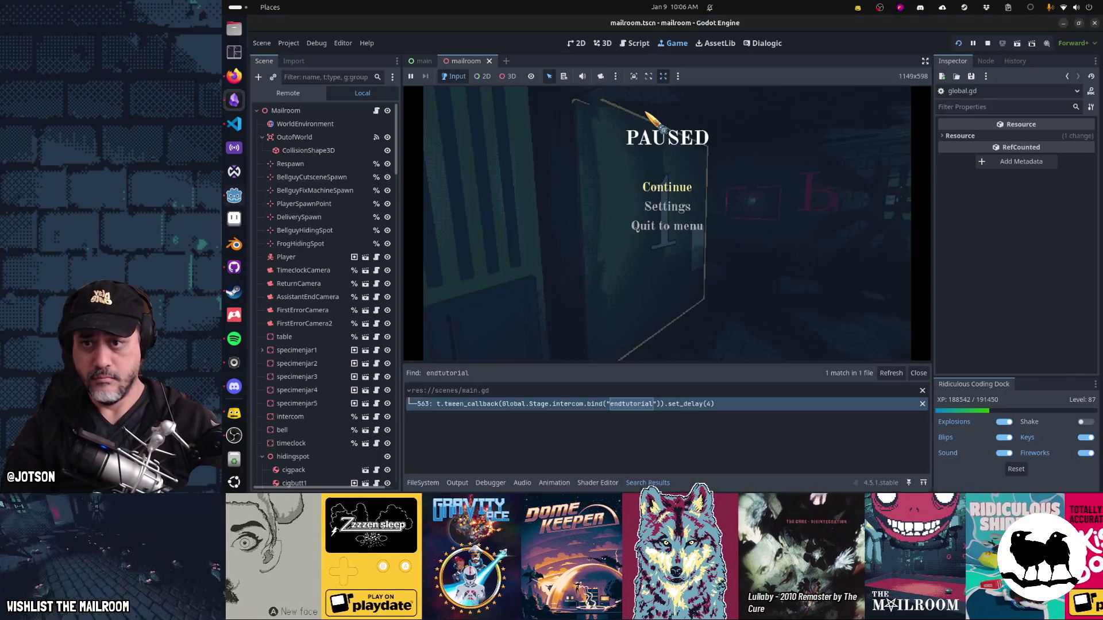
{"action": "key", "text": "alt+Tab"}
{"action": "left_click", "coordinate": [679, 192]}
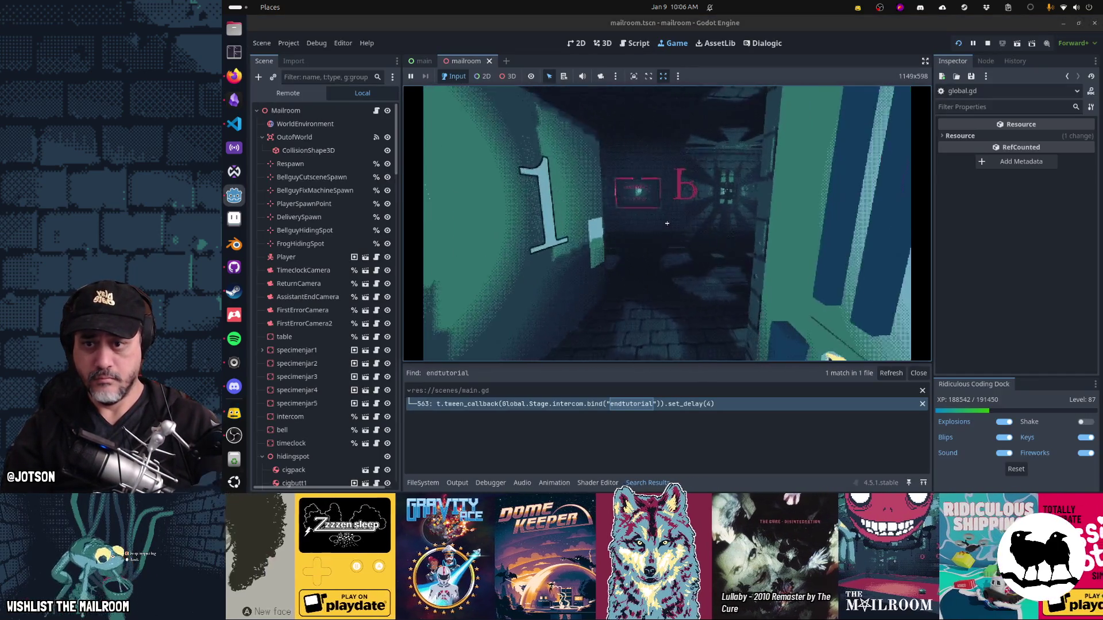
Step: Quit to the title screen, restart the demo, and pass the opening dialogue through door 1
{"action": "key", "text": "Escape"}
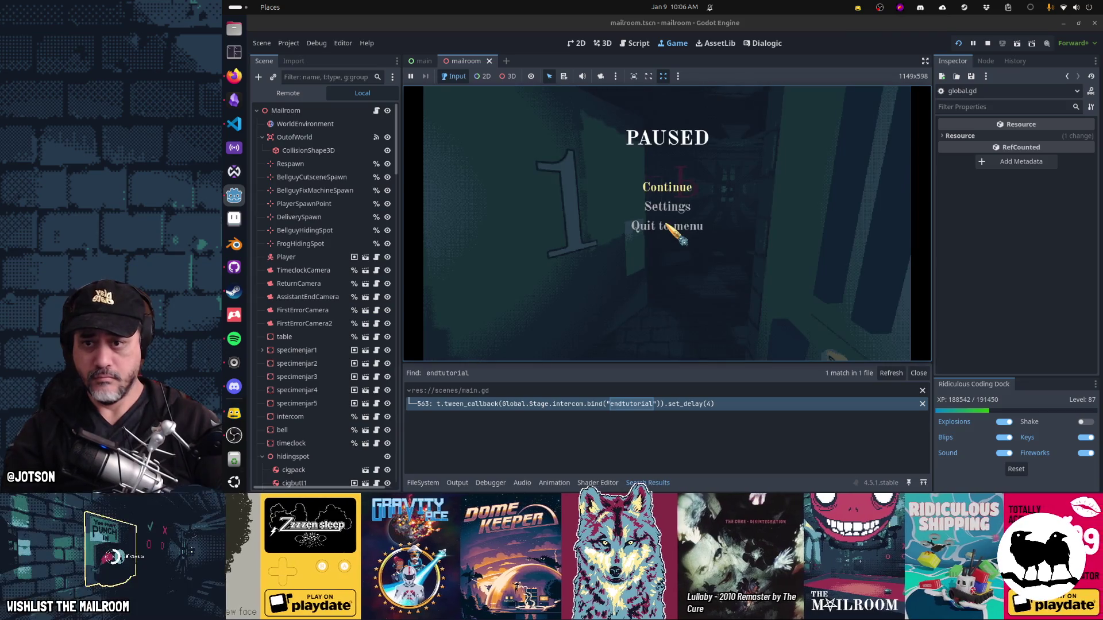
{"action": "left_click", "coordinate": [669, 225]}
{"action": "left_click", "coordinate": [686, 260]}
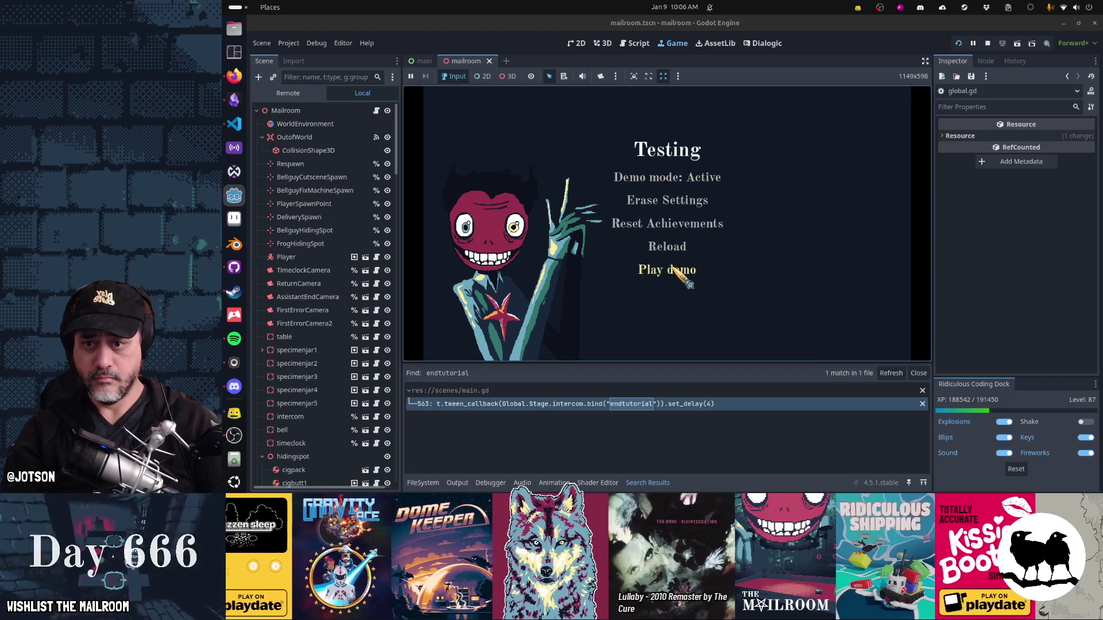
{"action": "left_click", "coordinate": [669, 267]}
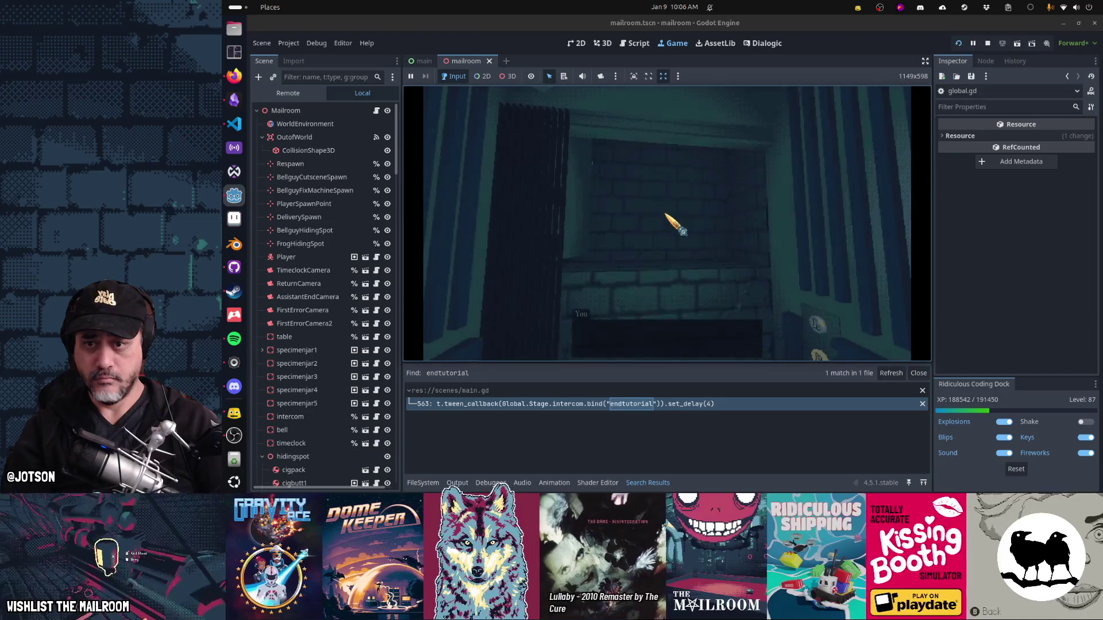
{"action": "left_click", "coordinate": [678, 258]}
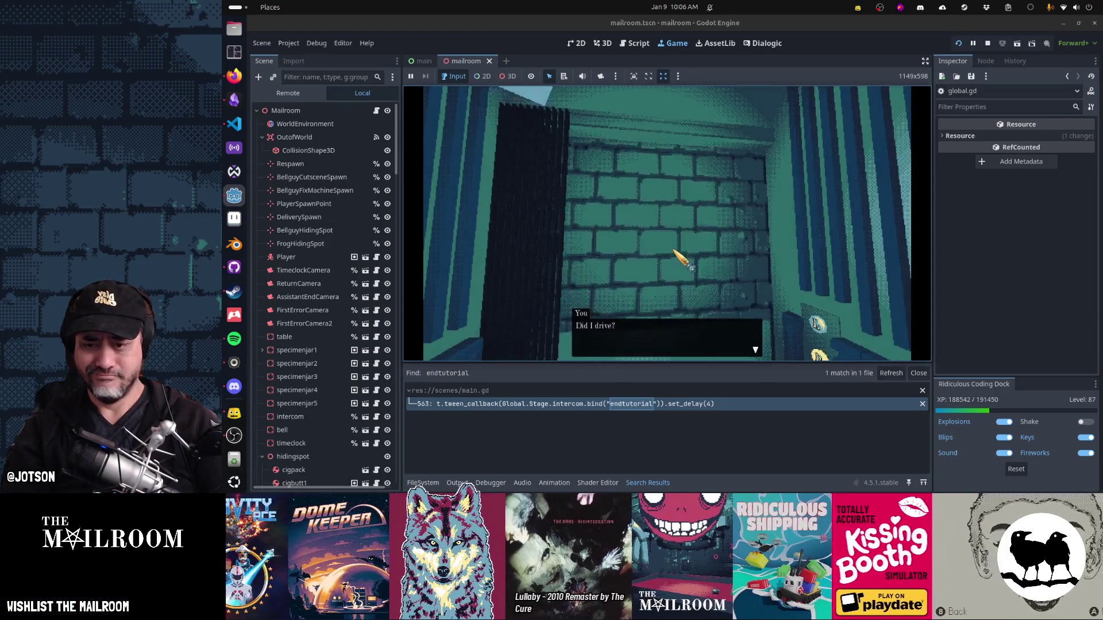
{"action": "left_click", "coordinate": [680, 258]}
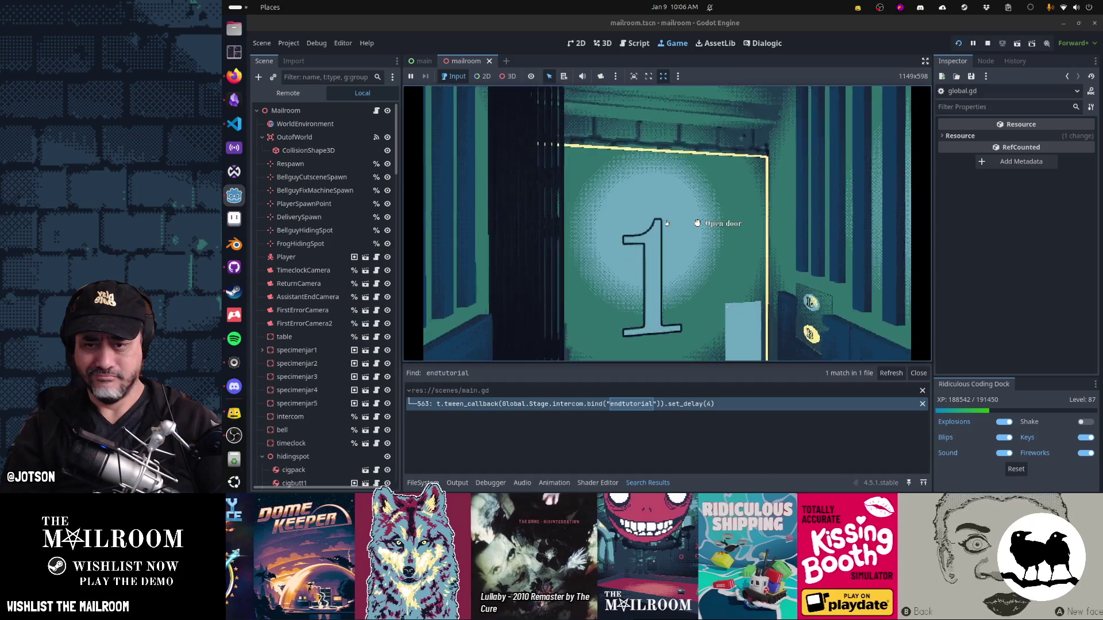
{"action": "left_click", "coordinate": [666, 223]}
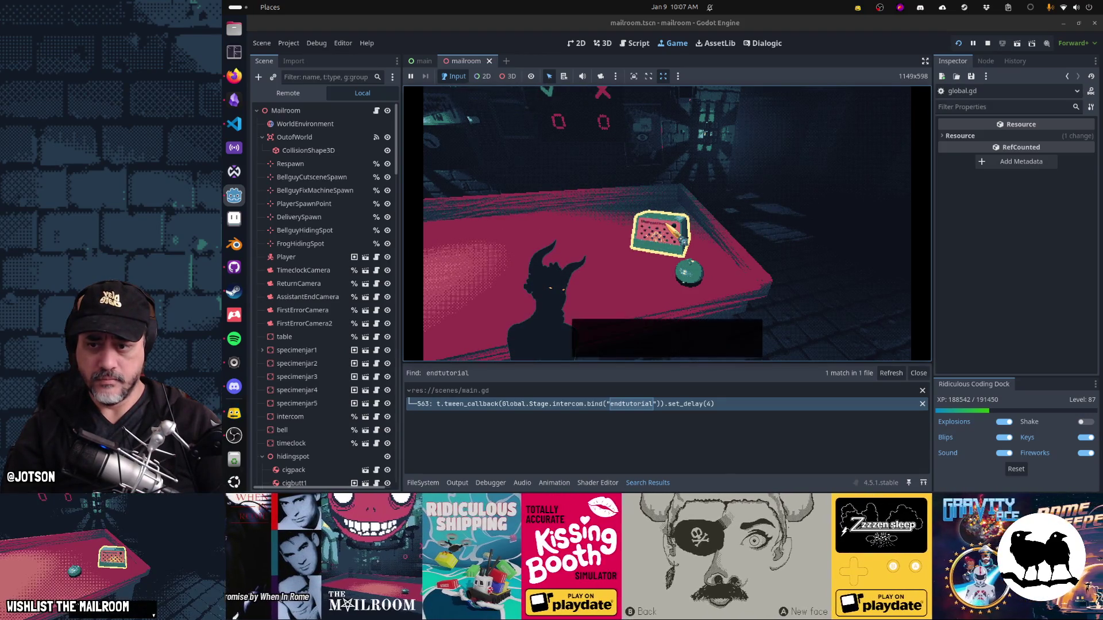
Step: Finish the intercom dialogue and hold on the time clock to clock in
{"action": "left_click", "coordinate": [667, 223]}
{"action": "left_click", "coordinate": [666, 223]}
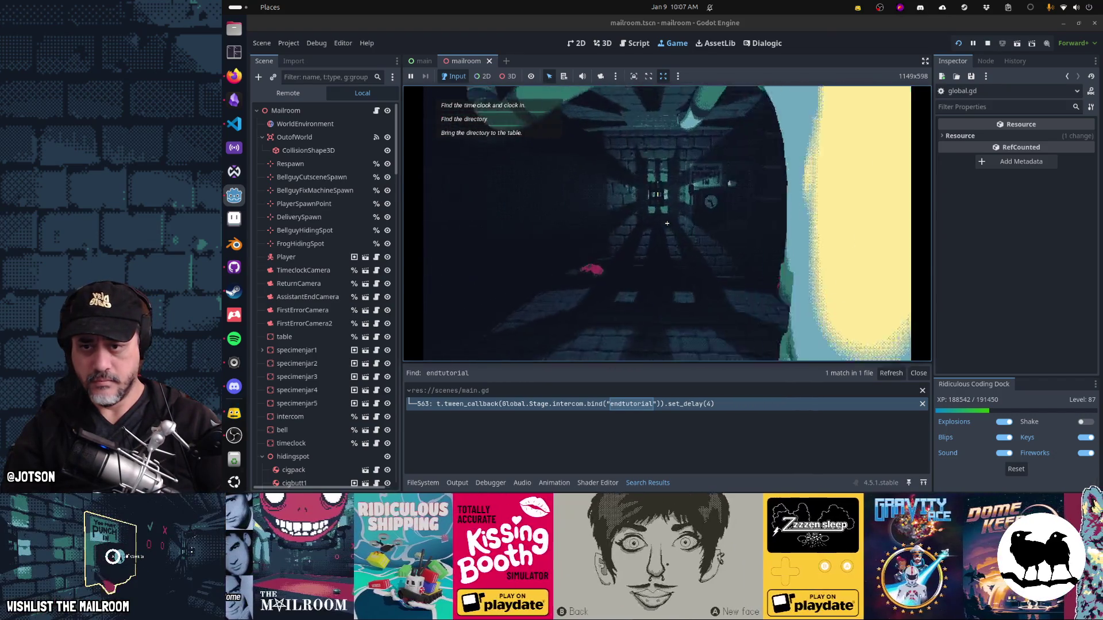
{"action": "left_click", "coordinate": [666, 224]}
{"action": "left_click", "coordinate": [667, 224]}
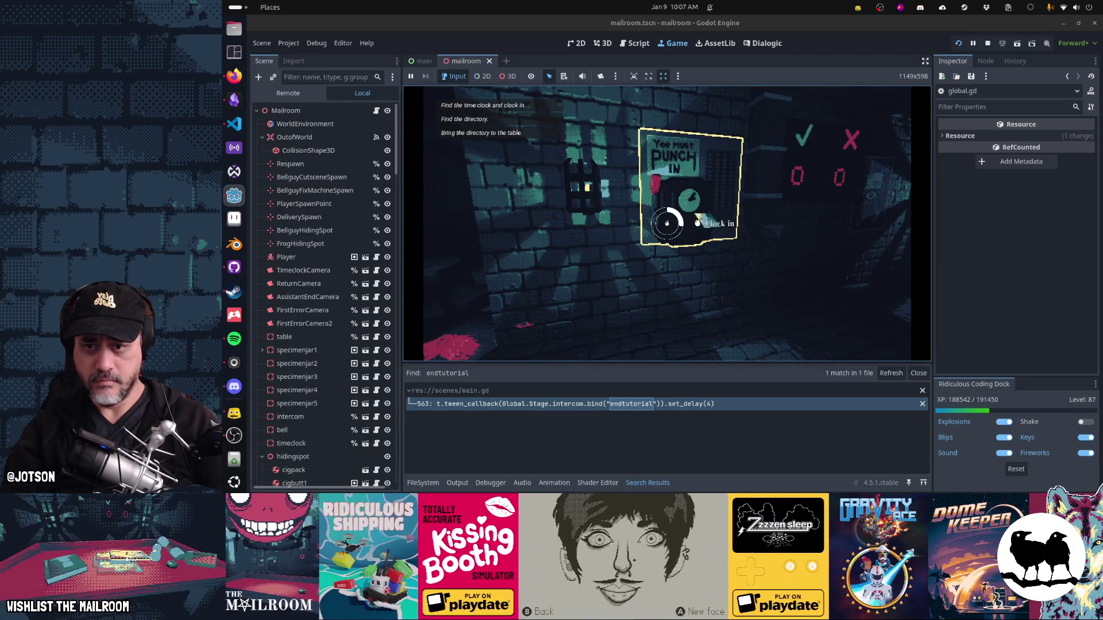
{"action": "left_click_drag", "start_coordinate": [667, 223], "coordinate": [667, 223]}
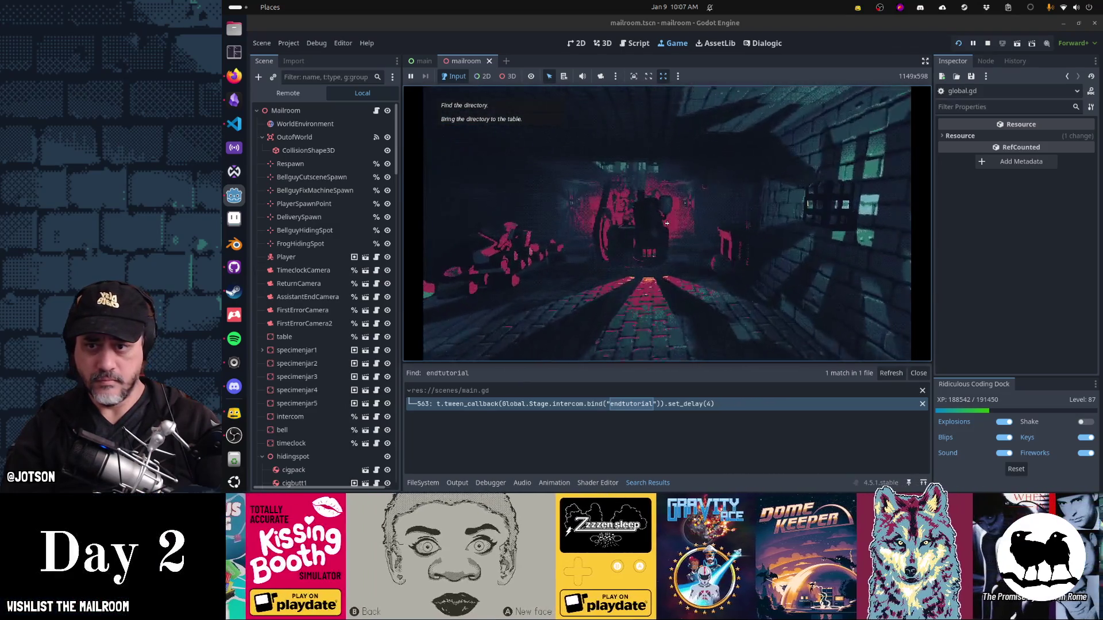
Step: Place the directory on the table, then inspect the mail card and read the directory
{"action": "left_click", "coordinate": [666, 223]}
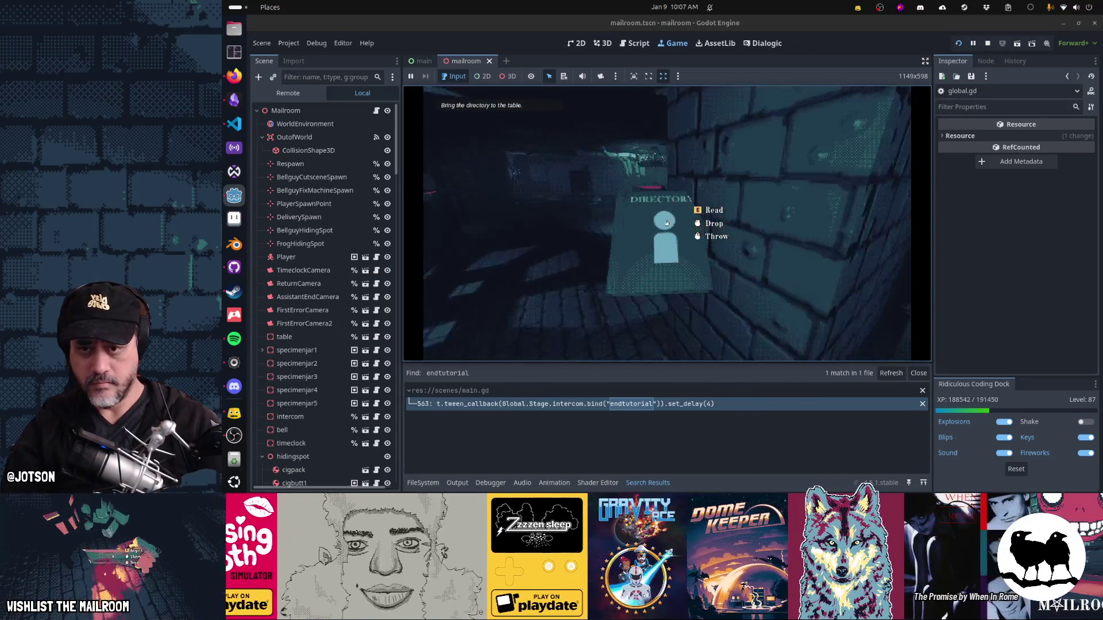
{"action": "left_click", "coordinate": [666, 223]}
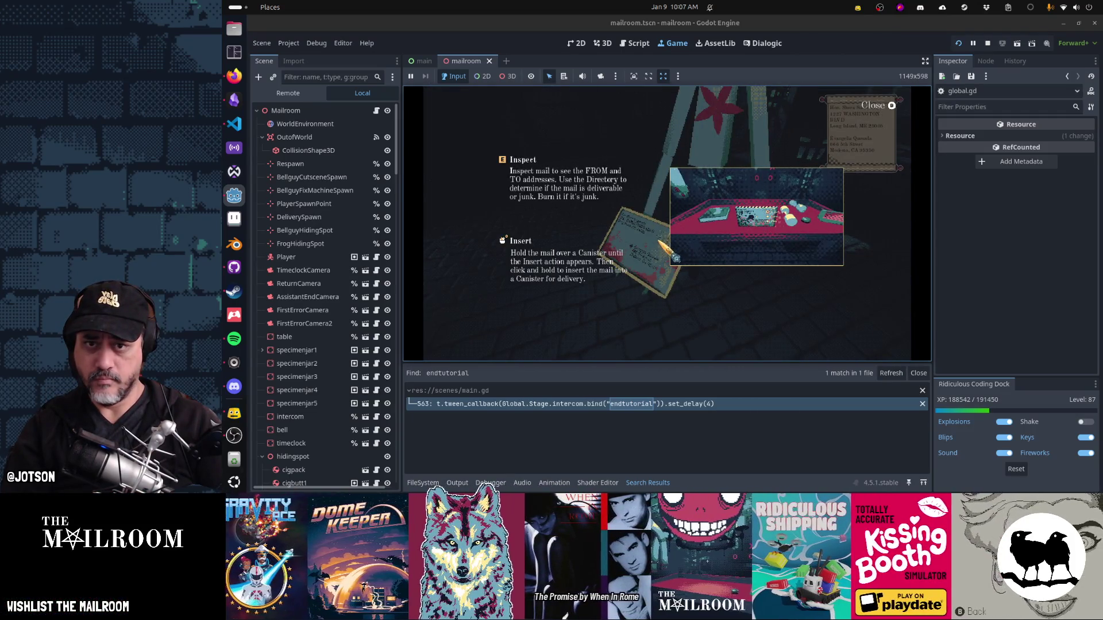
{"action": "key", "text": "e"}
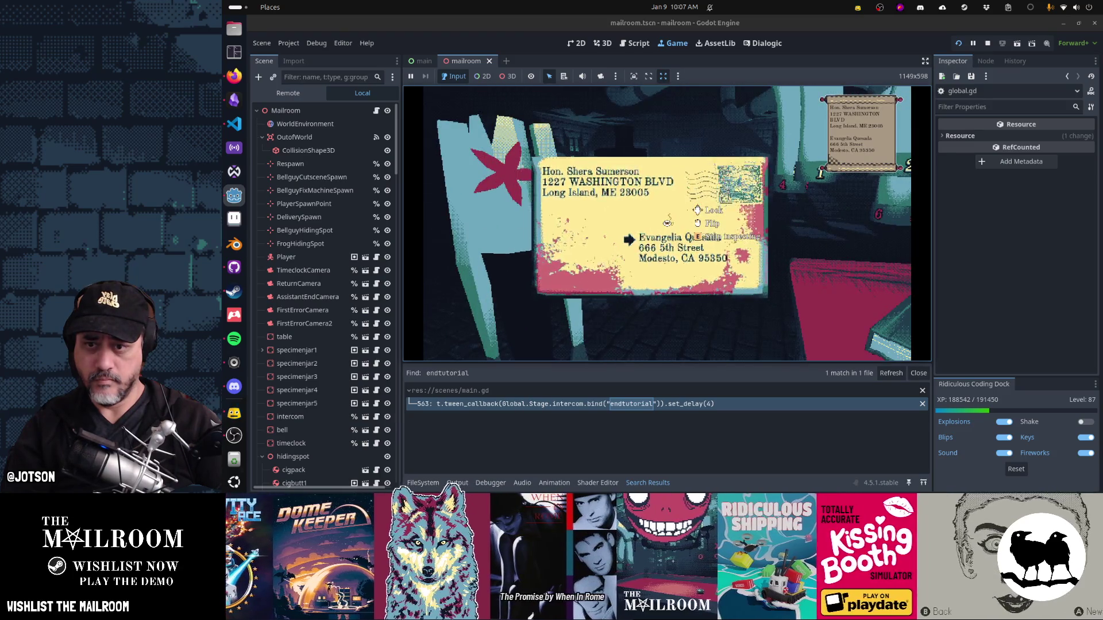
{"action": "key", "text": "e"}
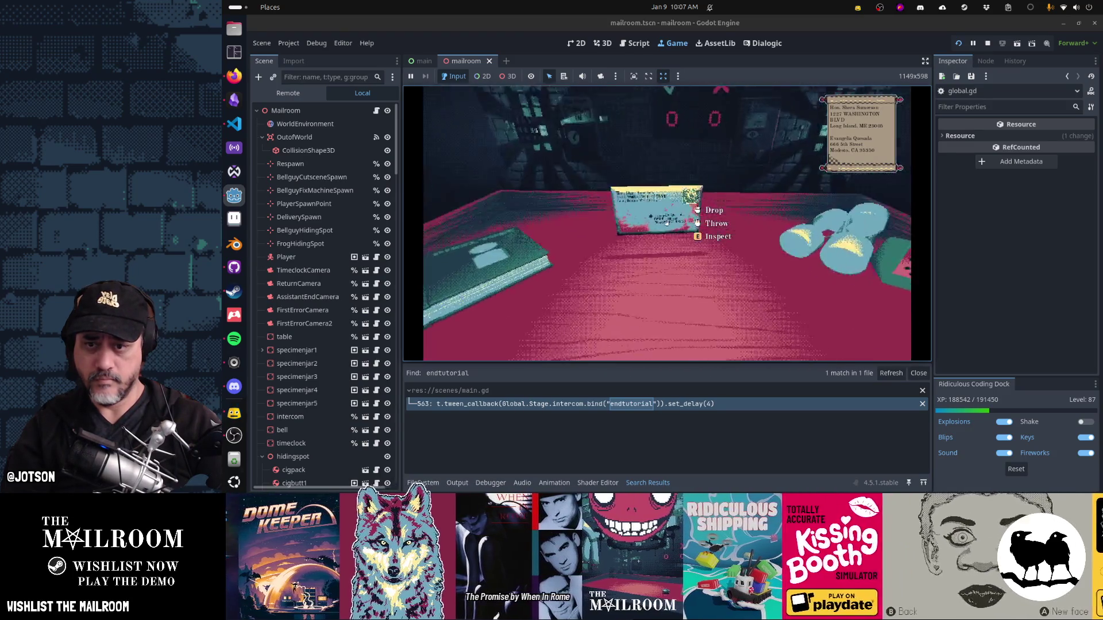
{"action": "key", "text": "e"}
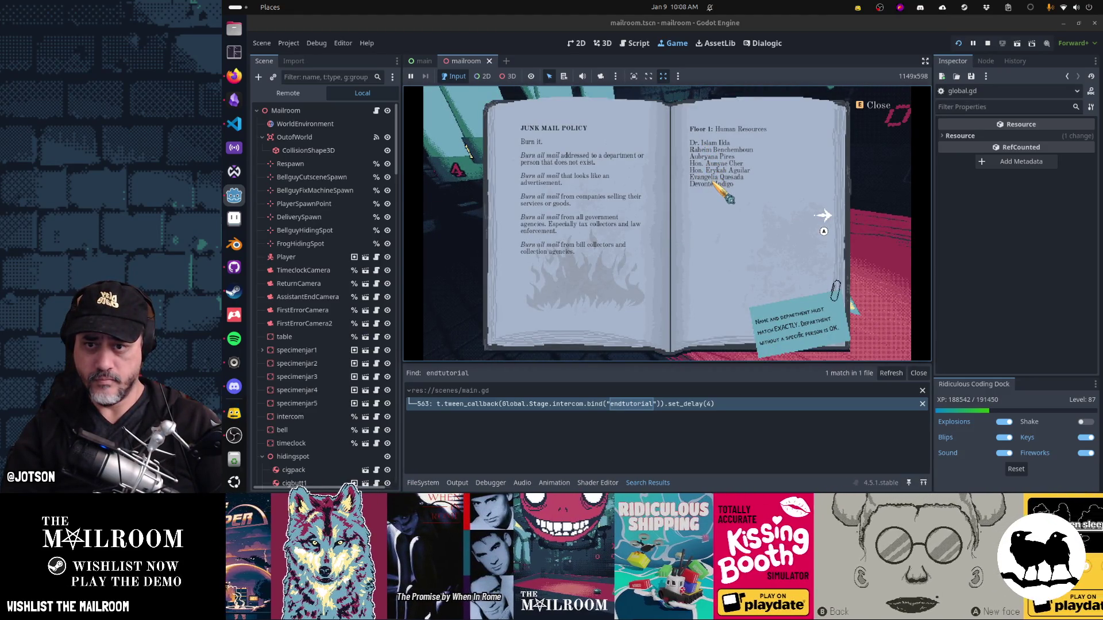
{"action": "key", "text": "e"}
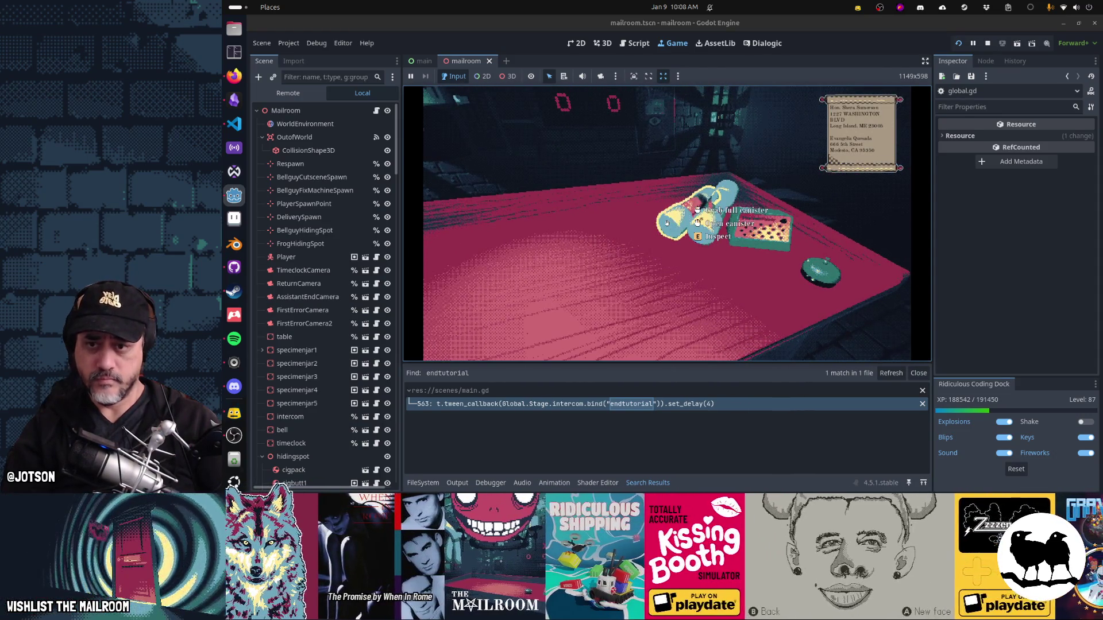
Step: Send the filled canister up the floor 1 tube and ring the table bell
{"action": "left_click", "coordinate": [666, 222]}
{"action": "left_click_drag", "start_coordinate": [666, 223], "coordinate": [666, 223]}
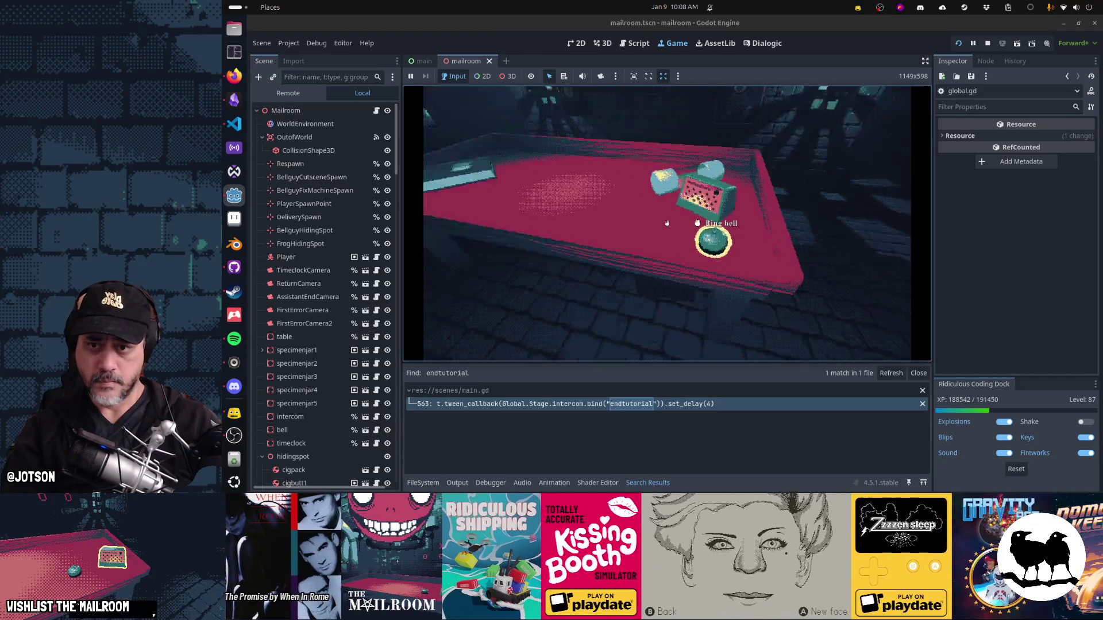
{"action": "left_click", "coordinate": [666, 223]}
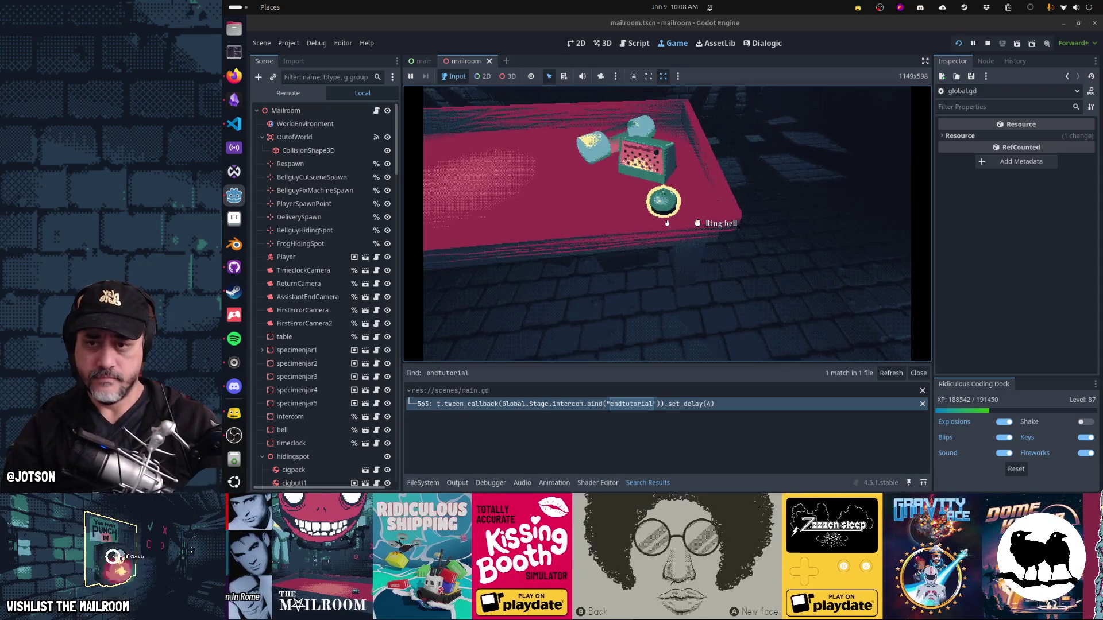
{"action": "left_click", "coordinate": [666, 223]}
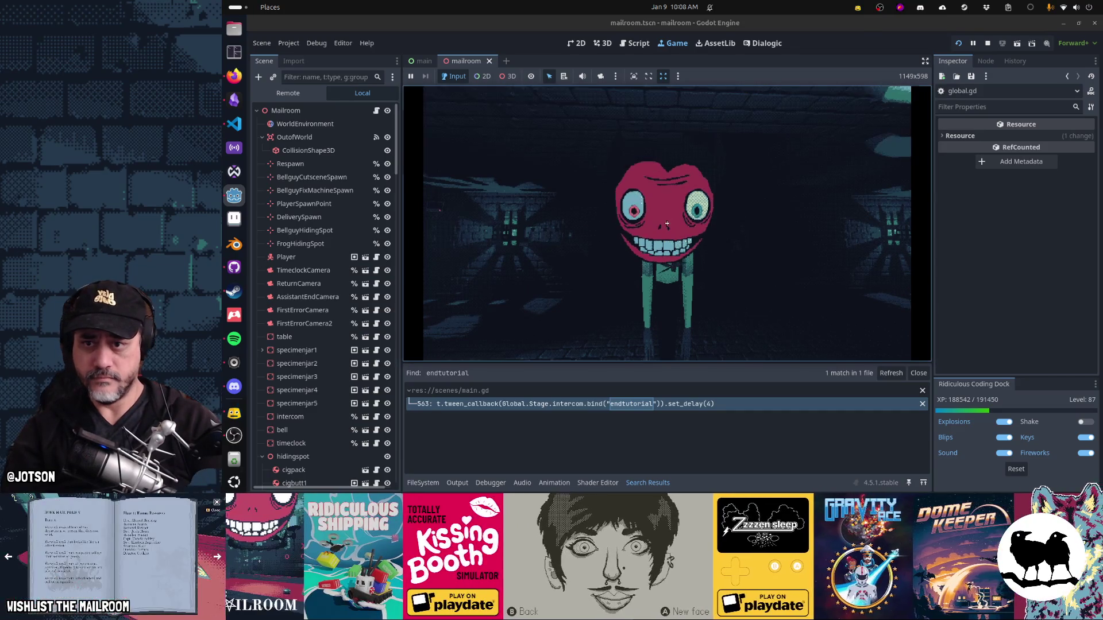
Step: Pause and resume the game, then ring the bell and drop the delivered package on the table
{"action": "key", "text": "grave"}
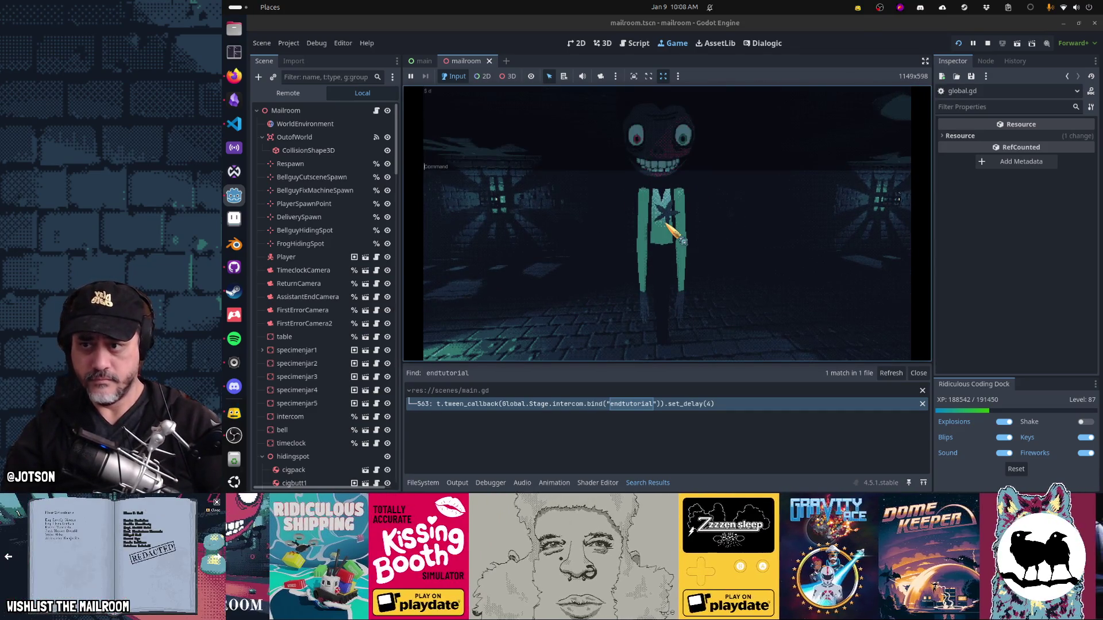
{"action": "key", "text": "Escape"}
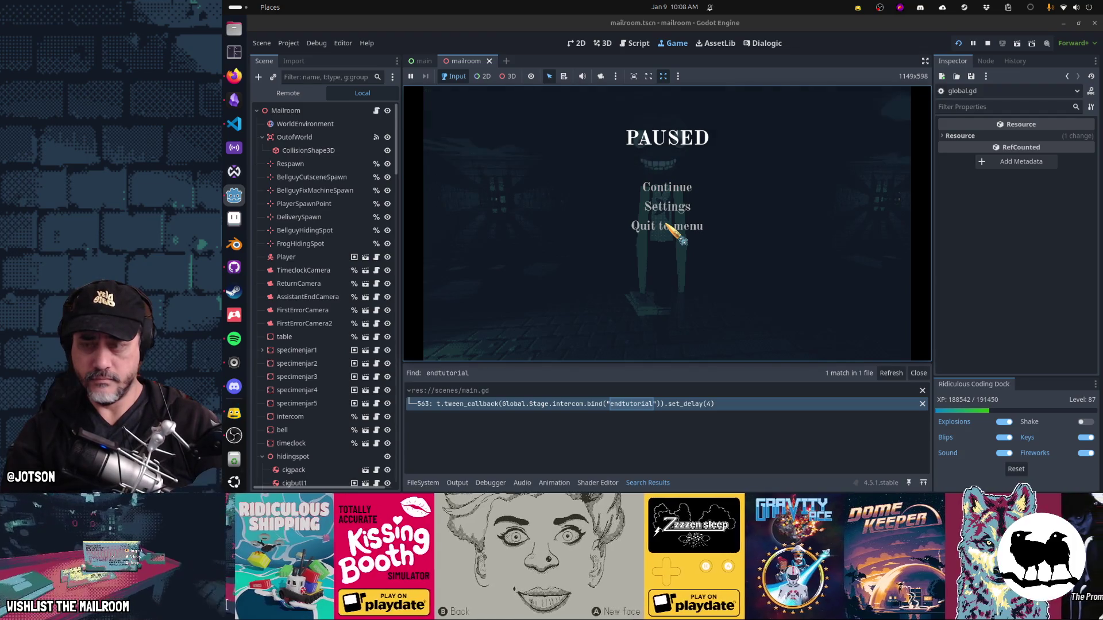
{"action": "key", "text": "Escape"}
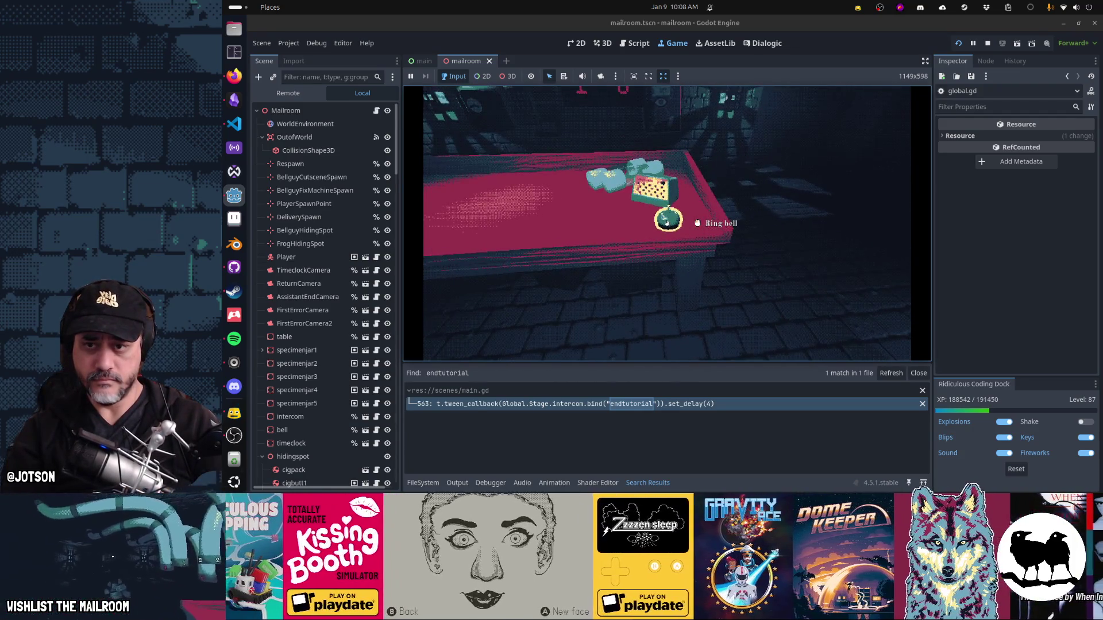
{"action": "left_click", "coordinate": [666, 223]}
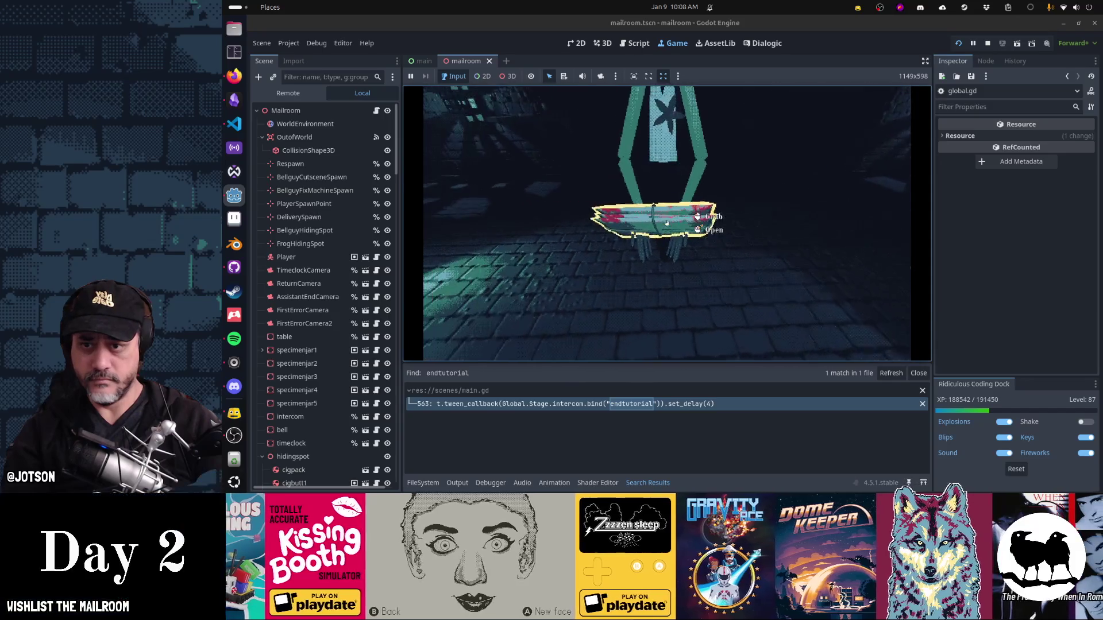
{"action": "left_click", "coordinate": [666, 223]}
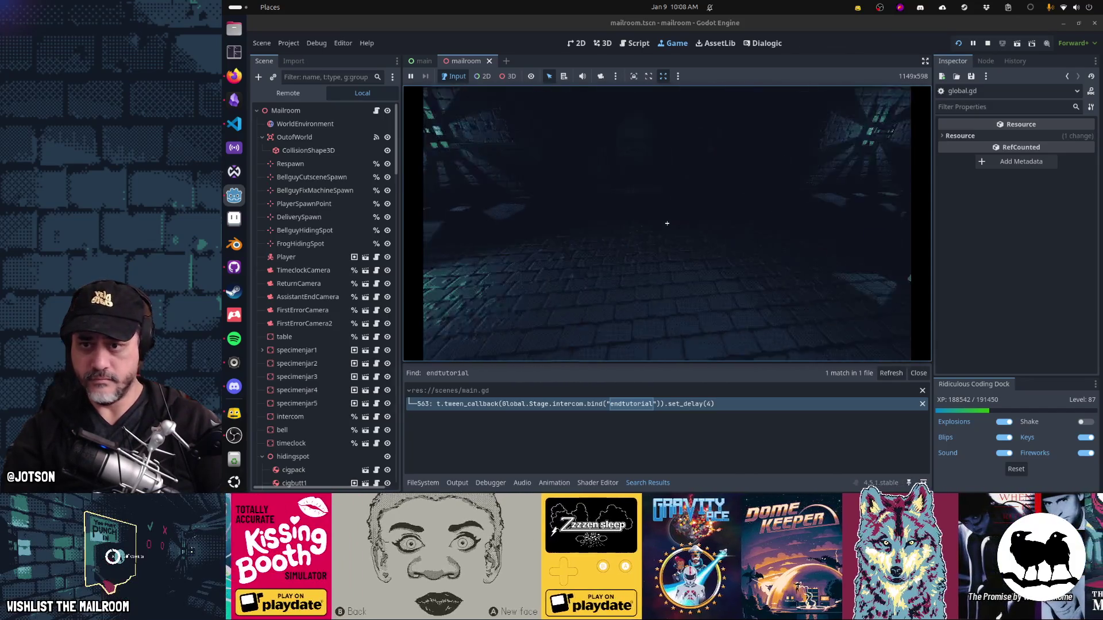
{"action": "left_click", "coordinate": [666, 223]}
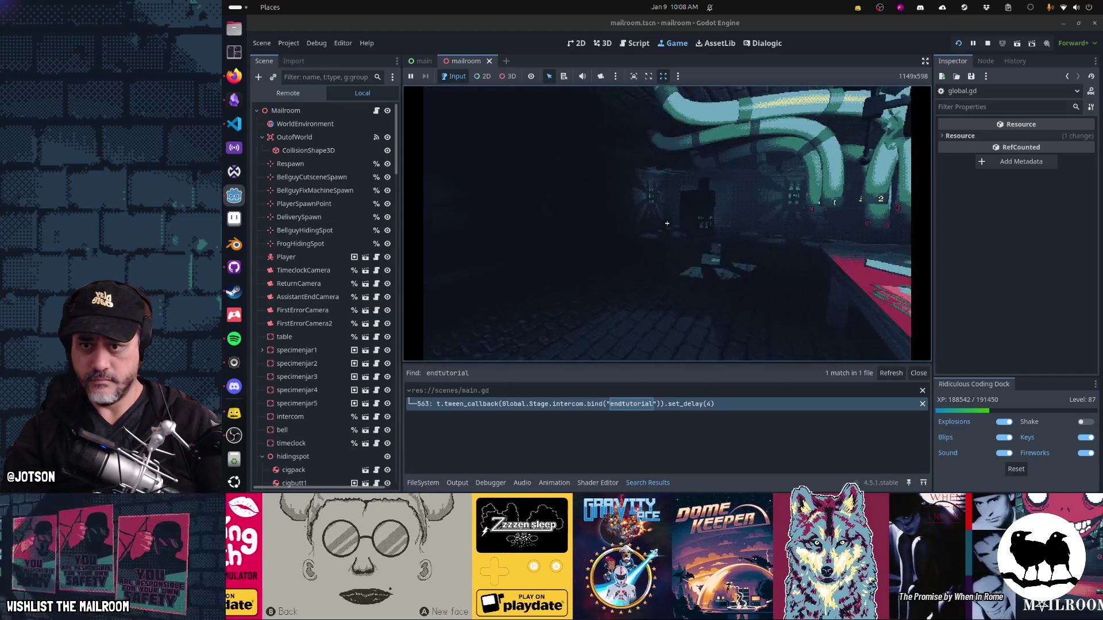
{"action": "left_click", "coordinate": [667, 223]}
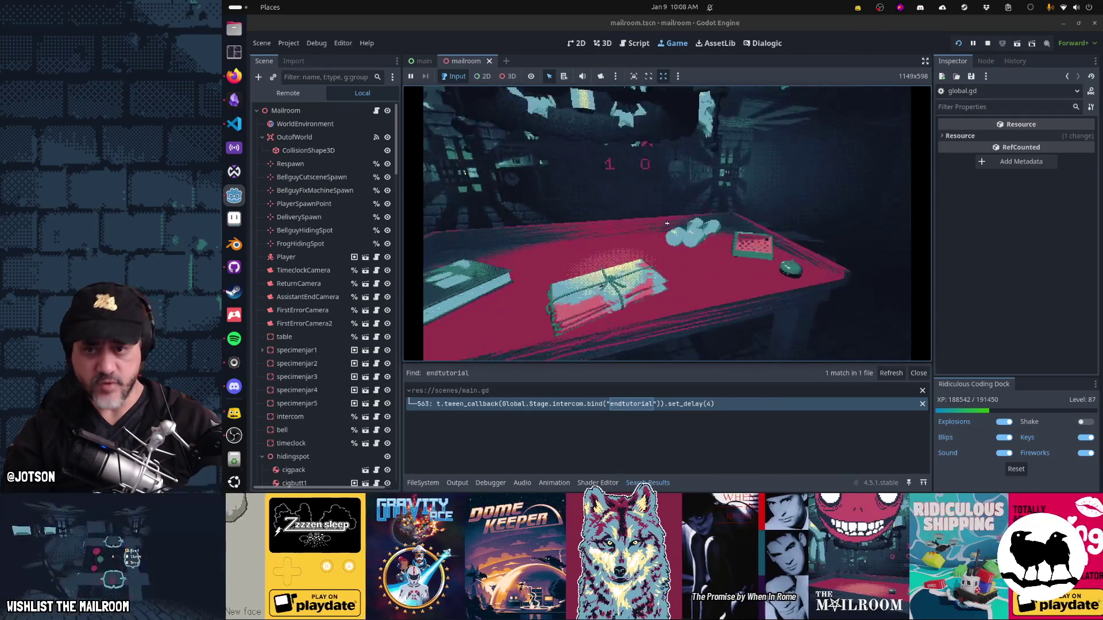
Step: Answer the intercom, ring the bell once more, then stop the game and reopen main.gd
{"action": "left_click", "coordinate": [696, 223]}
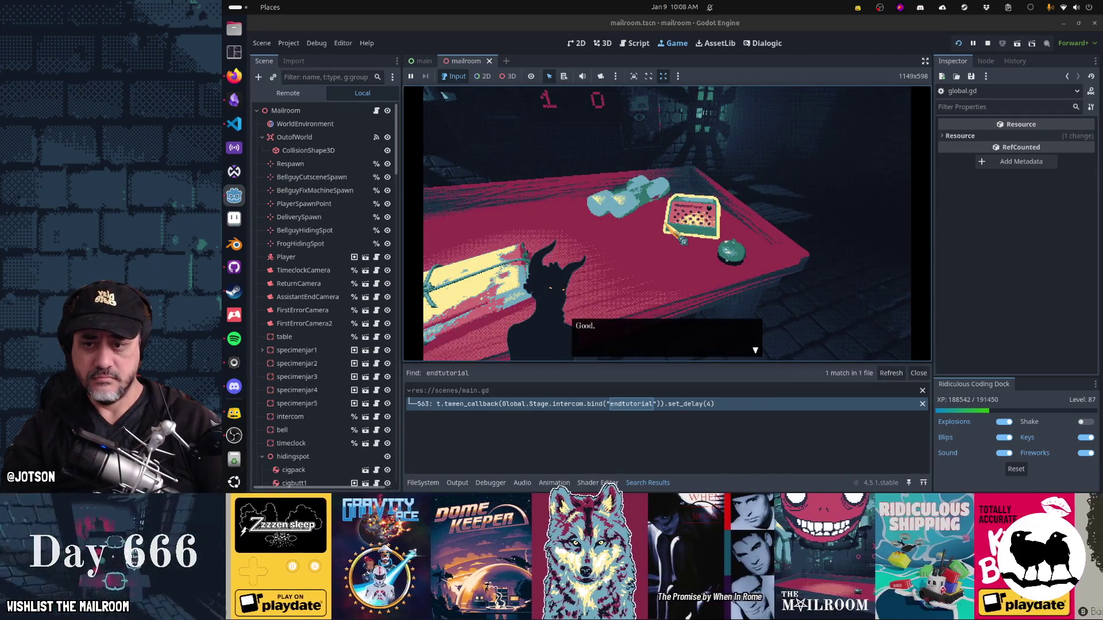
{"action": "left_click", "coordinate": [682, 240]}
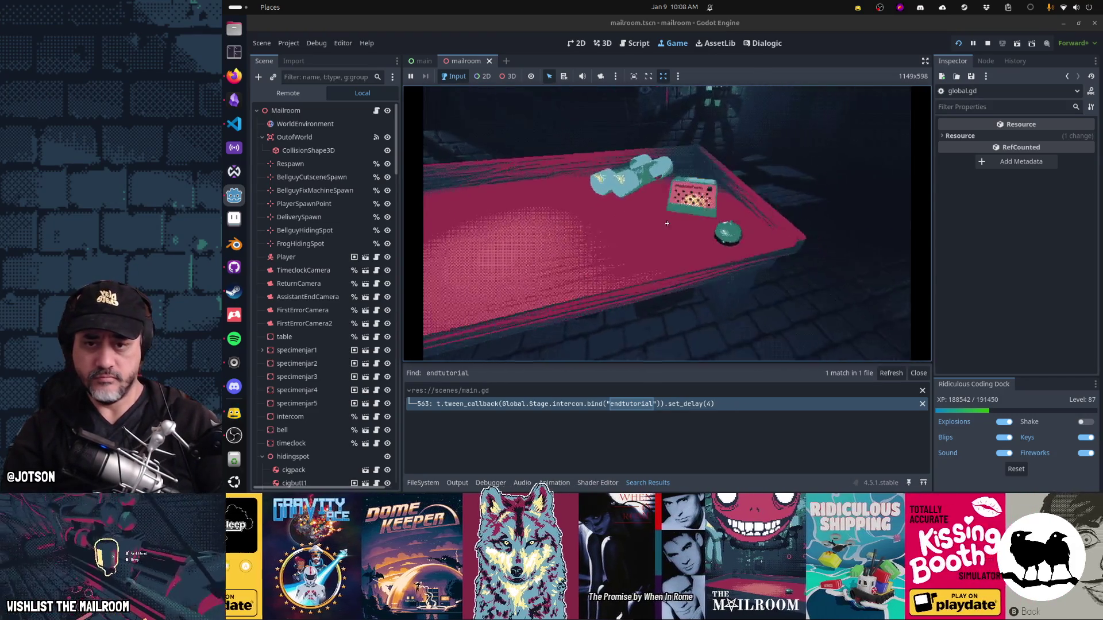
{"action": "left_click", "coordinate": [697, 222]}
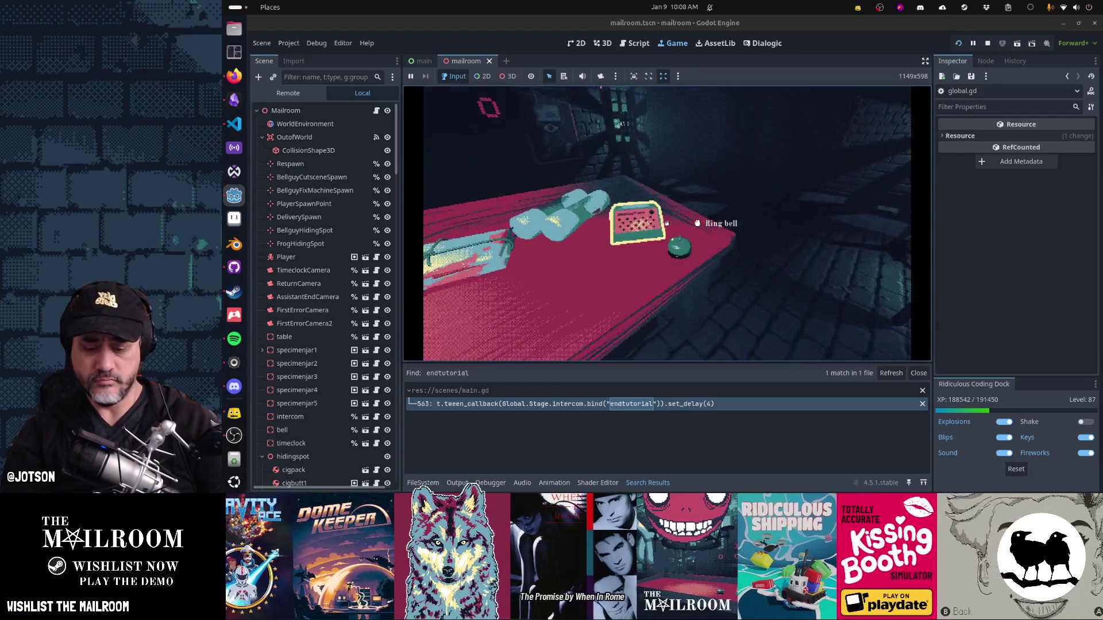
{"action": "key", "text": "F8"}
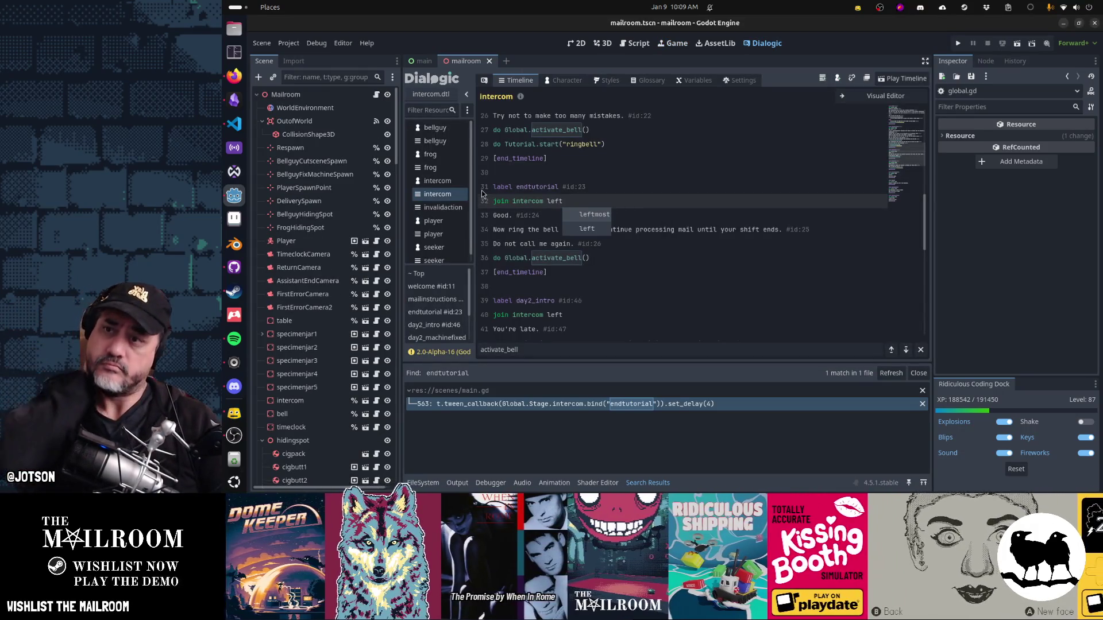
{"action": "left_click", "coordinate": [627, 45]}
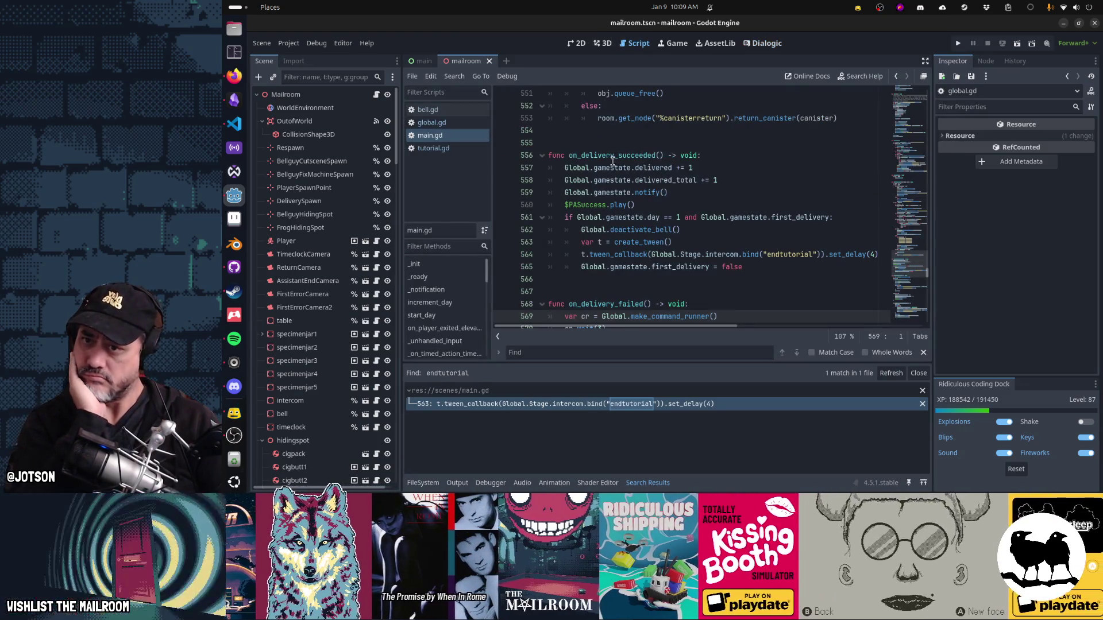
{"action": "left_click", "coordinate": [612, 157]}
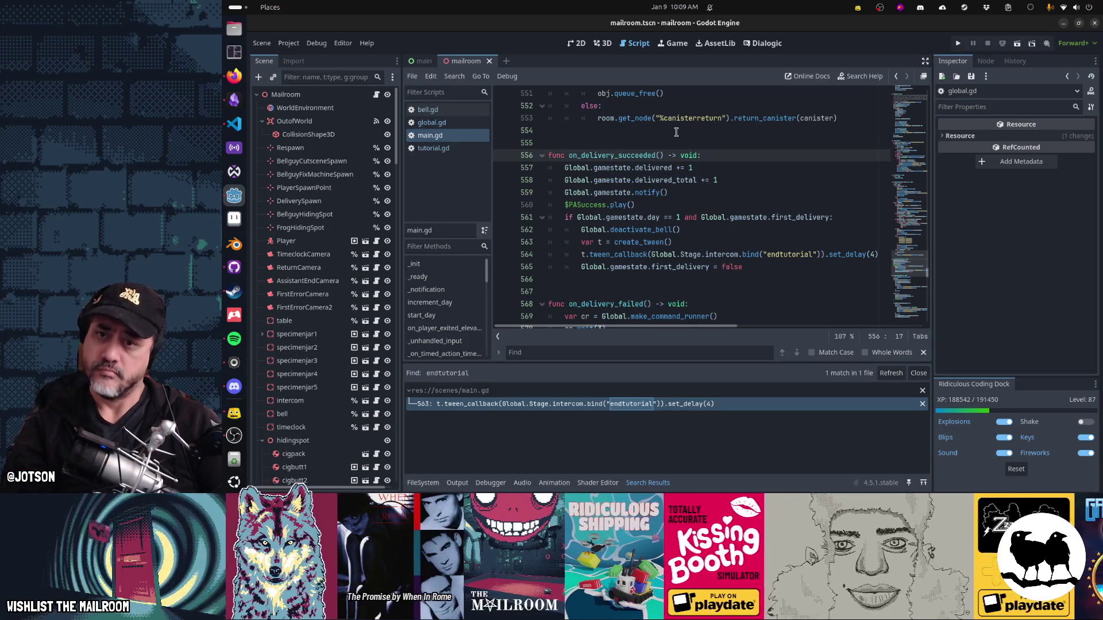
{"action": "double_click", "coordinate": [612, 156]}
{"action": "scroll", "coordinate": [676, 132], "scroll_direction": "up", "scroll_amount": 15}
{"action": "scroll", "coordinate": [735, 206], "scroll_direction": "up", "scroll_amount": 3}
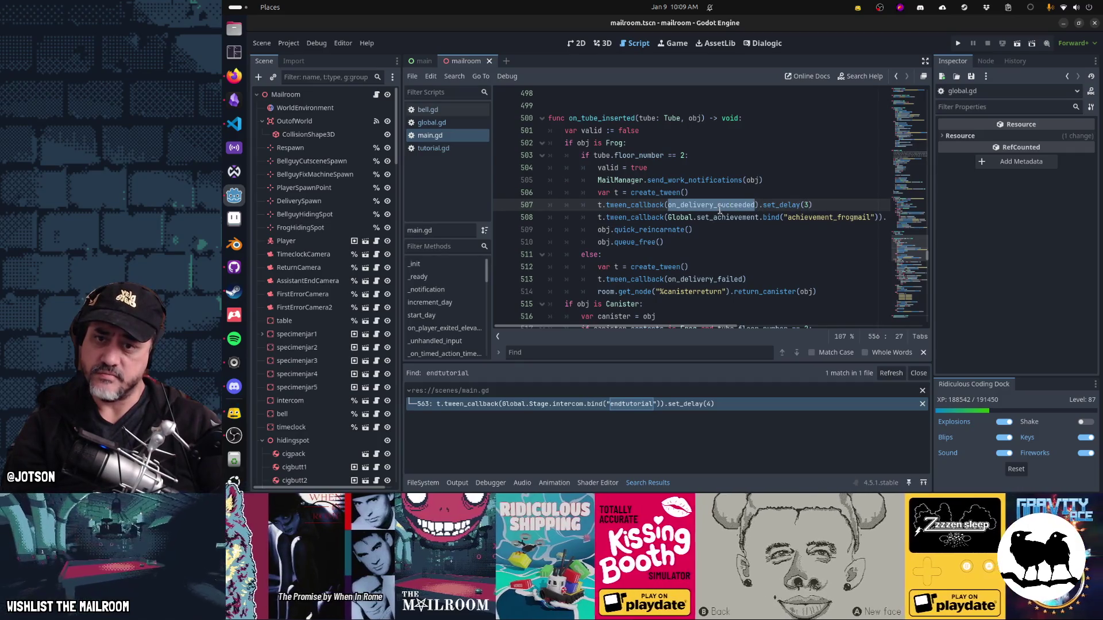
{"action": "mouse_move", "coordinate": [720, 210]}
{"action": "key", "text": "Escape"}
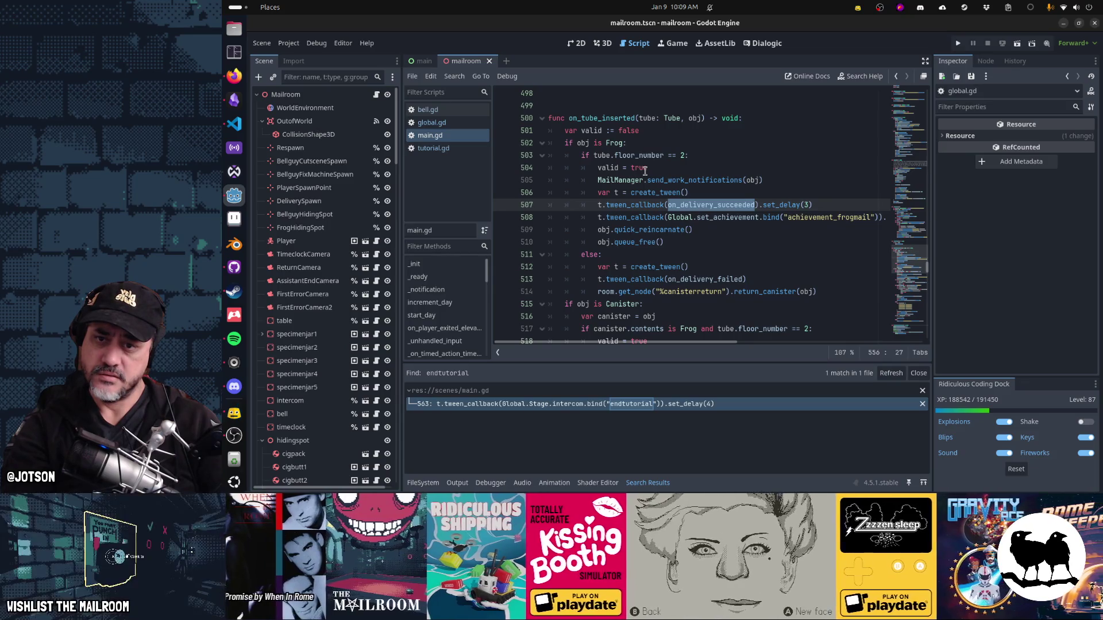
{"action": "scroll", "coordinate": [644, 171], "scroll_direction": "down", "scroll_amount": 7}
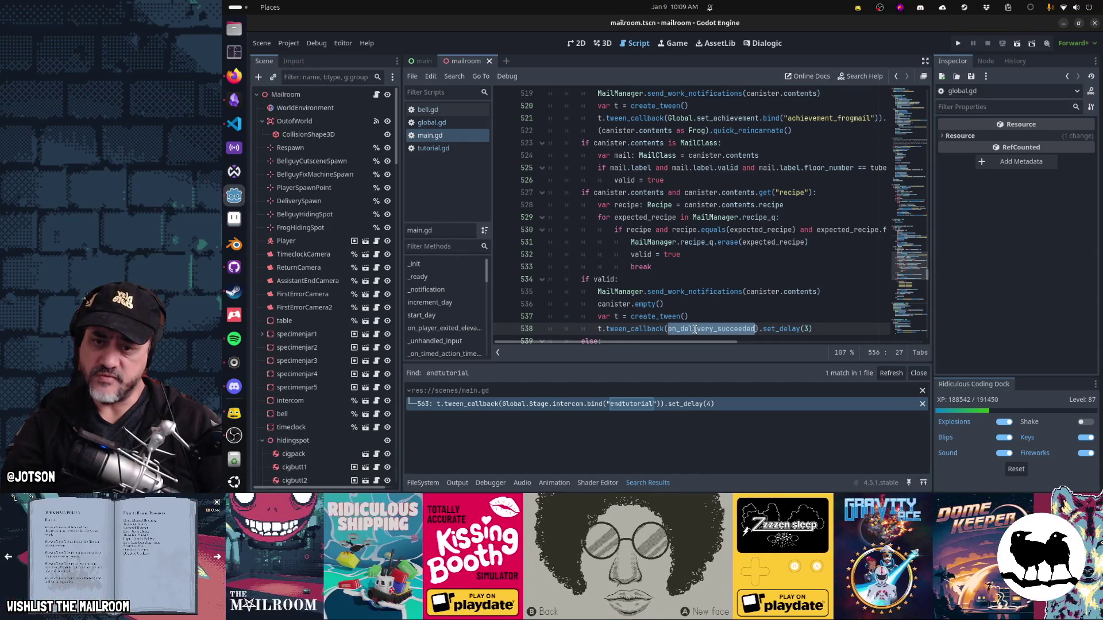
{"action": "double_click", "coordinate": [695, 328]}
{"action": "scroll", "coordinate": [713, 328], "scroll_direction": "down", "scroll_amount": 6}
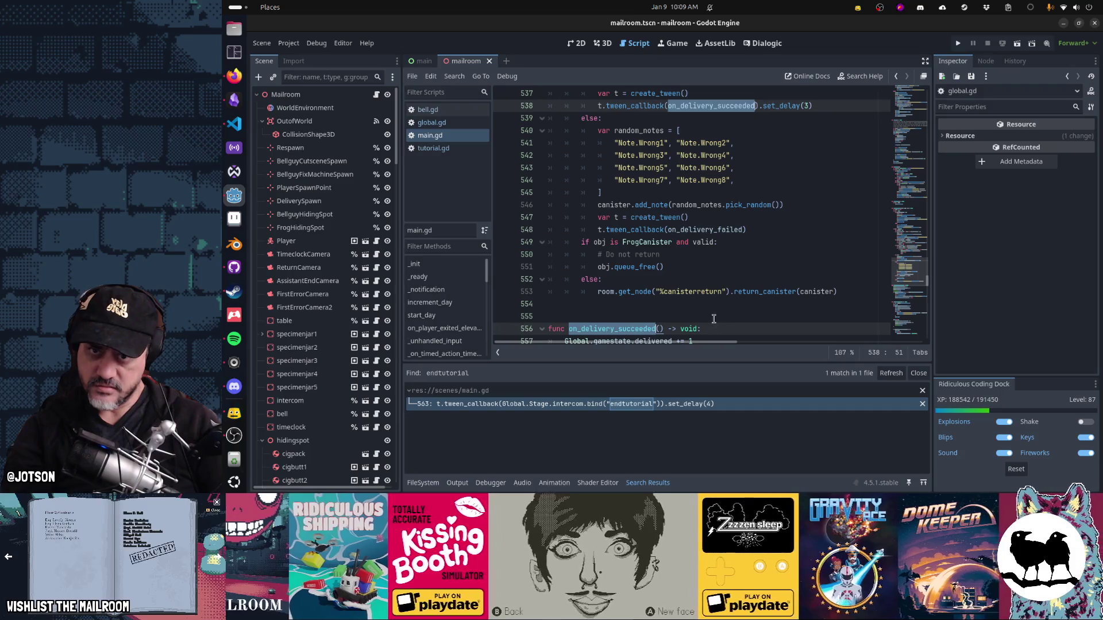
{"action": "scroll", "coordinate": [713, 315], "scroll_direction": "down", "scroll_amount": 3}
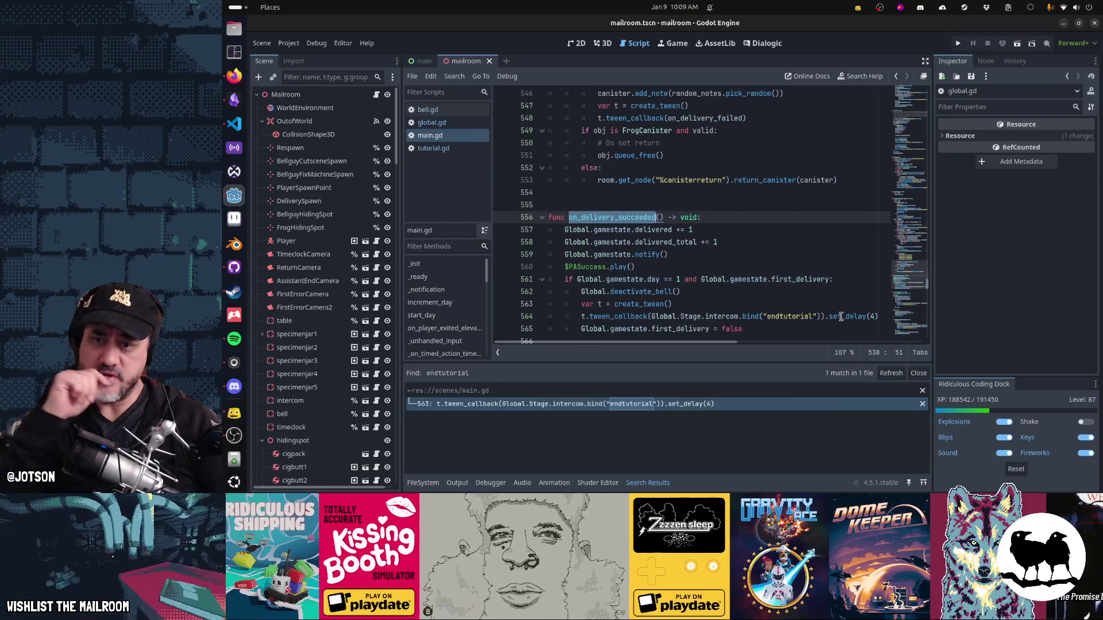
{"action": "mouse_move", "coordinate": [840, 316]}
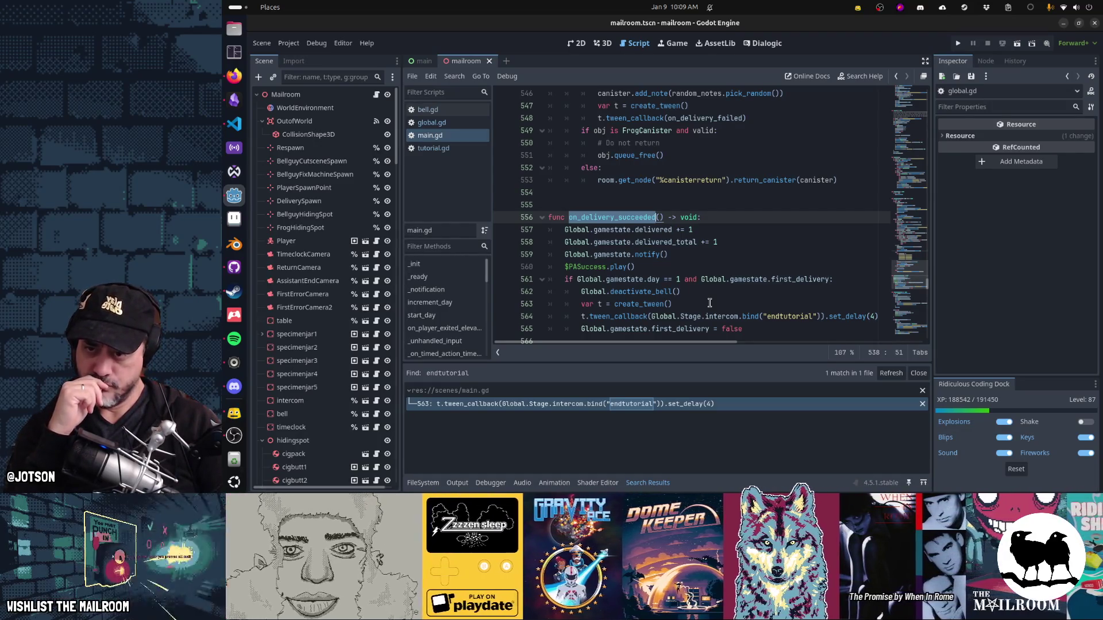
Step: Cut the first-delivery if block (lines 561–565) out of on_delivery_succeeded
{"action": "left_click", "coordinate": [711, 283]}
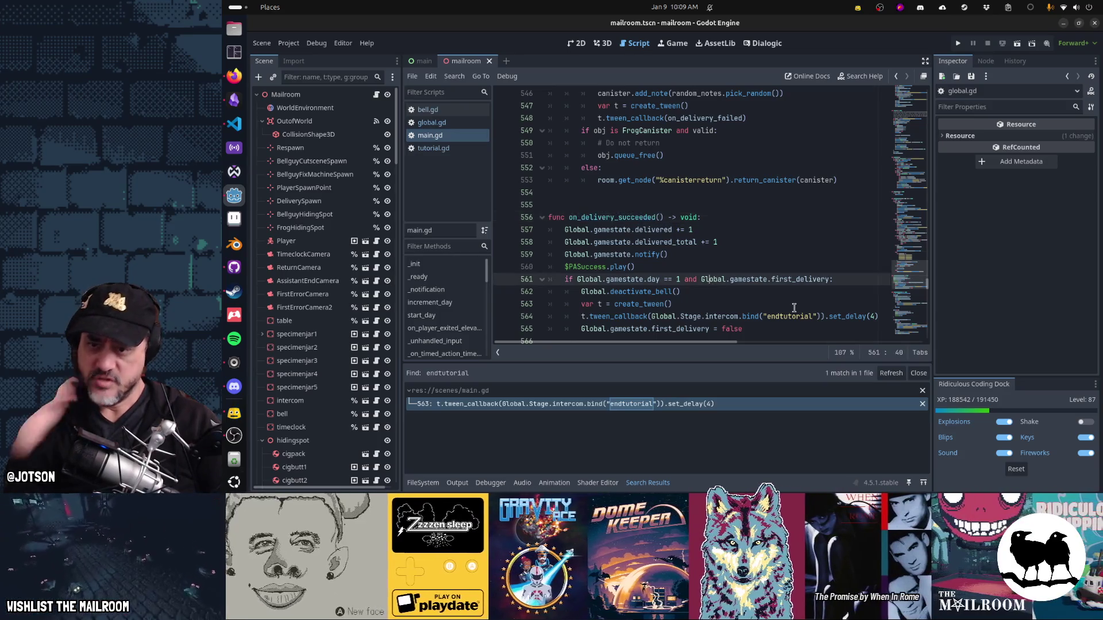
{"action": "key", "text": "shift+Down"}
{"action": "key", "text": "shift+Down"}
{"action": "key", "text": "shift+Down"}
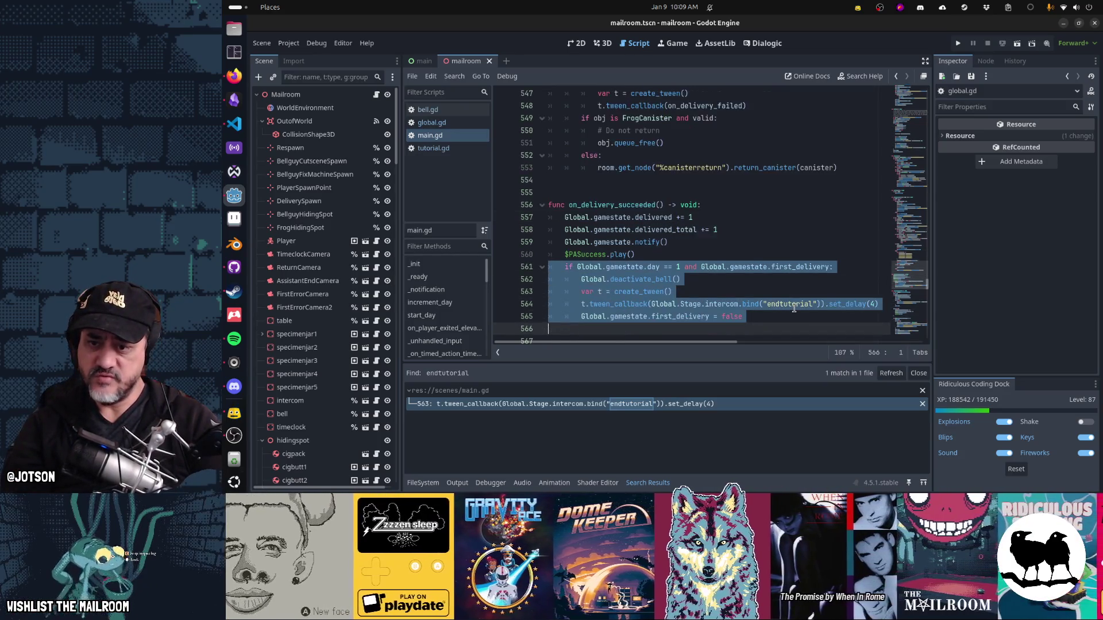
{"action": "key", "text": "ctrl+x"}
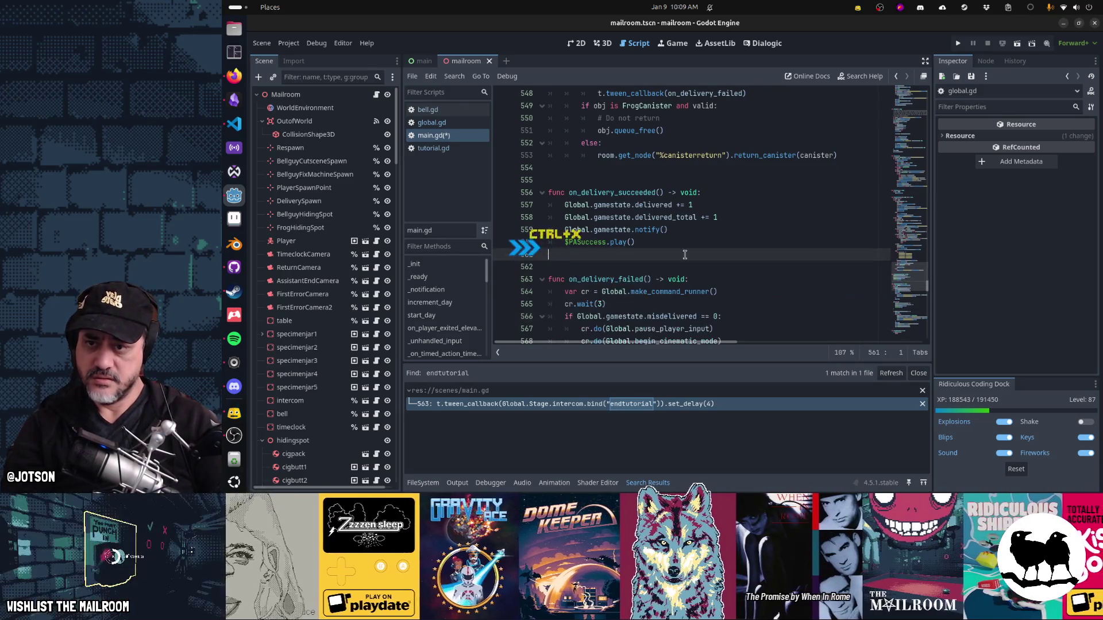
Step: Paste the block at line 538 in on_tube_inserted's valid-canister branch, before the success callback
{"action": "double_click", "coordinate": [612, 192]}
{"action": "key", "text": "Page_Up"}
{"action": "key", "text": "Page_Up"}
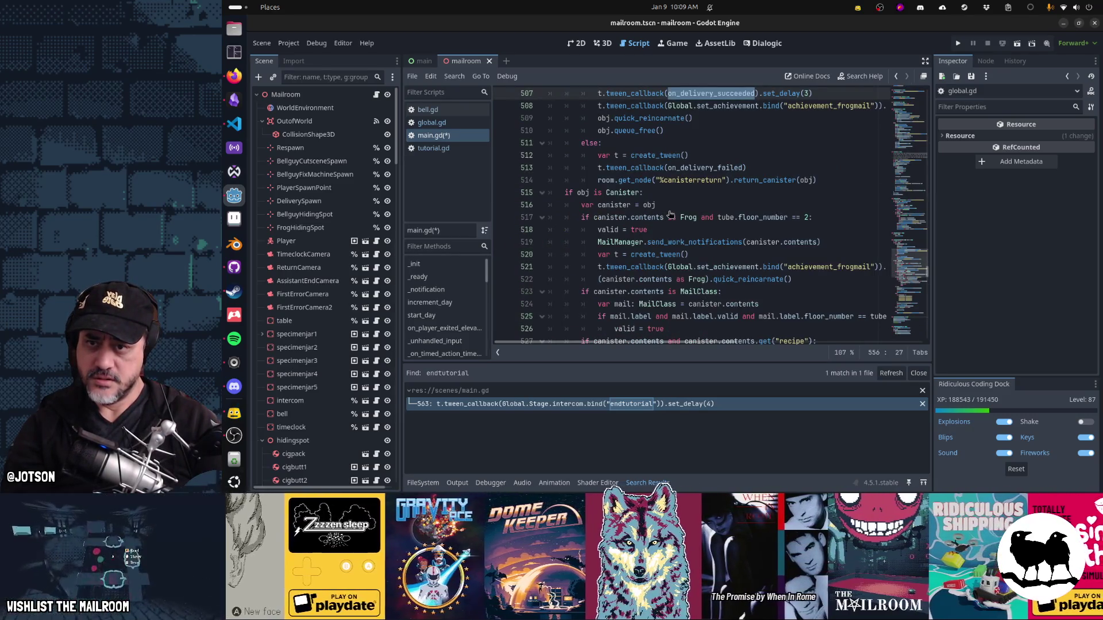
{"action": "scroll", "coordinate": [691, 237], "scroll_direction": "up", "scroll_amount": 3}
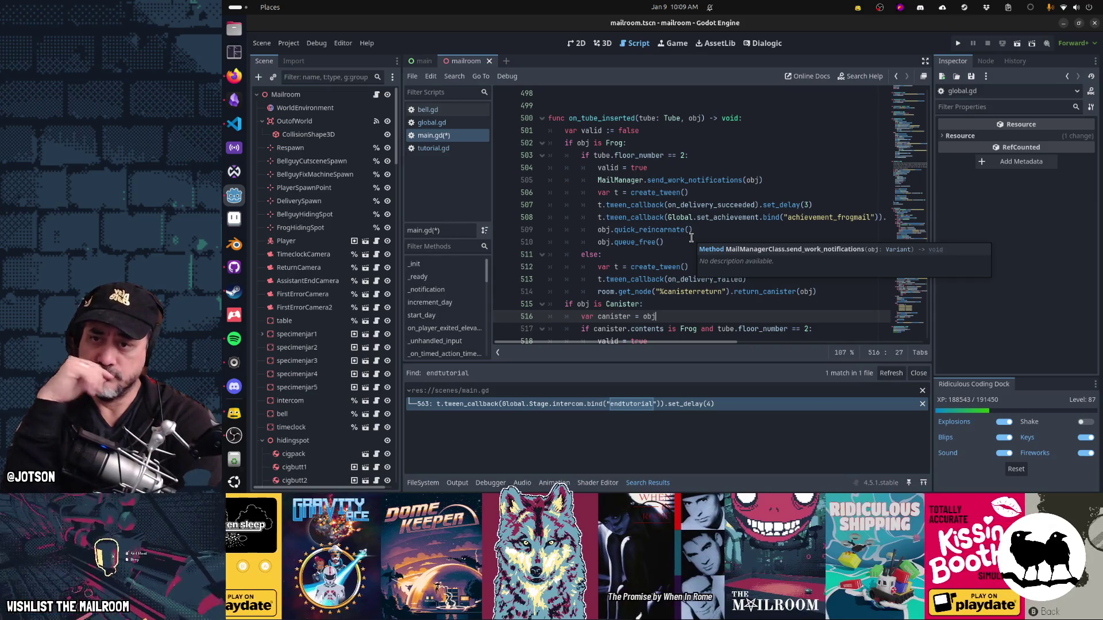
{"action": "key", "text": "Home"}
{"action": "key", "text": "Home"}
{"action": "key", "text": "Up"}
{"action": "key", "text": "Up"}
{"action": "key", "text": "Up"}
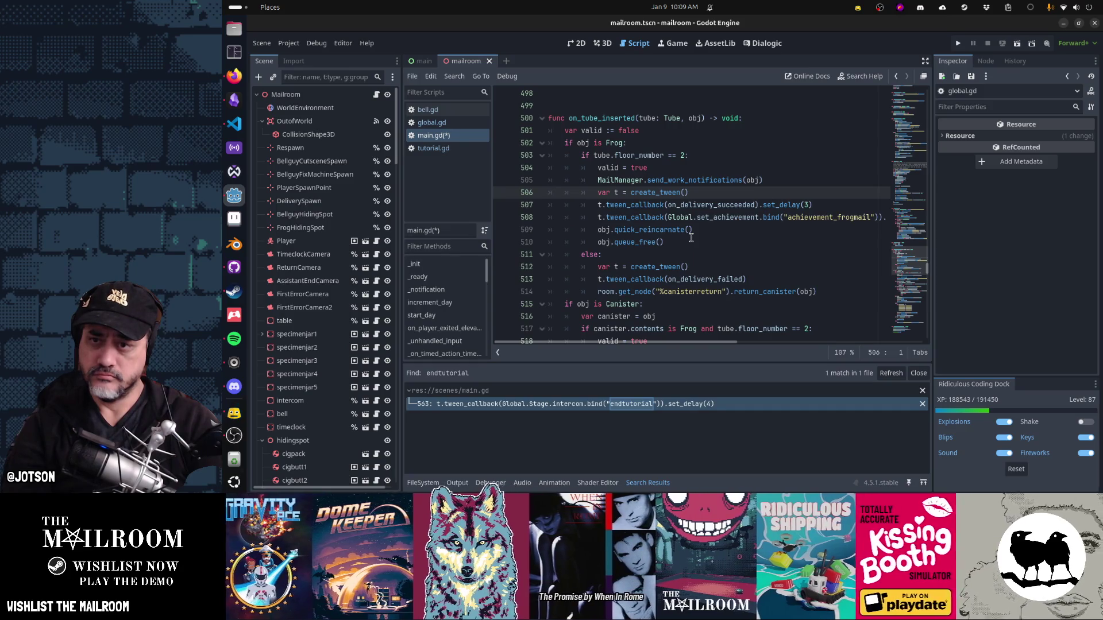
{"action": "key", "text": "Down"}
{"action": "key", "text": "Down"}
{"action": "key", "text": "Down"}
{"action": "scroll", "coordinate": [691, 238], "scroll_direction": "down", "scroll_amount": 3}
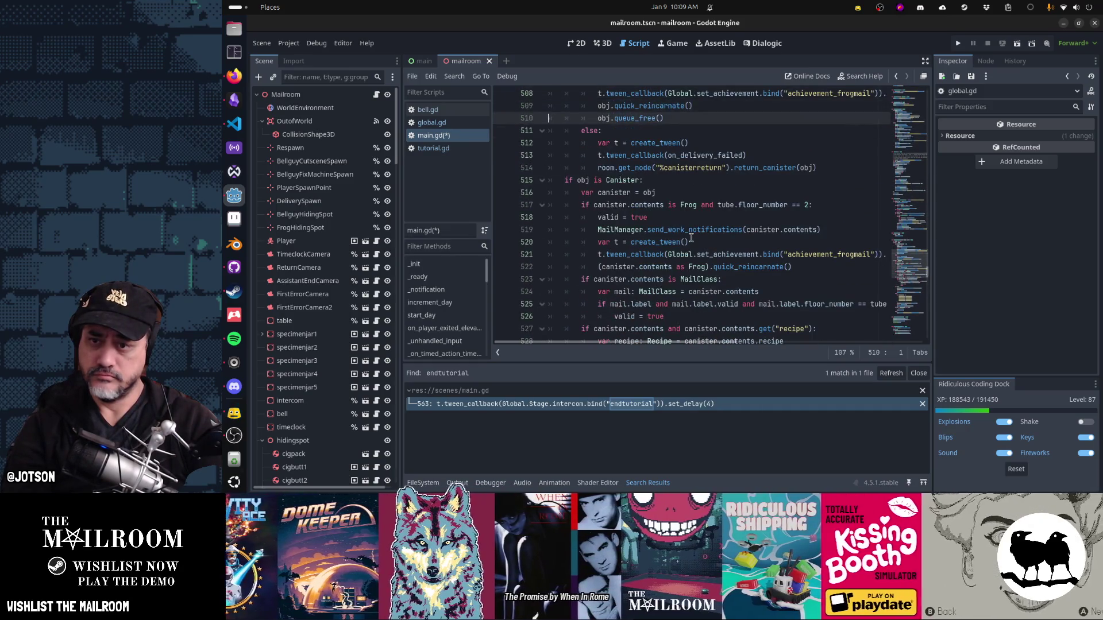
{"action": "key", "text": "ctrl+Down"}
{"action": "key", "text": "ctrl+Down"}
{"action": "key", "text": "ctrl+Down"}
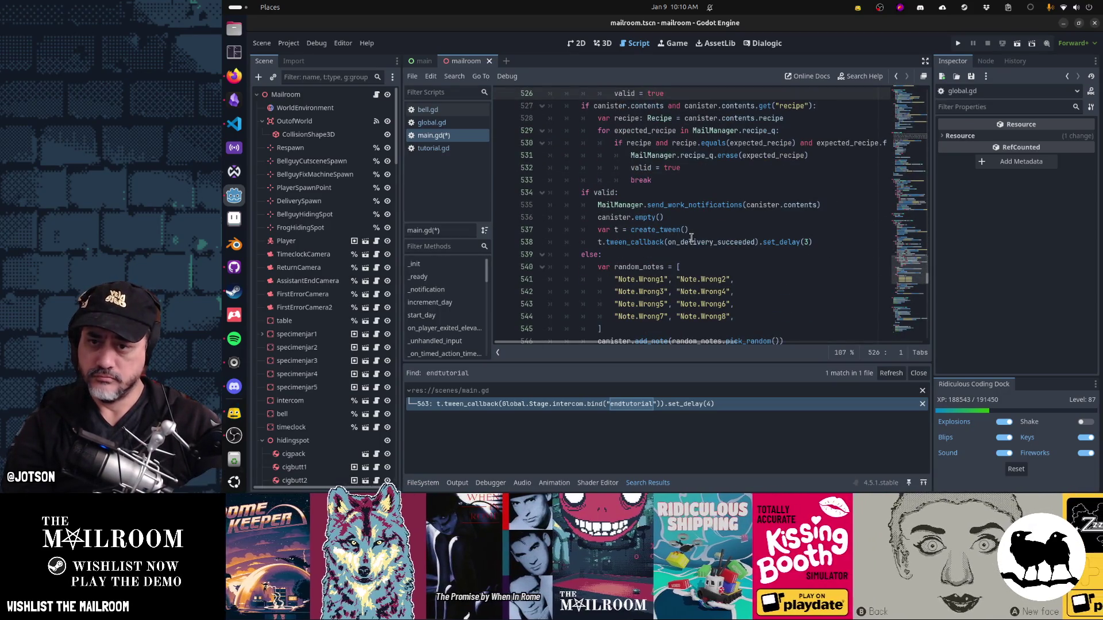
{"action": "scroll", "coordinate": [691, 238], "scroll_direction": "up", "scroll_amount": 5}
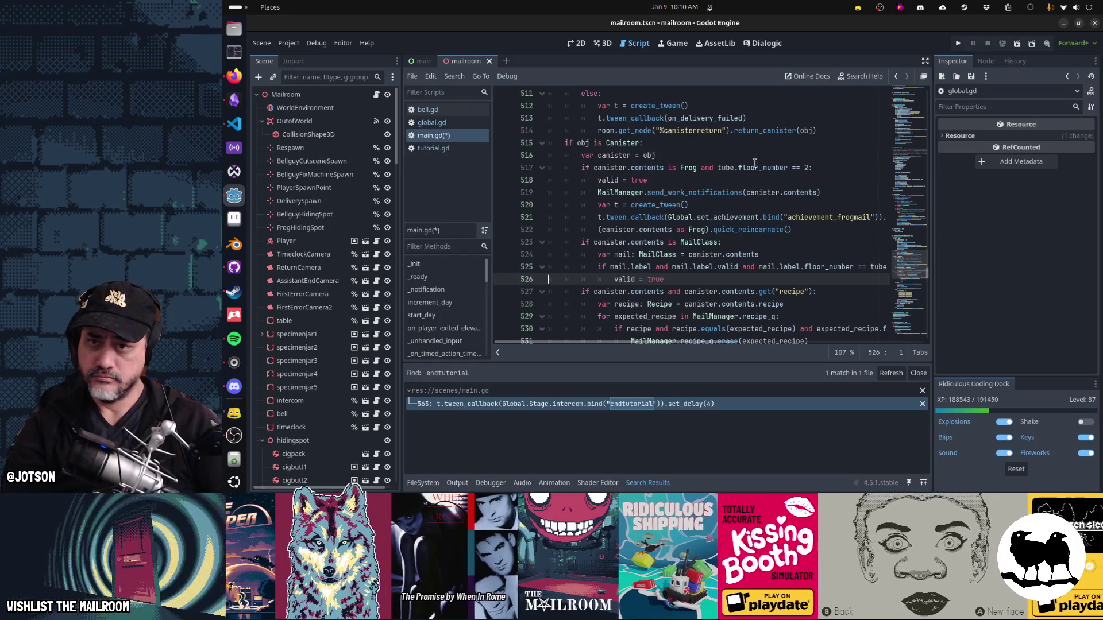
{"action": "scroll", "coordinate": [756, 164], "scroll_direction": "down", "scroll_amount": 4}
{"action": "scroll", "coordinate": [754, 165], "scroll_direction": "down", "scroll_amount": 2}
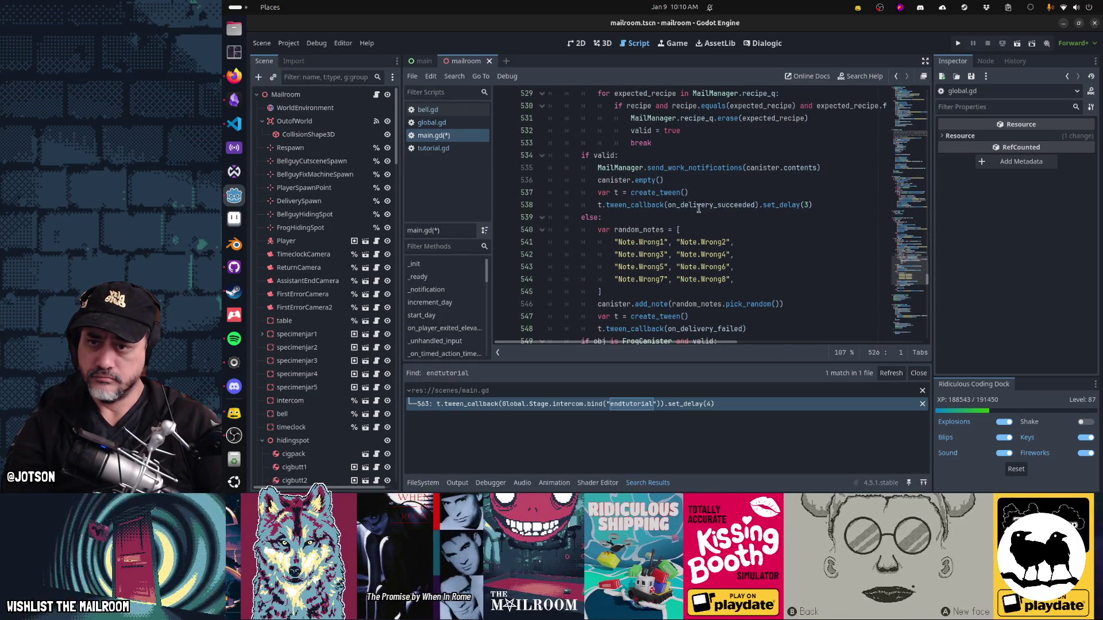
{"action": "left_click", "coordinate": [716, 205]}
{"action": "key", "text": "ctrl+v"}
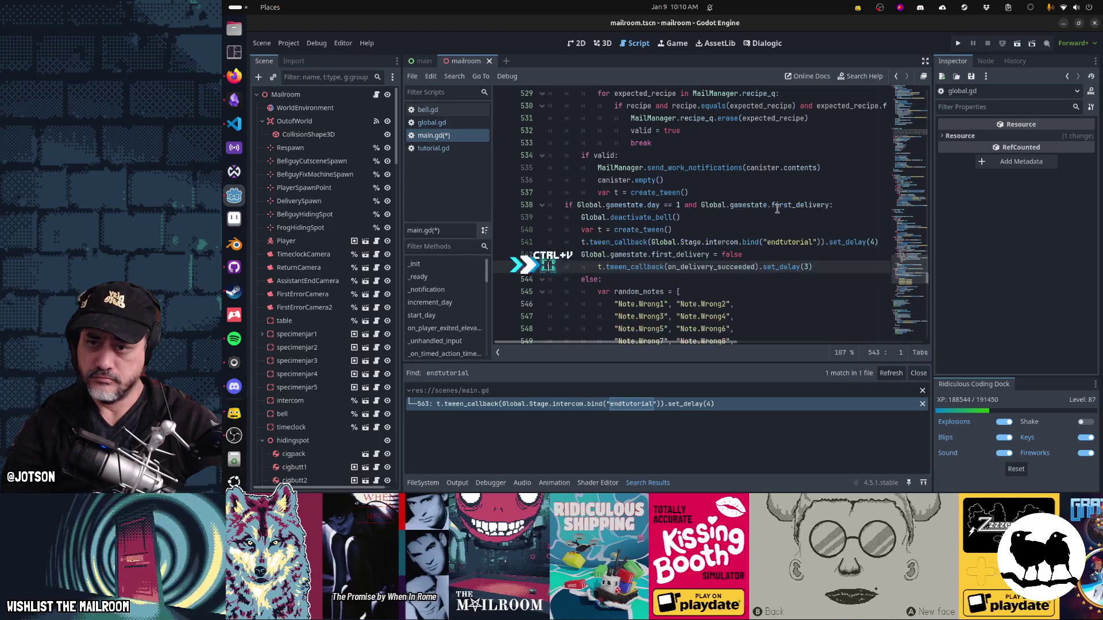
Step: Indent the pasted block and delete the duplicate 'var t = create_tween()' line
{"action": "key", "text": "shift+Up"}
{"action": "key", "text": "shift+Up"}
{"action": "key", "text": "shift+Up"}
{"action": "key", "text": "Tab"}
{"action": "key", "text": "Tab"}
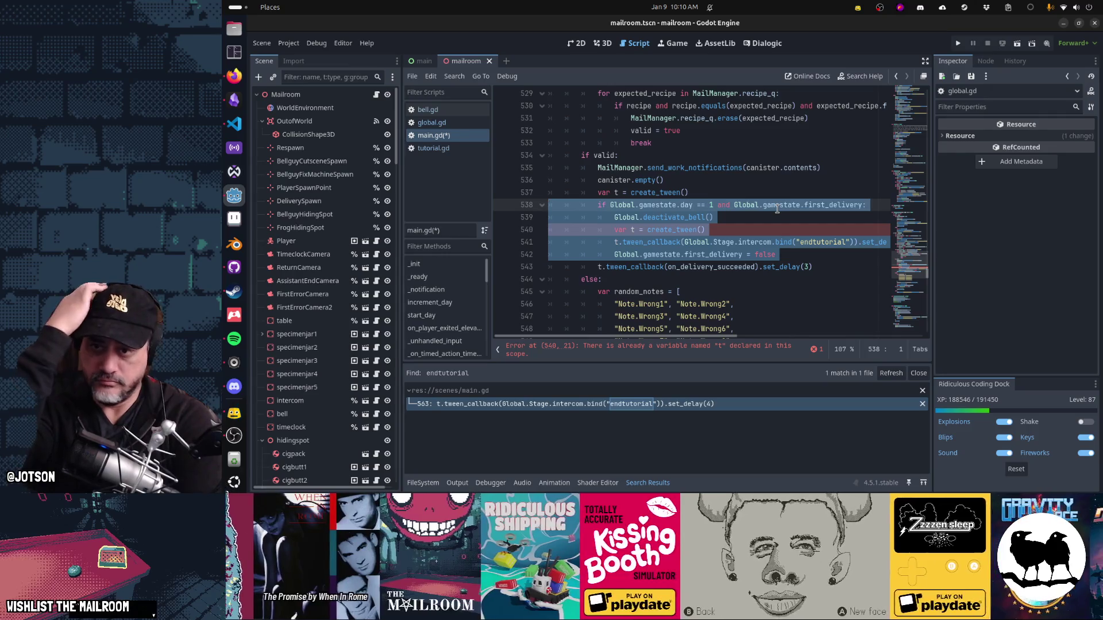
{"action": "key", "text": "Down"}
{"action": "key", "text": "Down"}
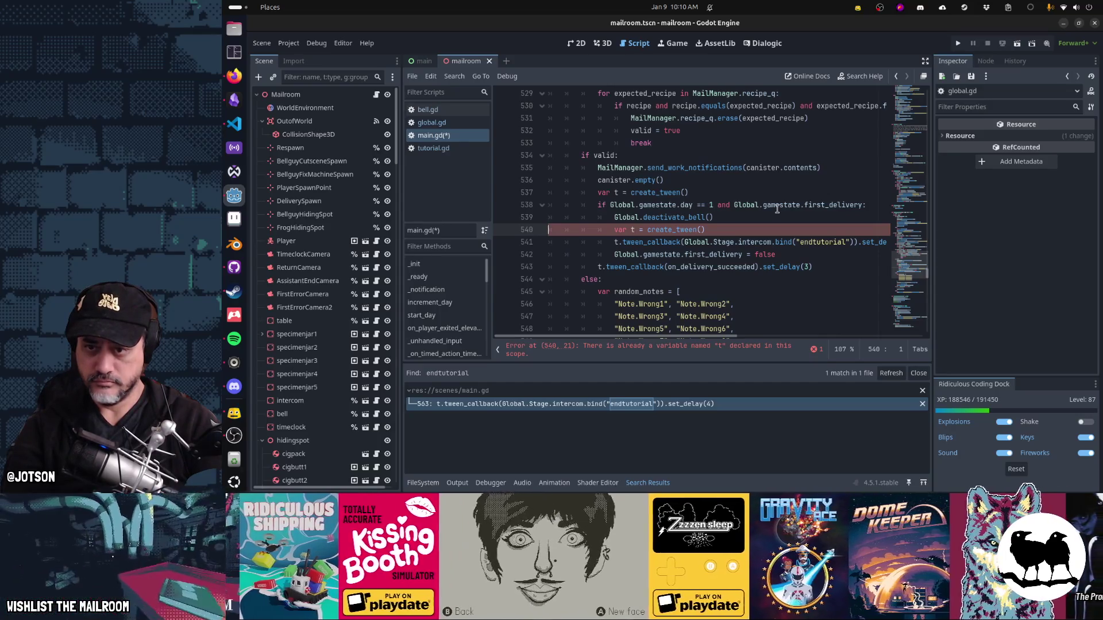
{"action": "key", "text": "ctrl+shift+k"}
{"action": "key", "text": "Up"}
{"action": "key", "text": "Up"}
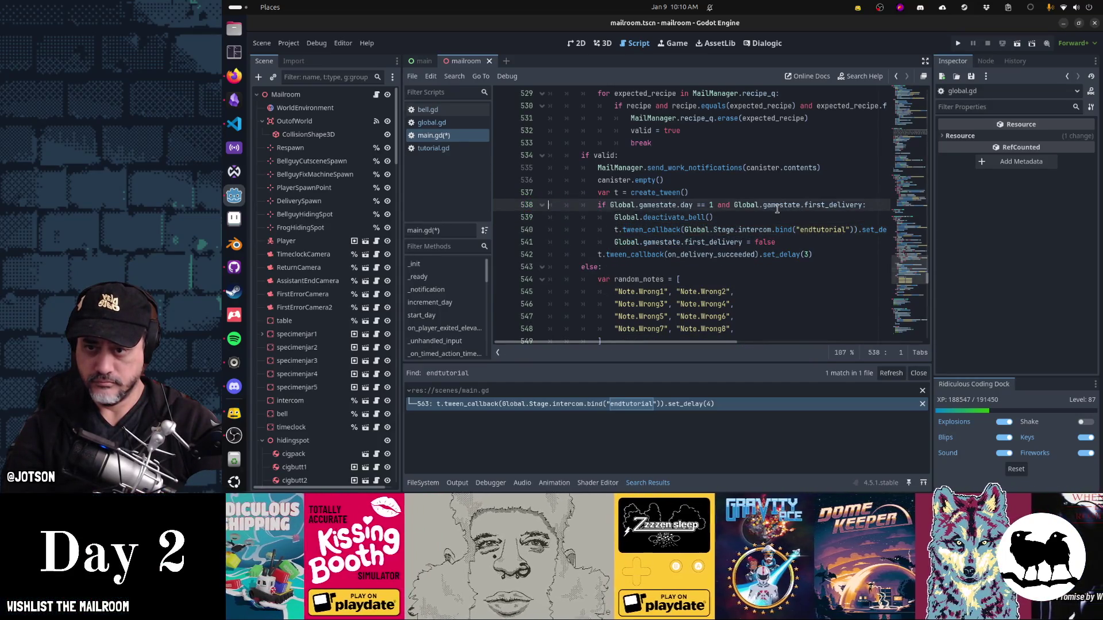
Step: Move the first-delivery block below the tween_callback line
{"action": "key", "text": "shift+Down"}
{"action": "key", "text": "shift+Down"}
{"action": "key", "text": "shift+Down"}
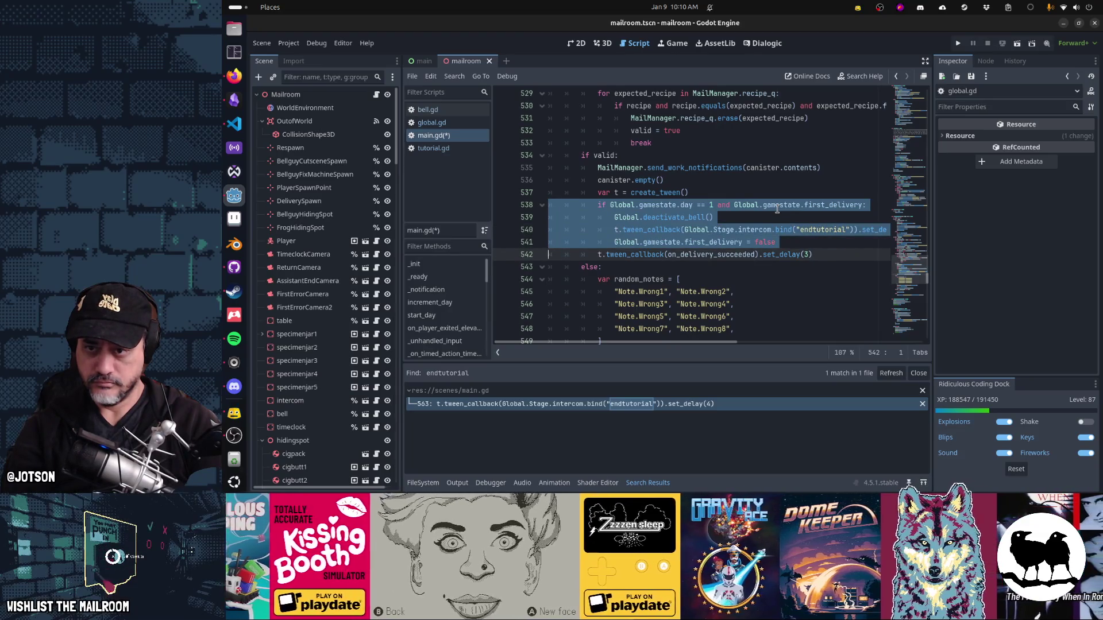
{"action": "key", "text": "ctrl+x"}
{"action": "key", "text": "Down"}
{"action": "key", "text": "ctrl+v"}
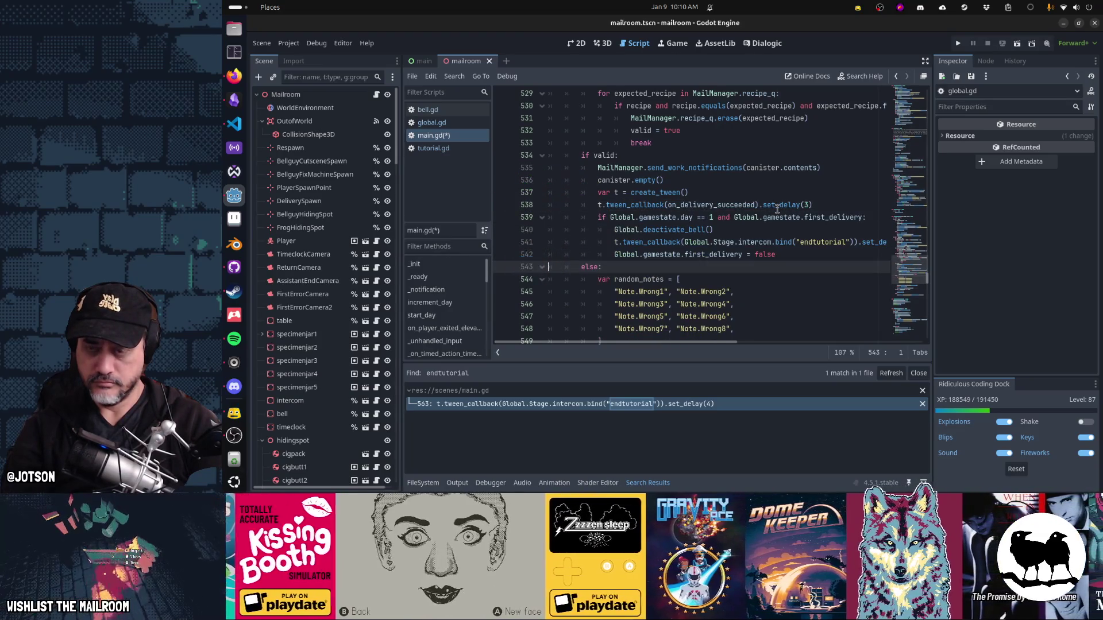
{"action": "key", "text": "Up"}
{"action": "key", "text": "Up"}
{"action": "key", "text": "Up"}
{"action": "key", "text": "Down"}
{"action": "key", "text": "Down"}
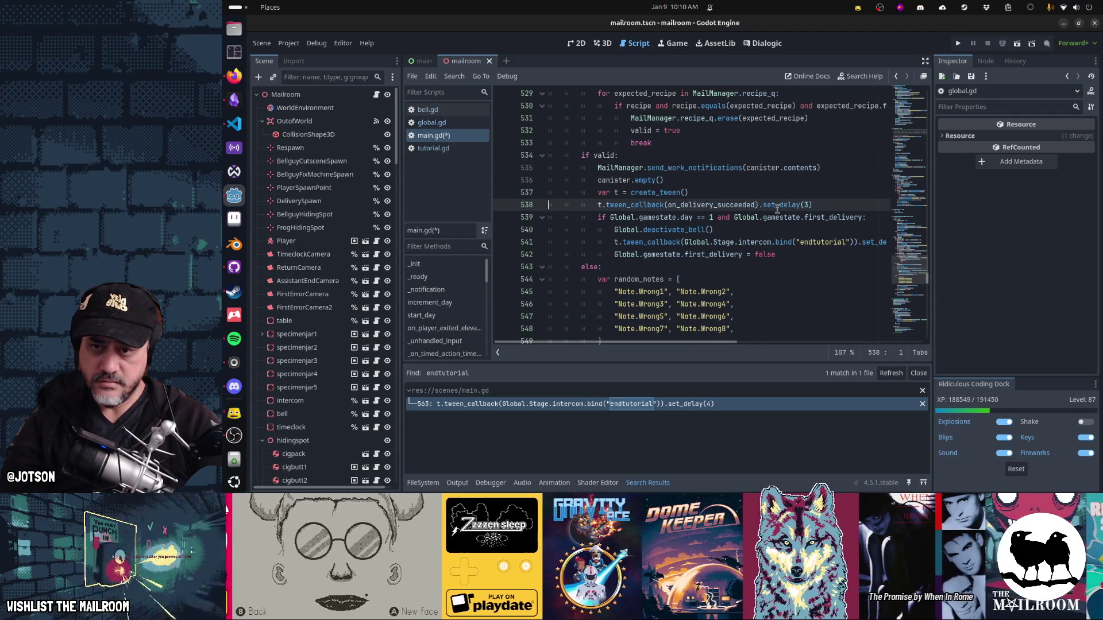
Step: Check the moved block's lines and intercom delay, save main.gd and run the game
{"action": "key", "text": "Down"}
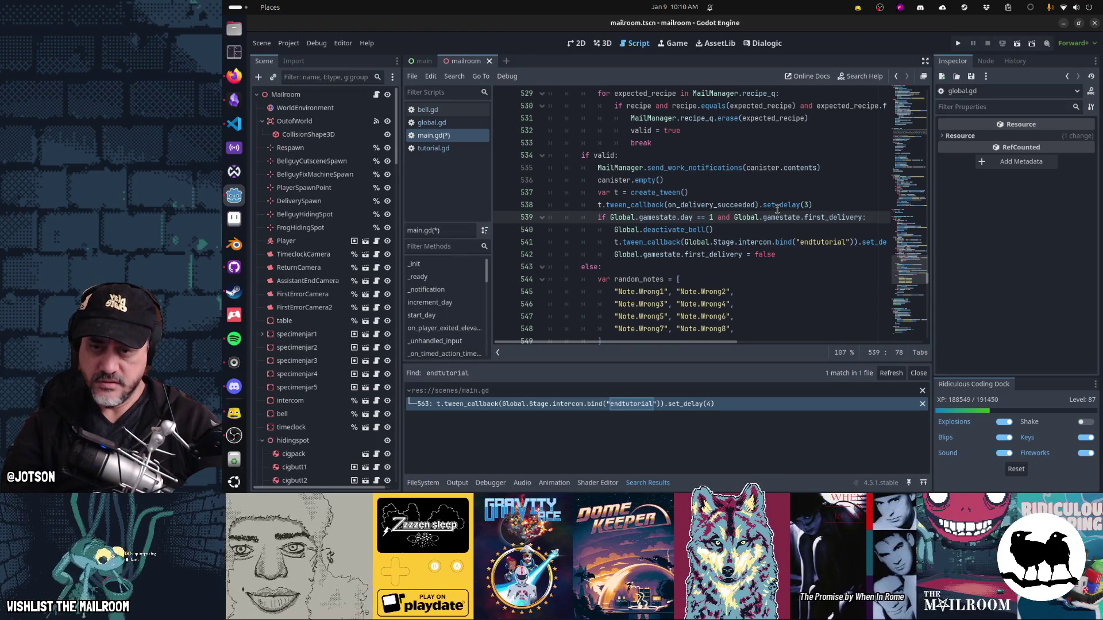
{"action": "key", "text": "Down"}
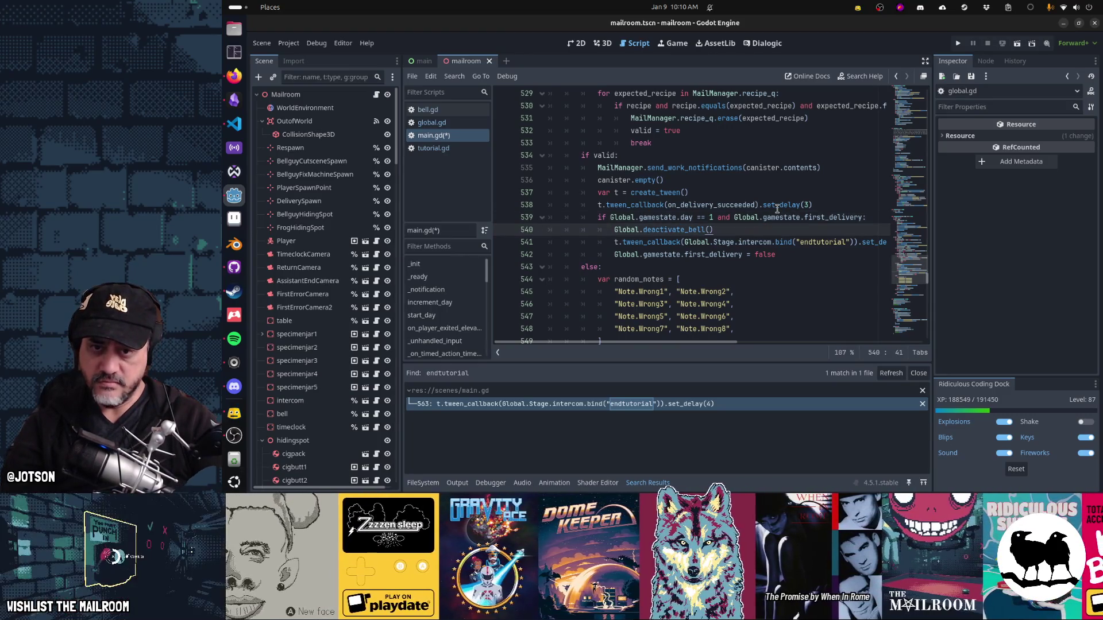
{"action": "key", "text": "Up"}
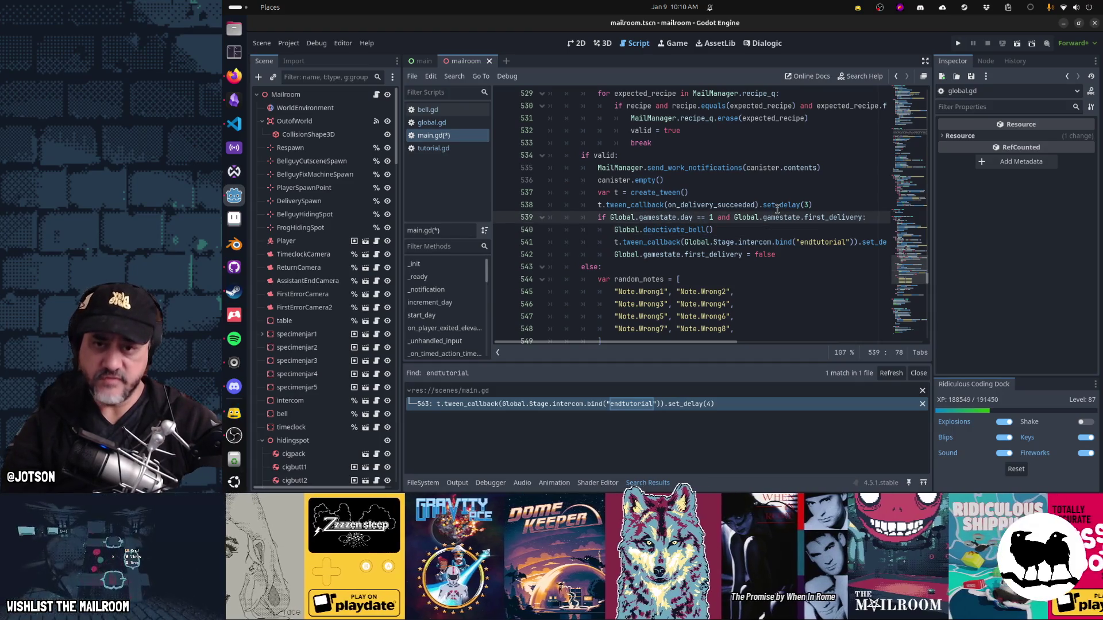
{"action": "key", "text": "Down"}
{"action": "key", "text": "Down"}
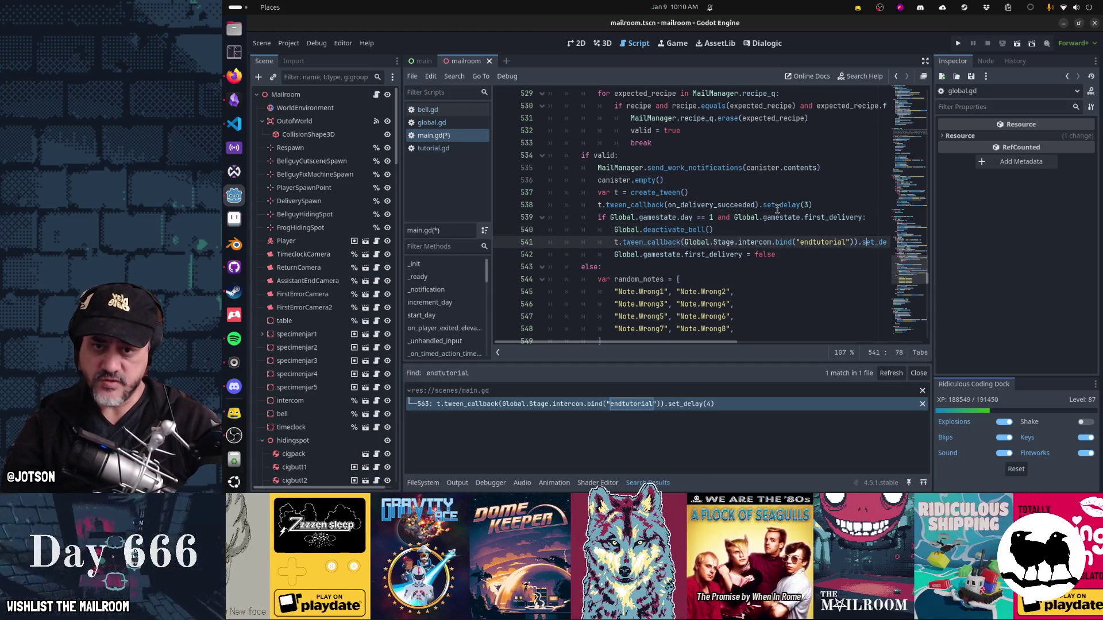
{"action": "key", "text": "End"}
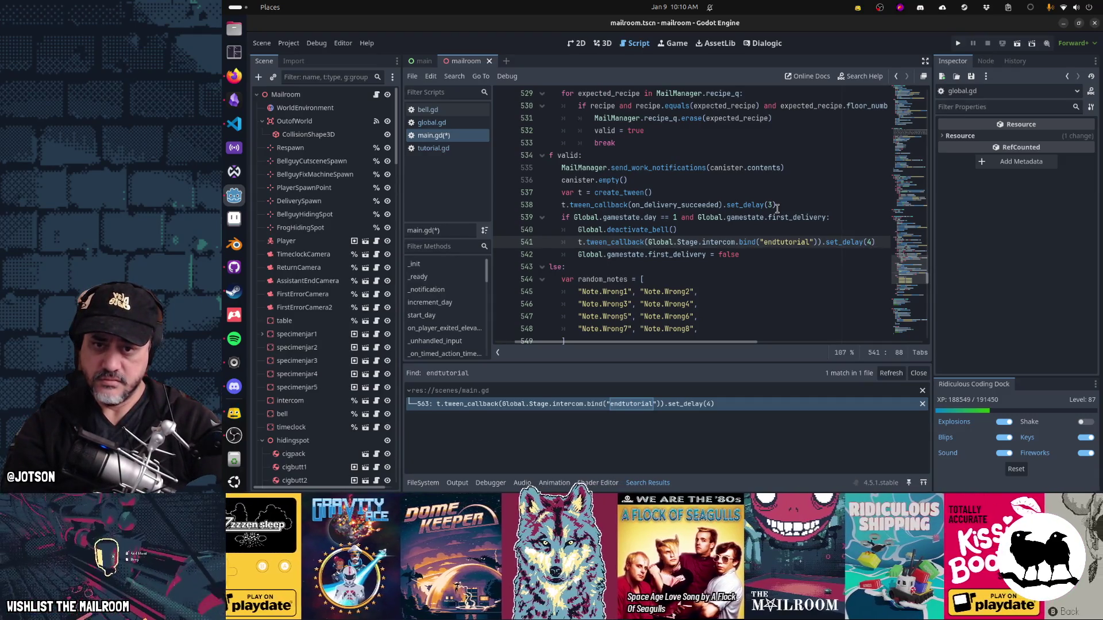
{"action": "key", "text": "BackSpace"}
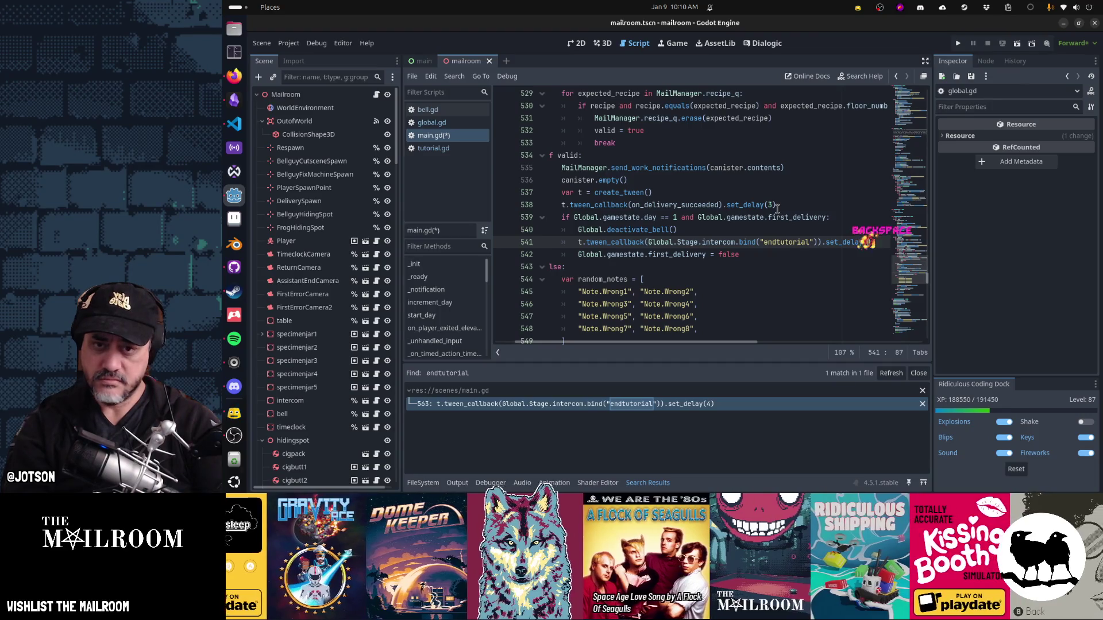
{"action": "key", "text": "Home"}
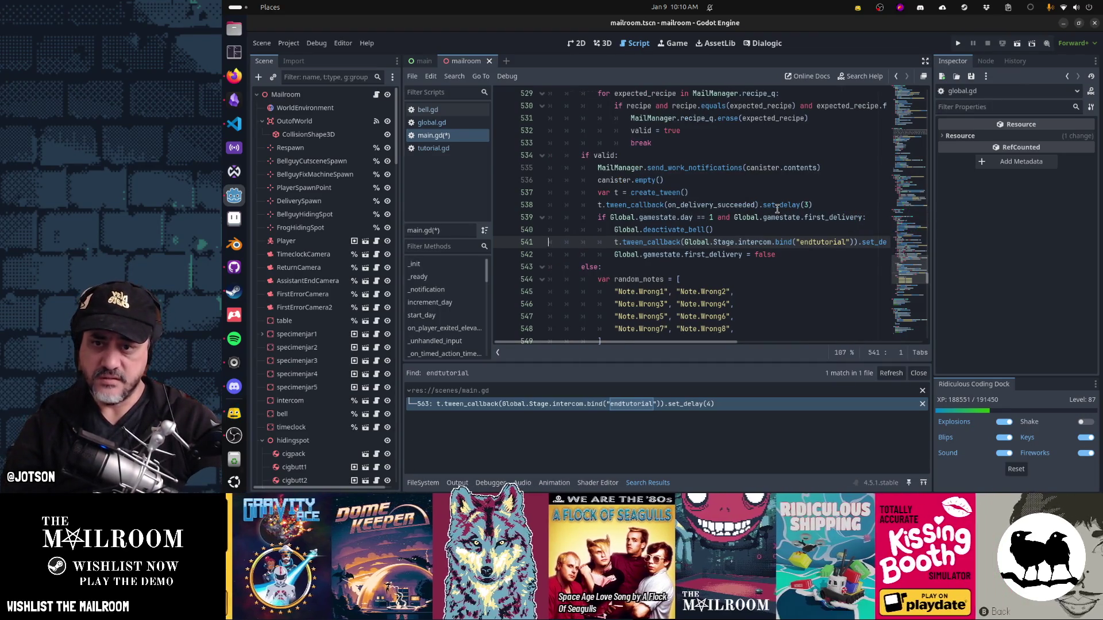
{"action": "key", "text": "Left"}
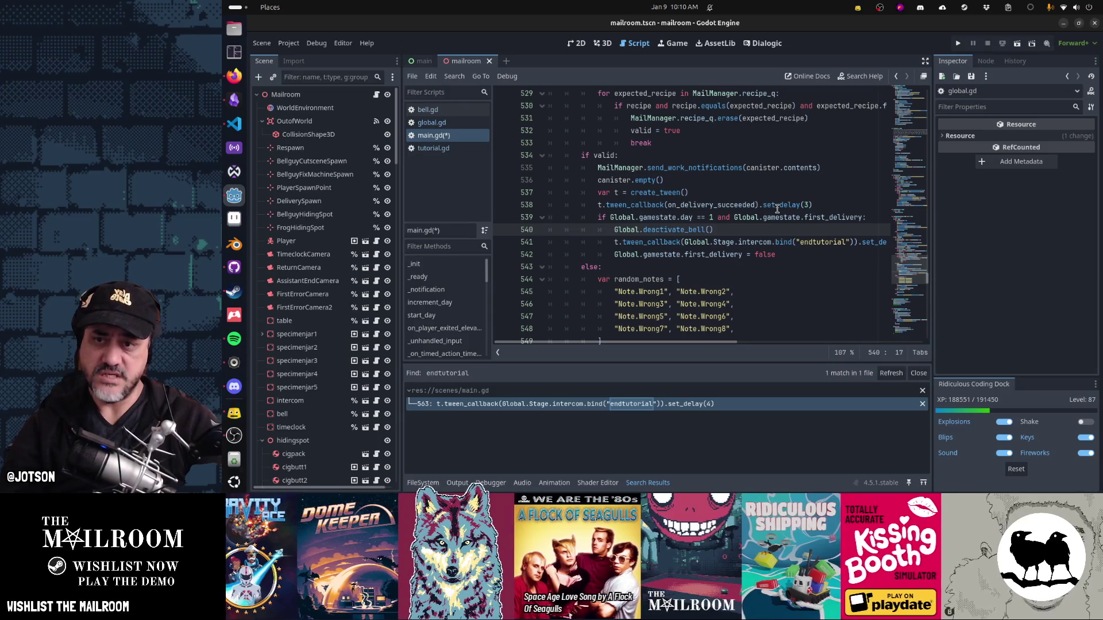
{"action": "key", "text": "Down"}
{"action": "key", "text": "Down"}
{"action": "key", "text": "ctrl+s"}
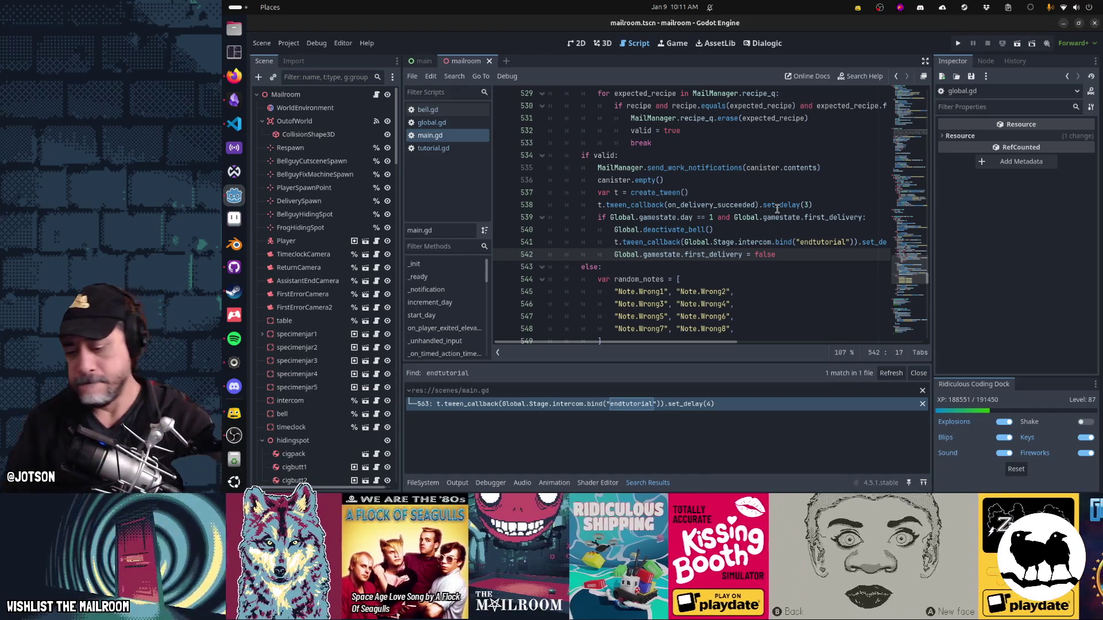
{"action": "key", "text": "F5"}
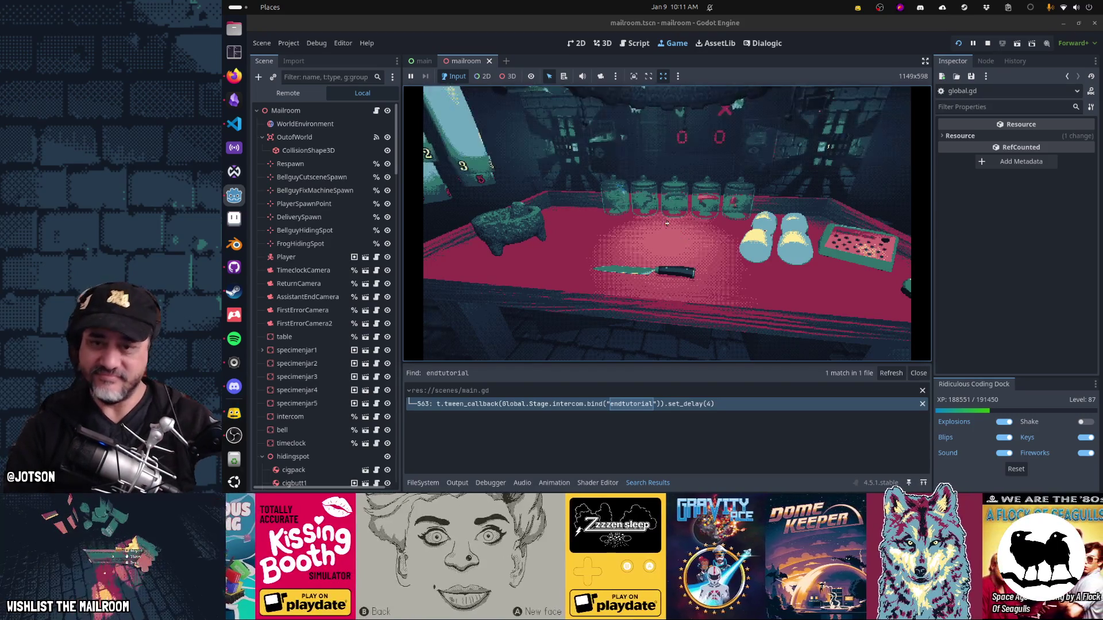
Step: Start Play demo from the testing menu and dismiss the opening line and click-and-hold tip
{"action": "key", "text": "Escape"}
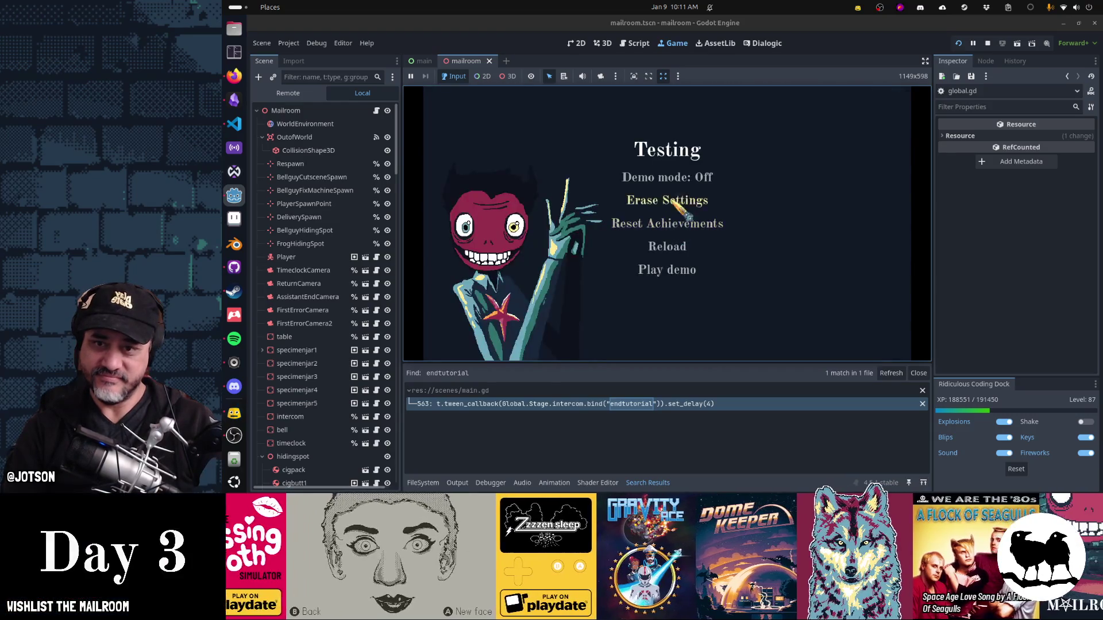
{"action": "left_click", "coordinate": [677, 268]}
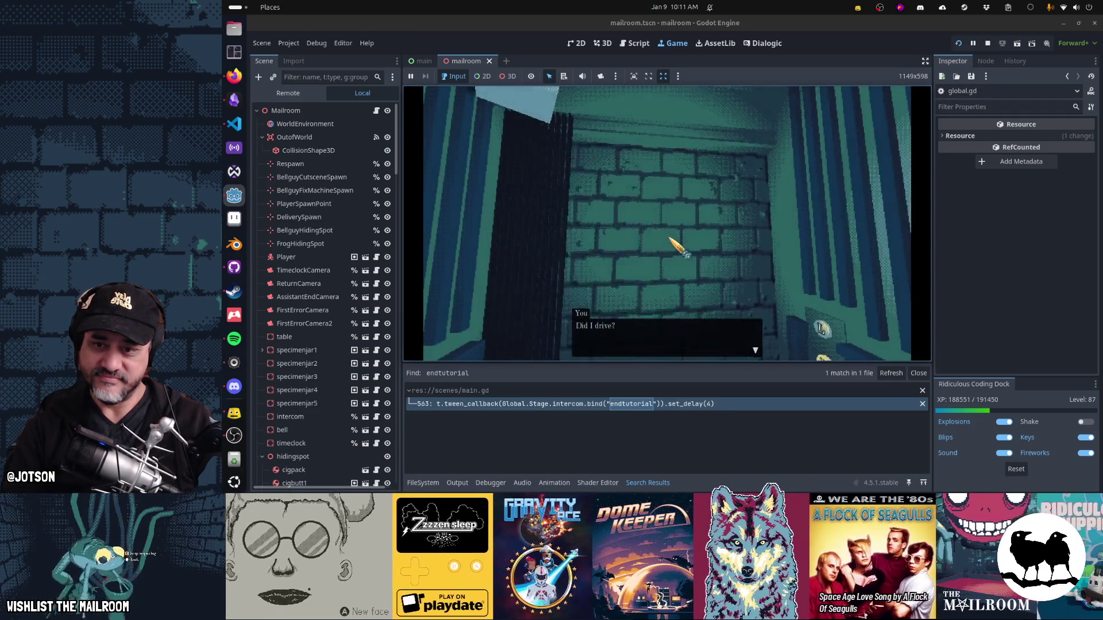
{"action": "left_click", "coordinate": [670, 238]}
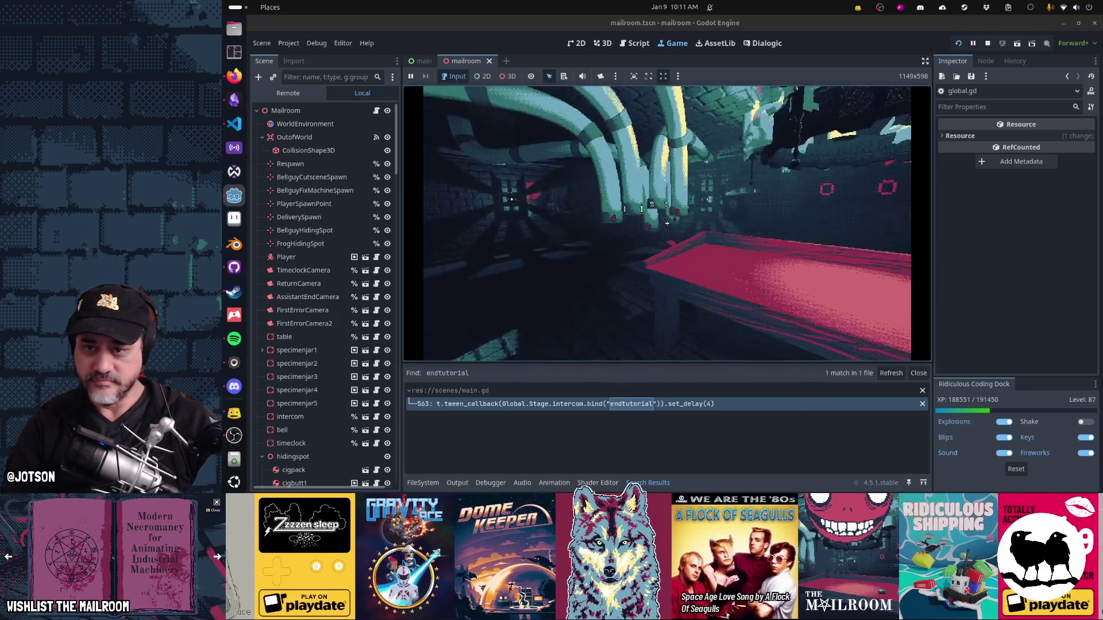
{"action": "left_click", "coordinate": [666, 223]}
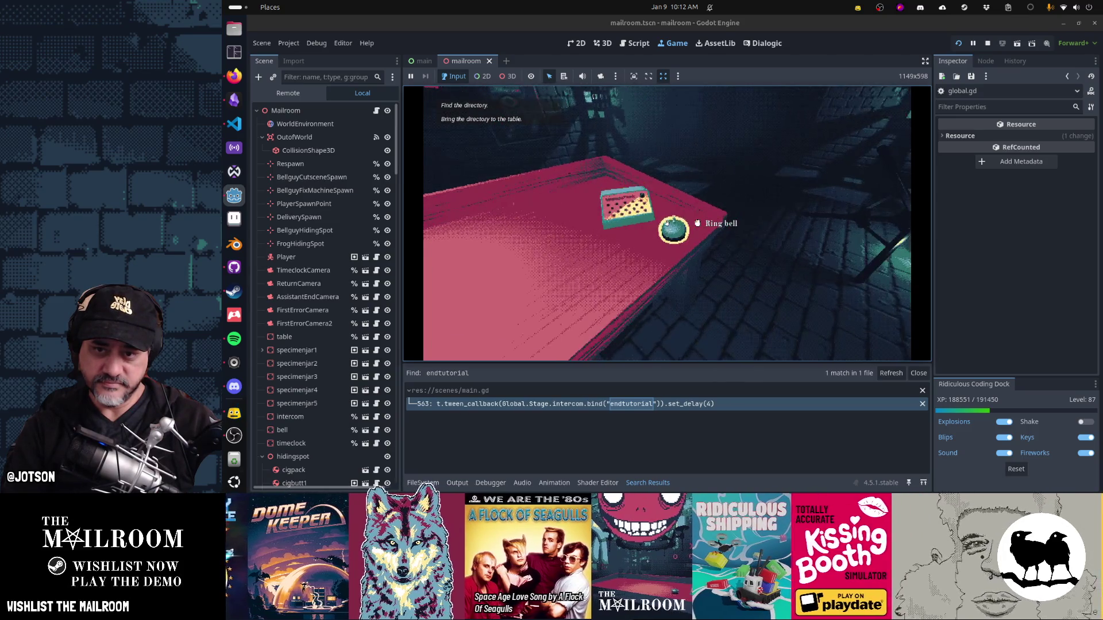
Step: Ring the bell, put down the red ball, and set the cabinet's directory on the table
{"action": "left_click", "coordinate": [667, 224]}
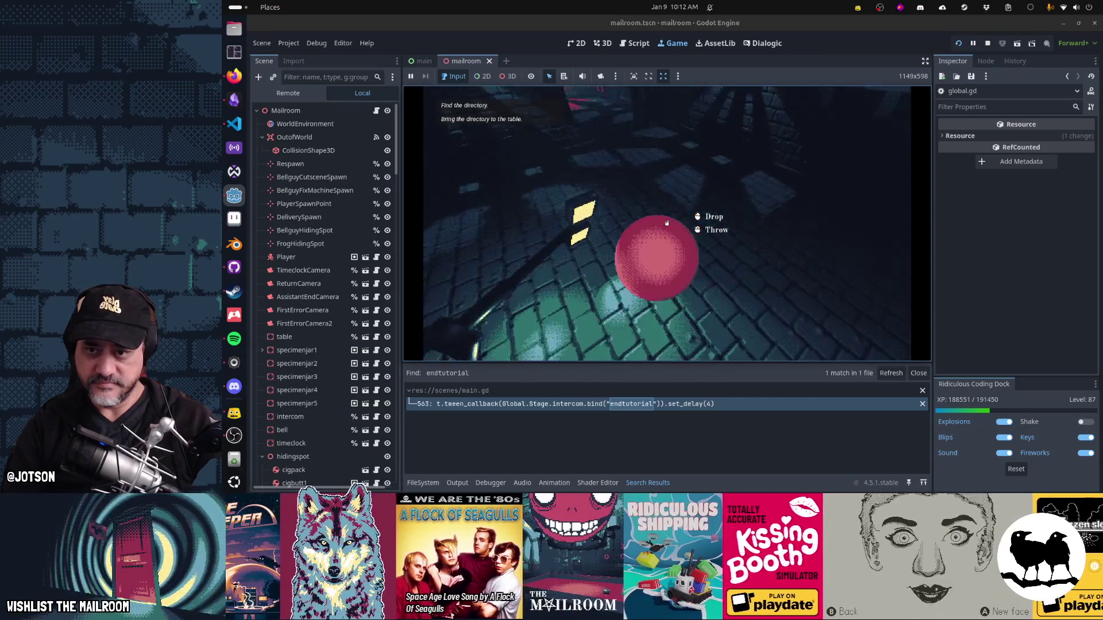
{"action": "left_click", "coordinate": [666, 224]}
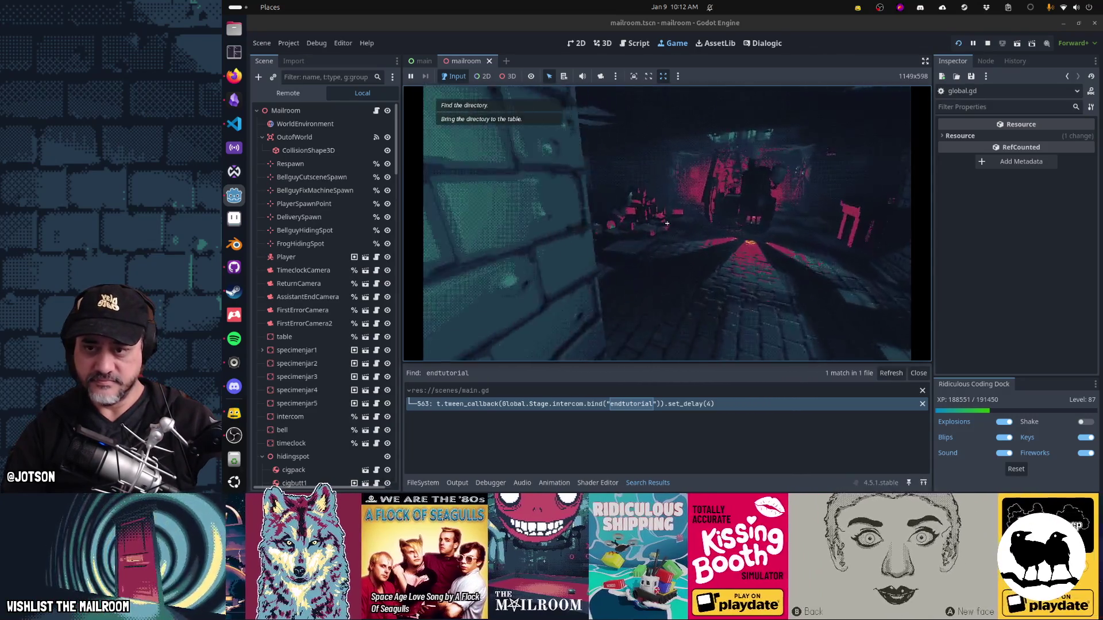
{"action": "left_click", "coordinate": [667, 224]}
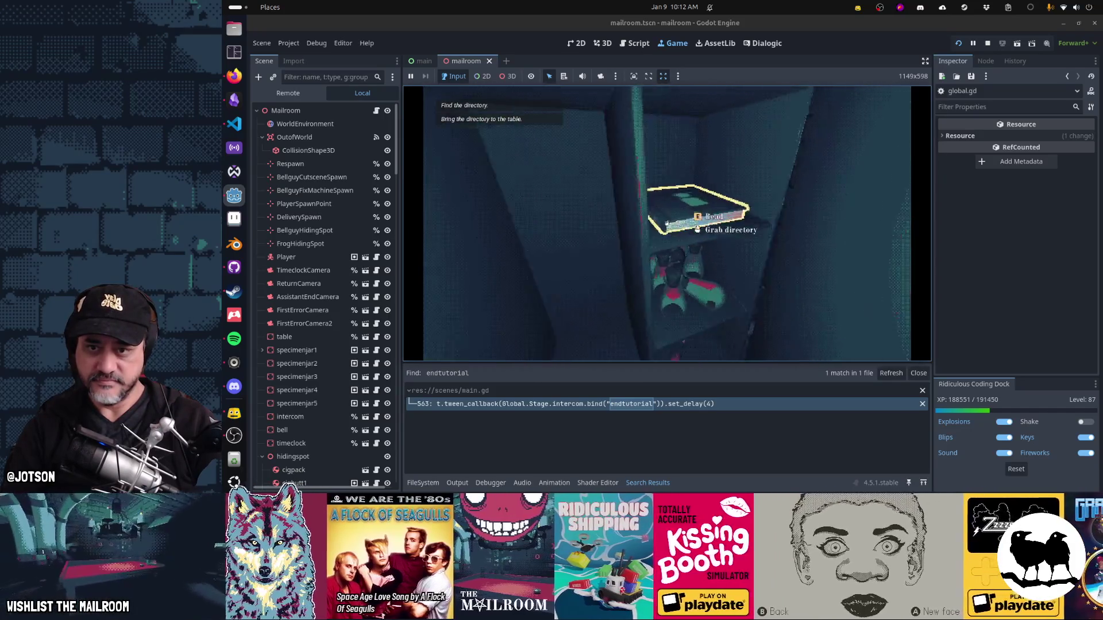
{"action": "left_click", "coordinate": [667, 223]}
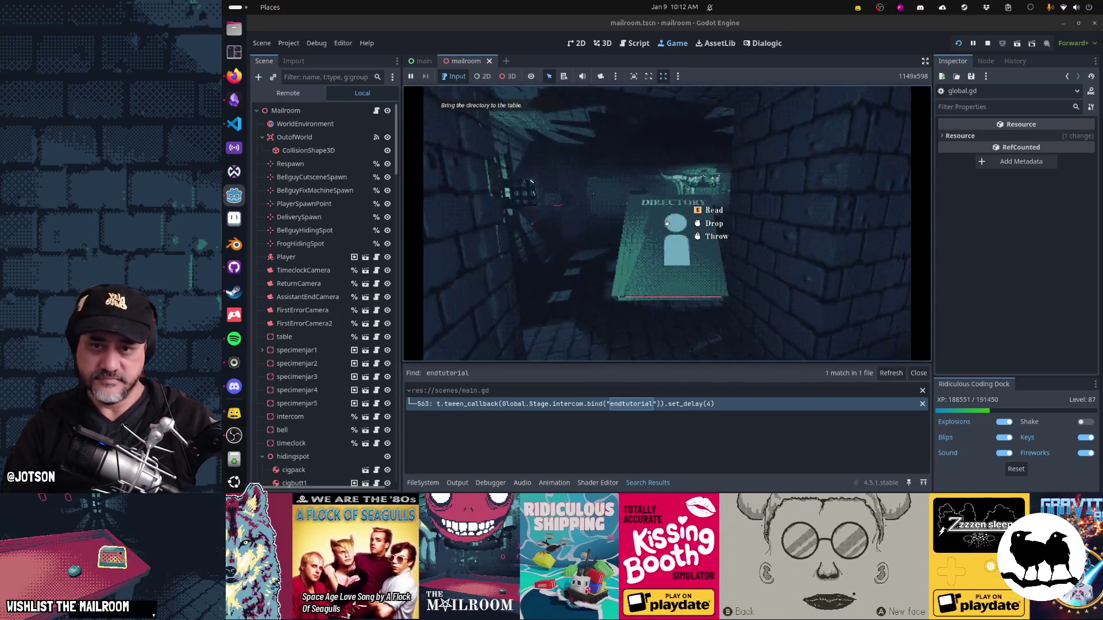
{"action": "left_click", "coordinate": [667, 223]}
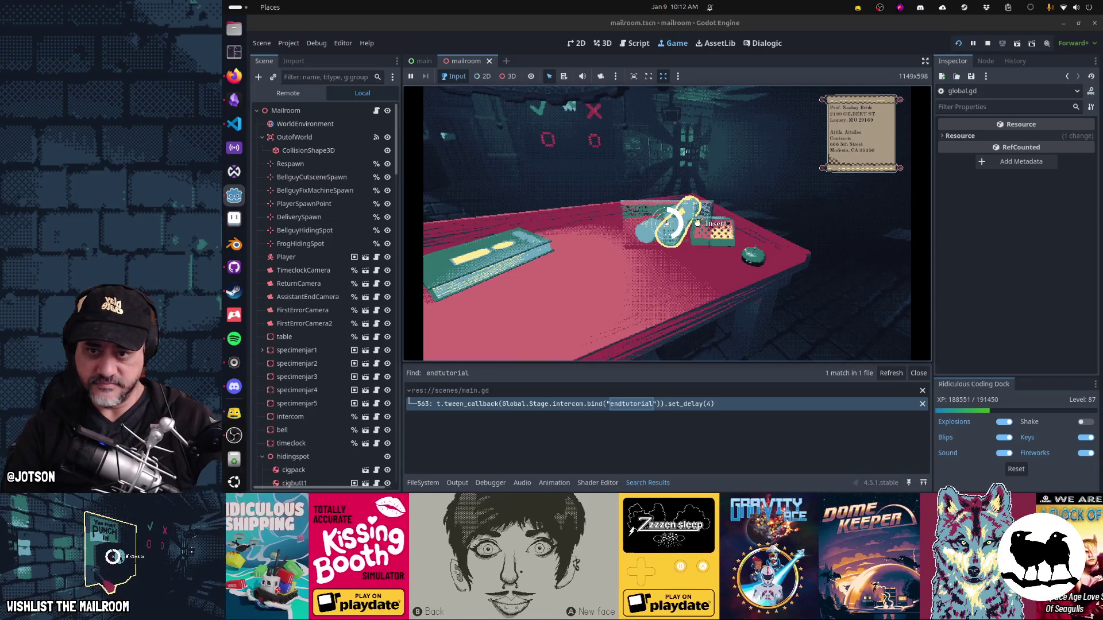
Step: Load the envelope into a canister, then pause and switch to the Obsidian TODO board
{"action": "left_click", "coordinate": [666, 223]}
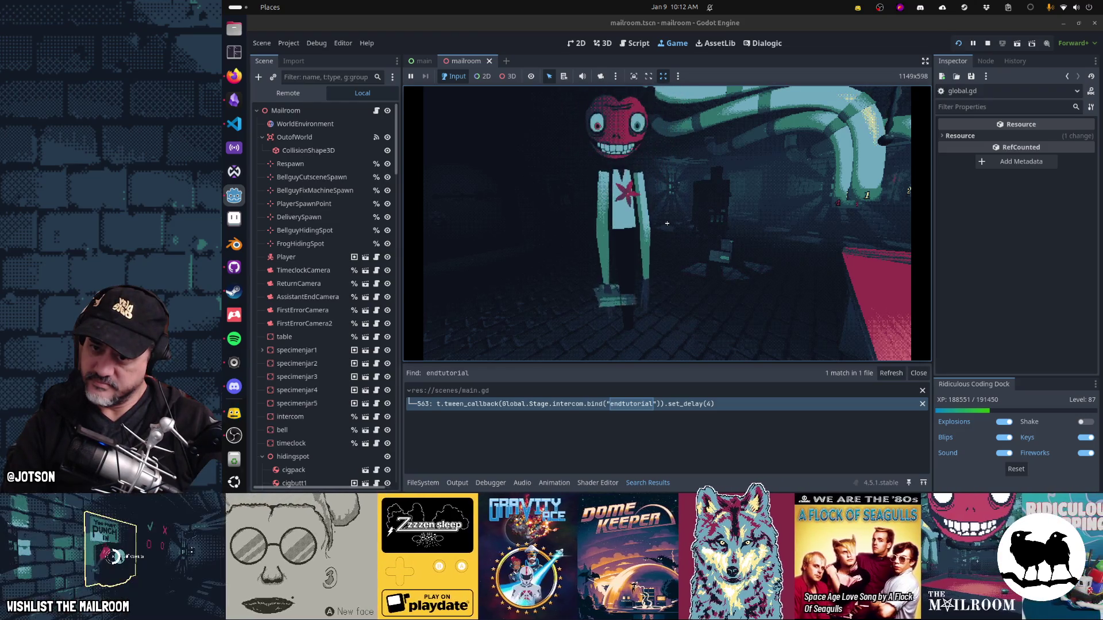
{"action": "key", "text": "Escape"}
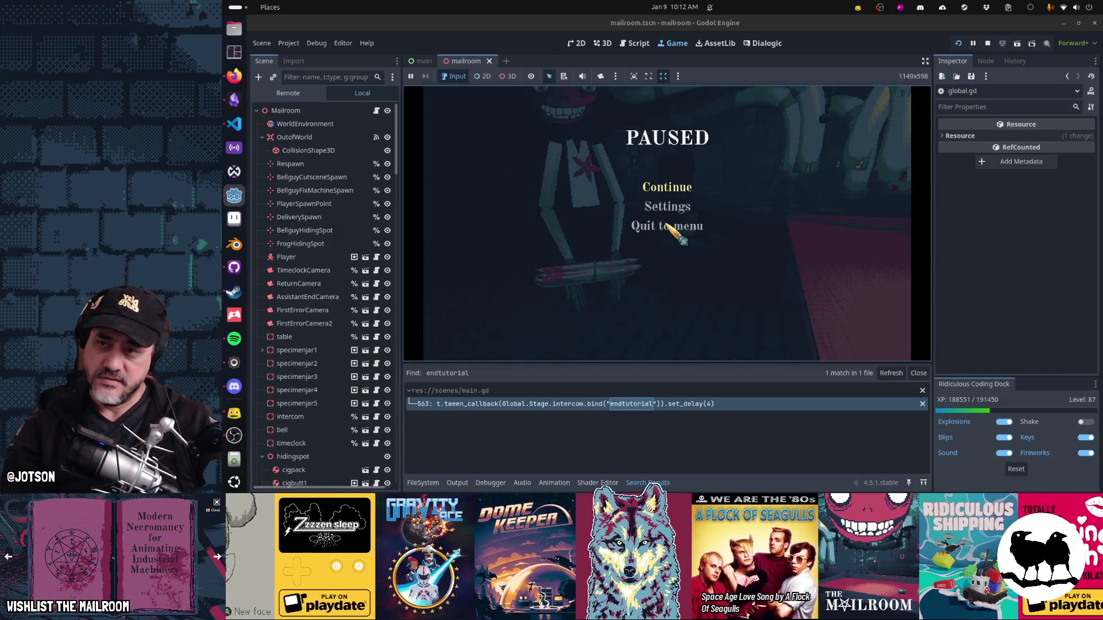
{"action": "key", "text": "alt+Tab"}
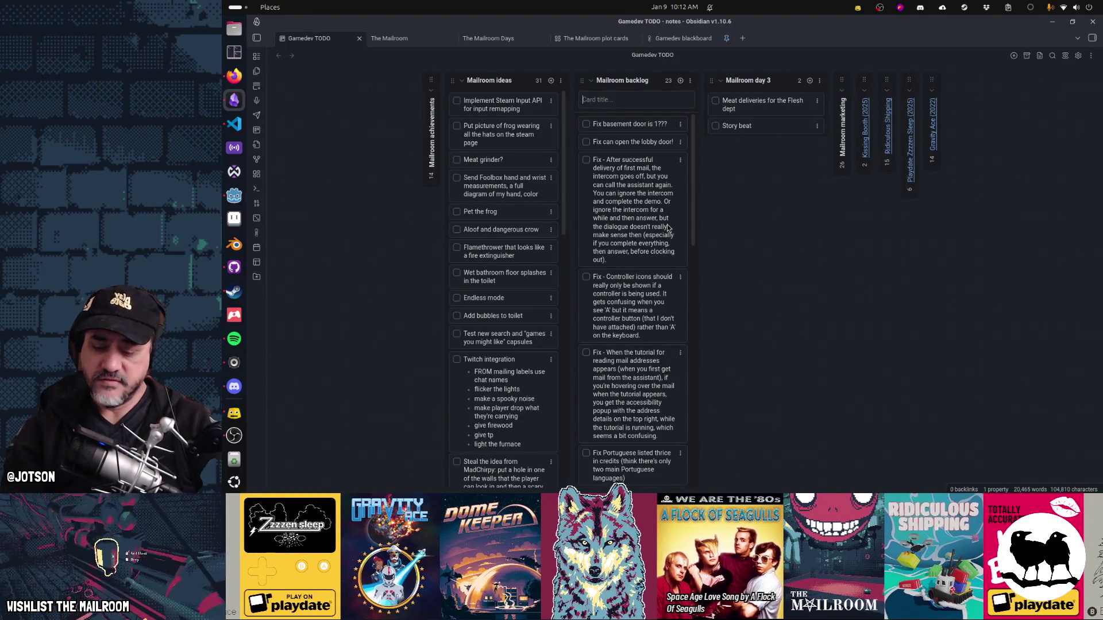
Step: Title the new Mailroom card about the assistant delivering mail while undelivered work is in a canister
{"action": "type", "text": "Fix ass"}
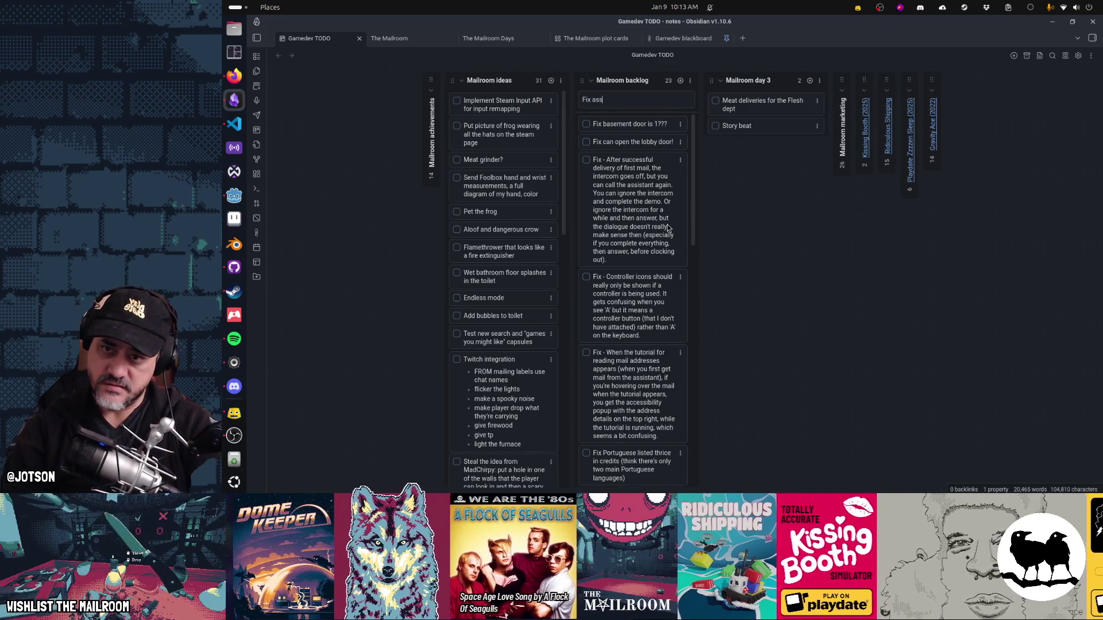
{"action": "type", "text": "ivers mail when ther"}
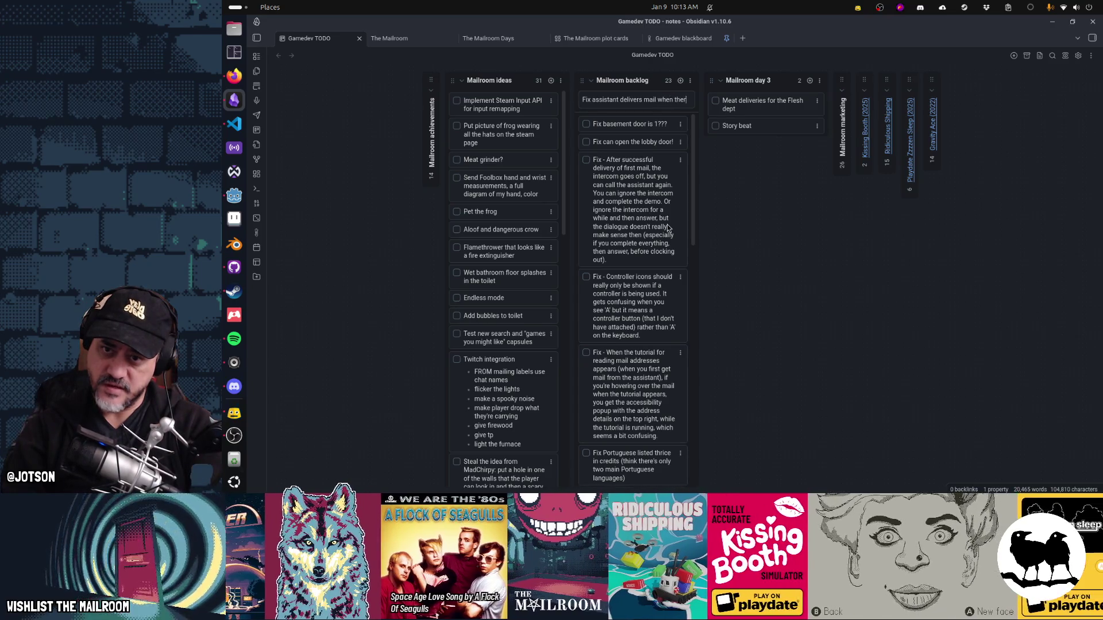
{"action": "type", "text": "e is undelivered work but it"}
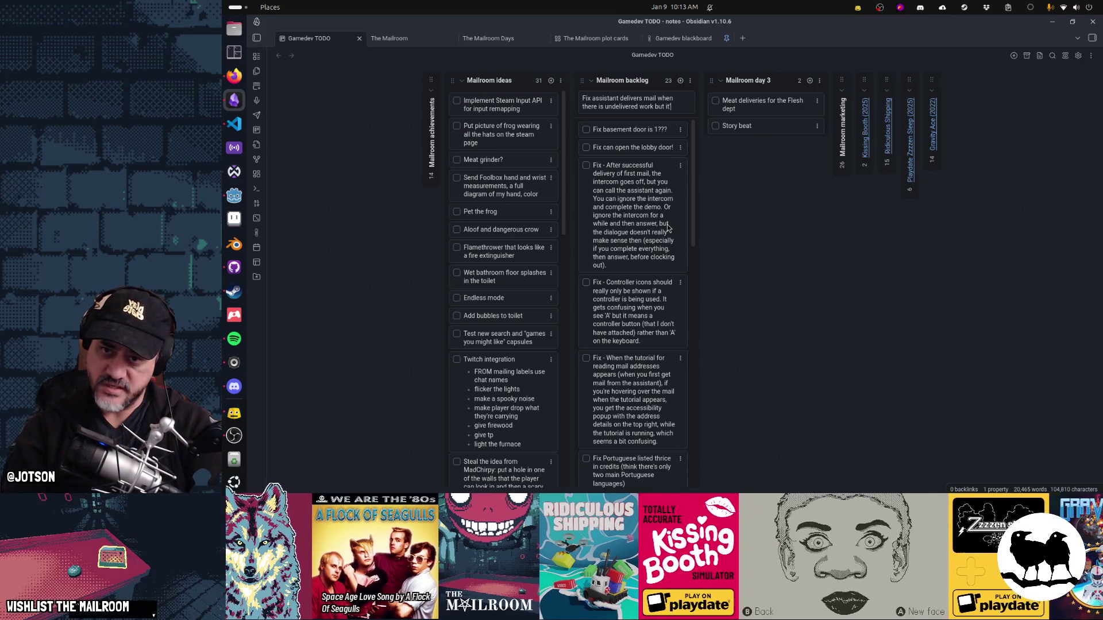
{"action": "type", "text": "'s in a canister"}
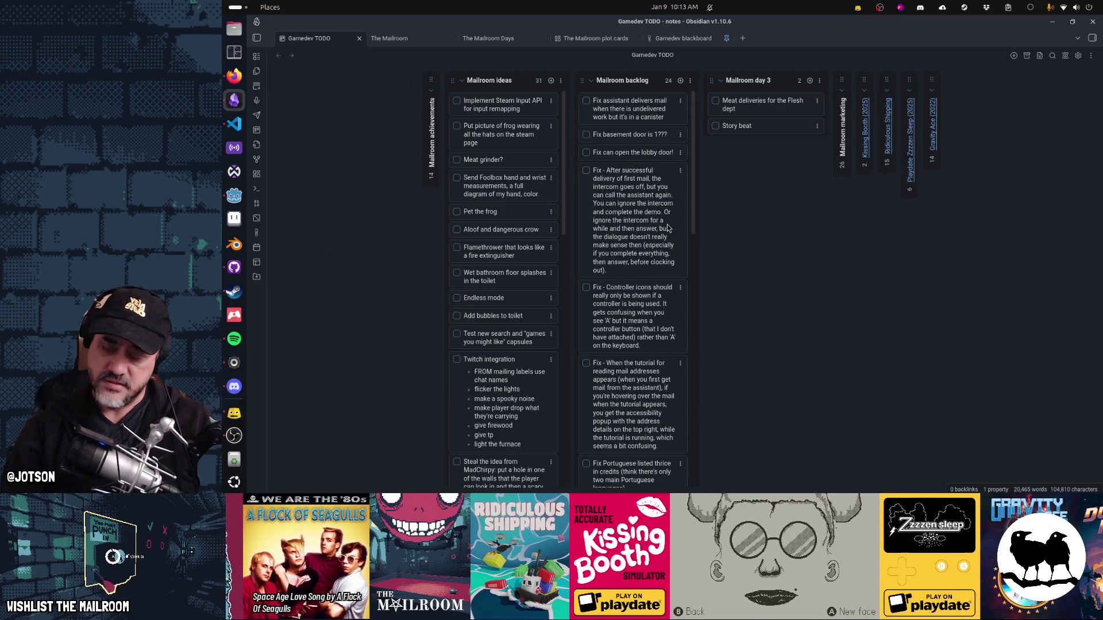
{"action": "key", "text": "alt+Tab"}
Step: Resume the game and send the full canister up the floor 2 tube
{"action": "left_click", "coordinate": [670, 191]}
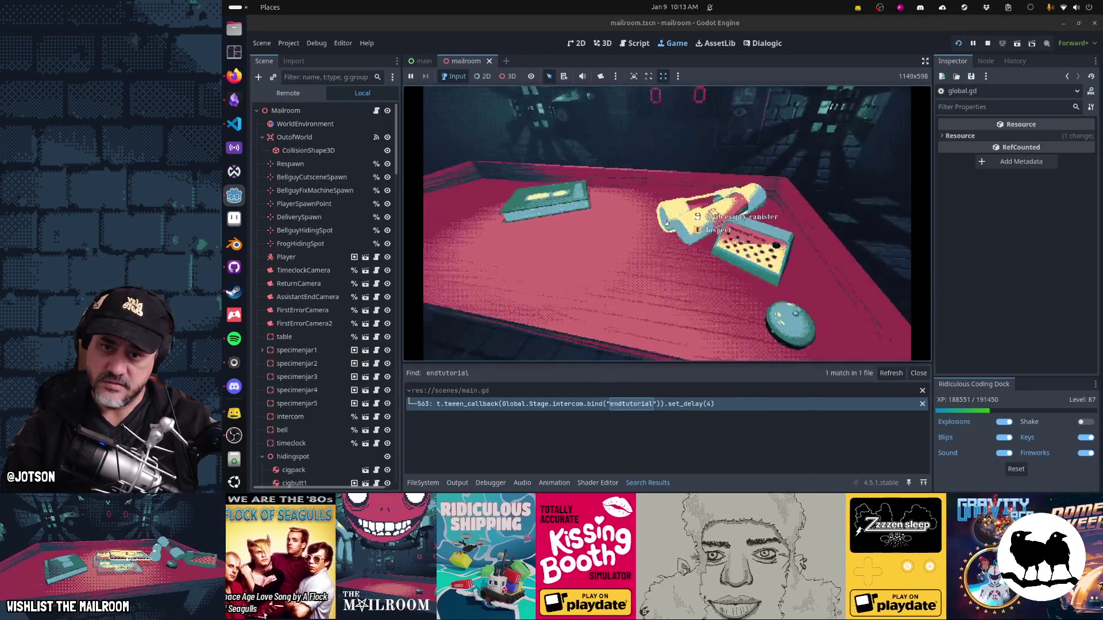
{"action": "left_click", "coordinate": [666, 222]}
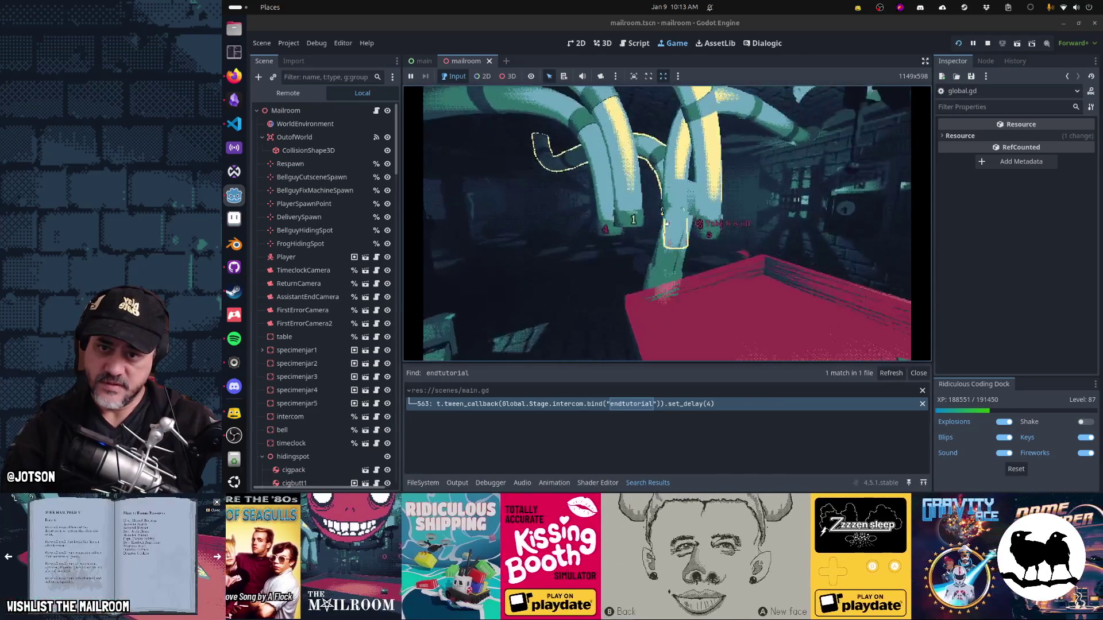
{"action": "left_click", "coordinate": [667, 223]}
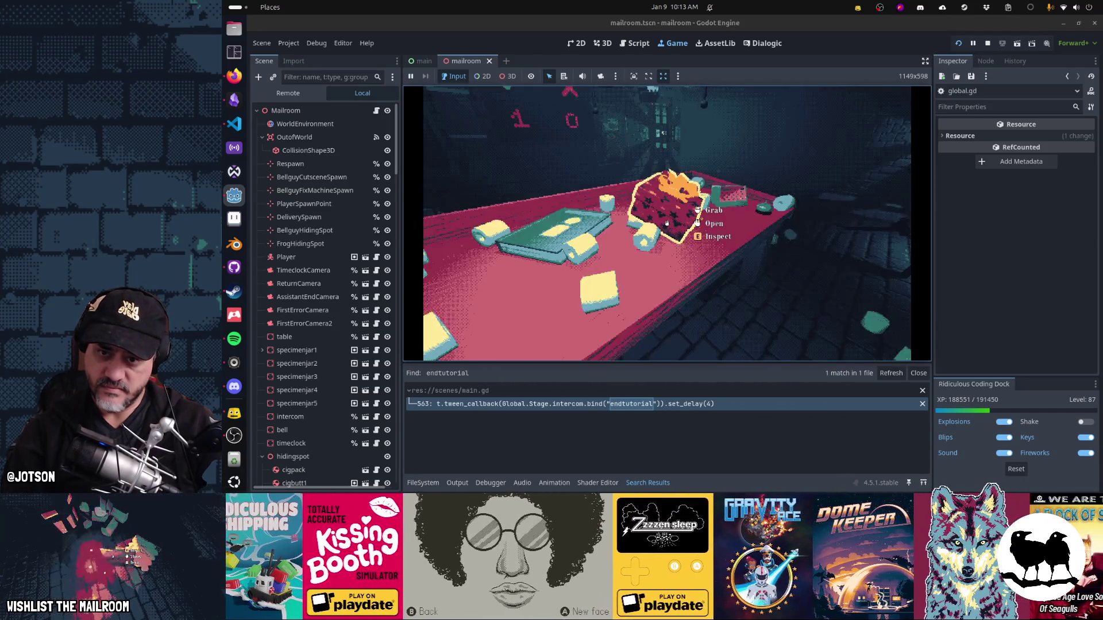
Step: Drop the box on the table and ring the bell until the game restarts
{"action": "left_click", "coordinate": [667, 224]}
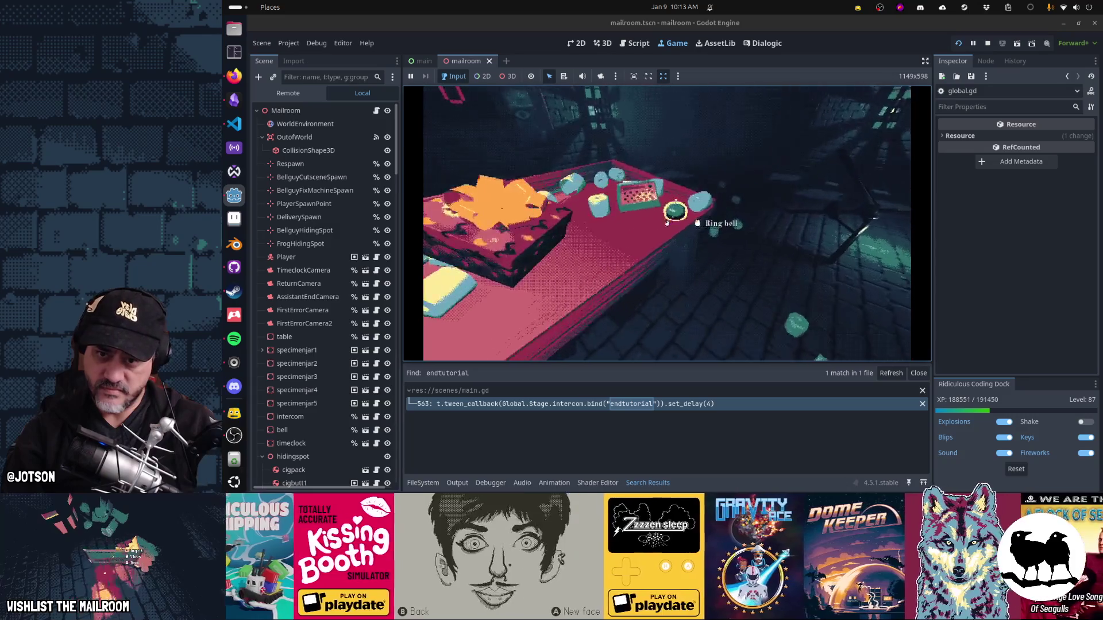
{"action": "left_click", "coordinate": [667, 223]}
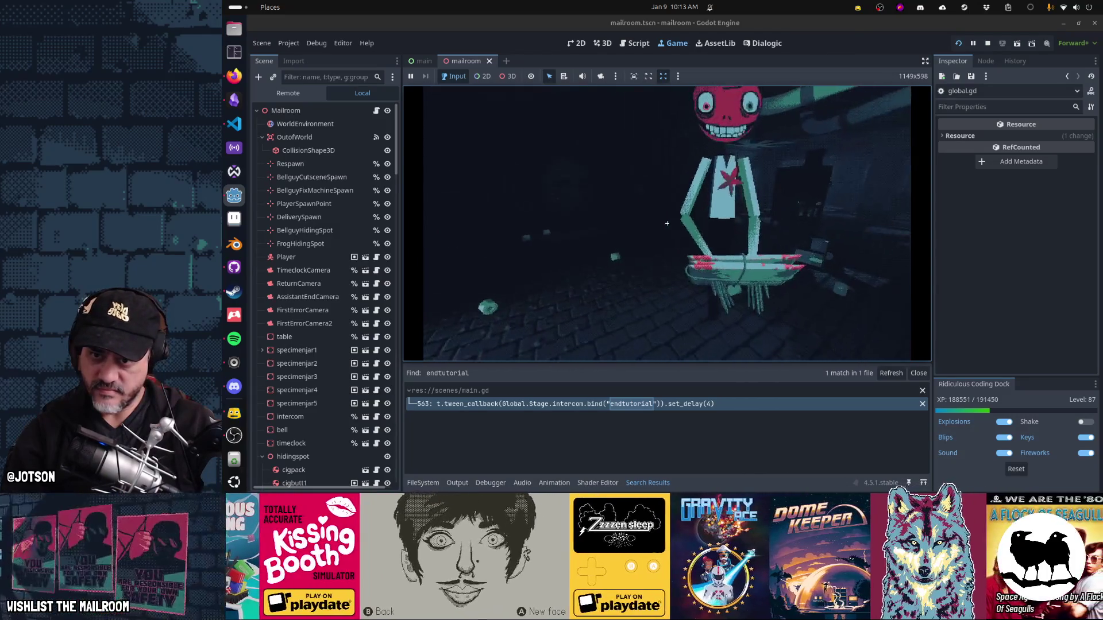
{"action": "left_click", "coordinate": [667, 224]}
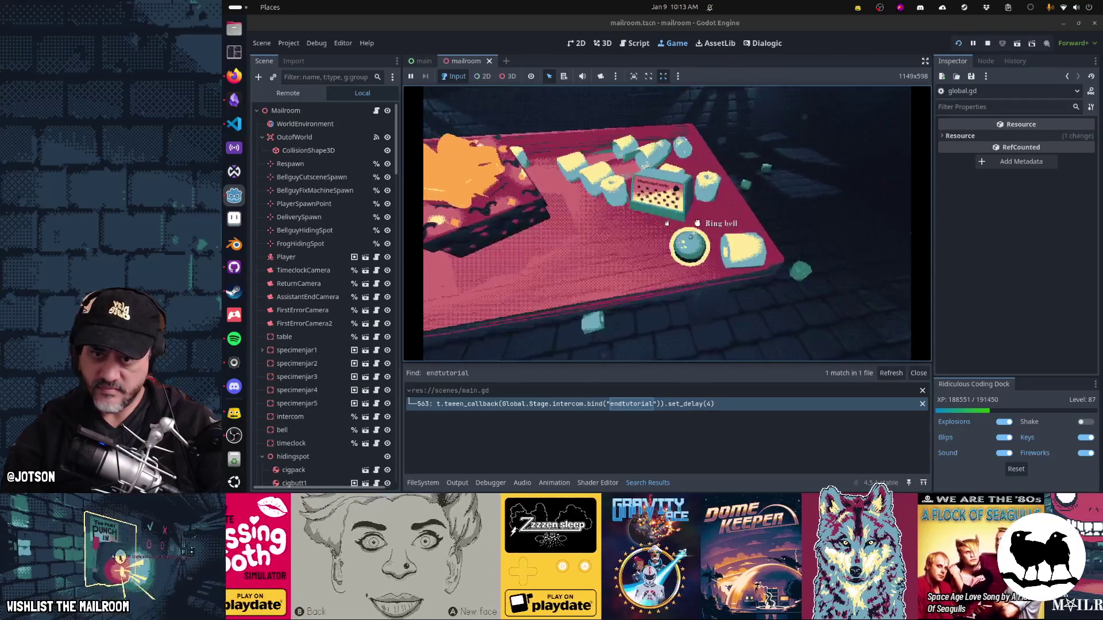
{"action": "left_click", "coordinate": [667, 223]}
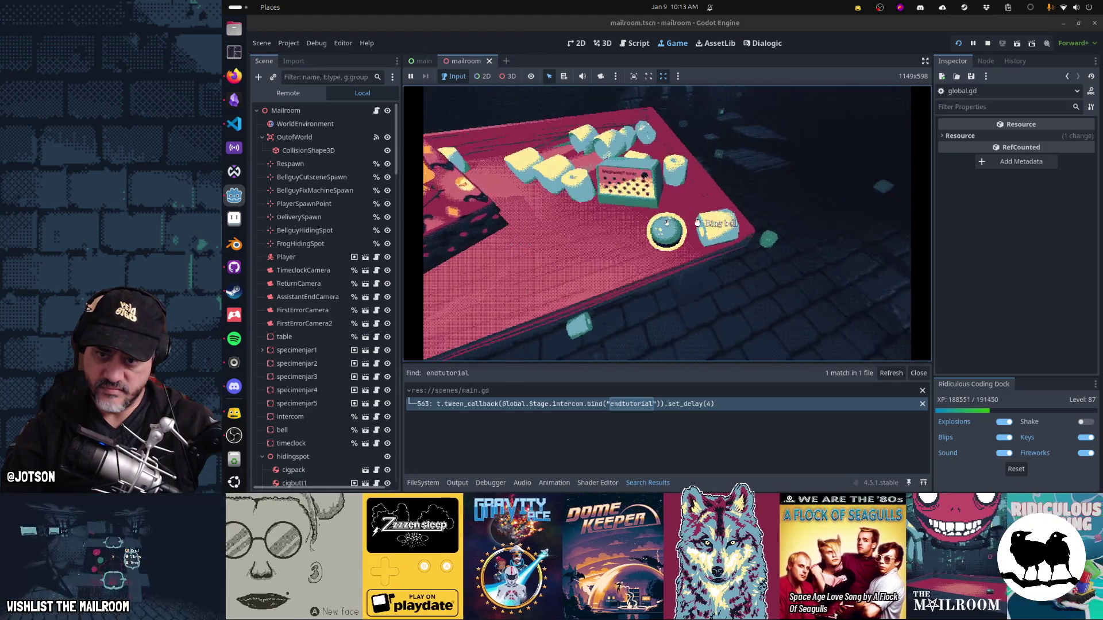
{"action": "left_click", "coordinate": [667, 224]}
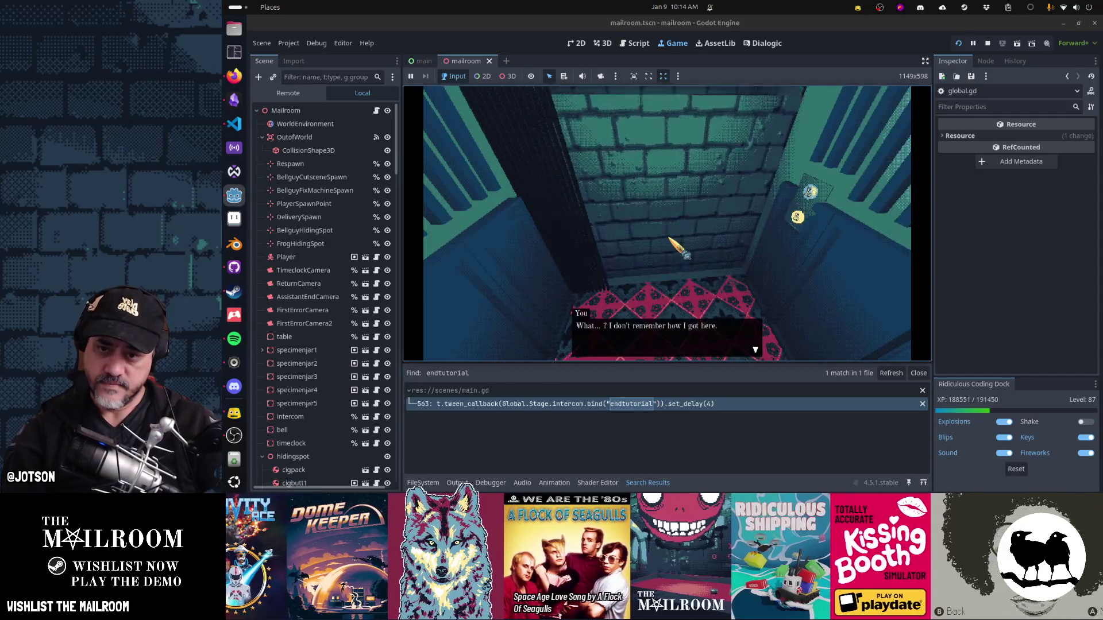
Step: Leave the elevator, hold on the timeclock to clock in, and set the locker's directory on the table
{"action": "left_click", "coordinate": [666, 223]}
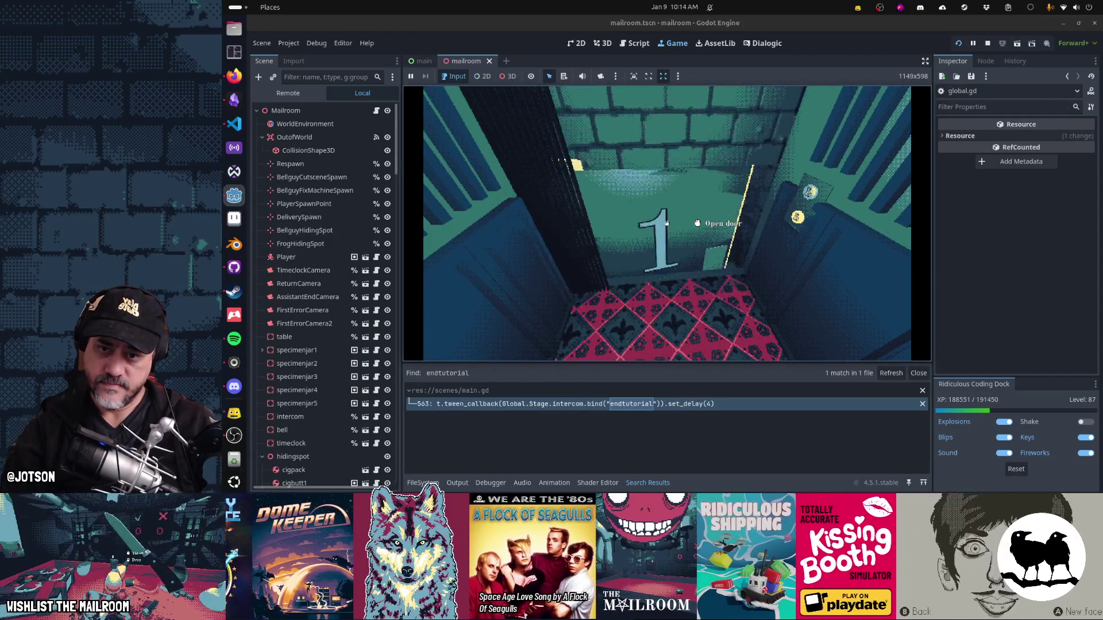
{"action": "left_click", "coordinate": [667, 224]}
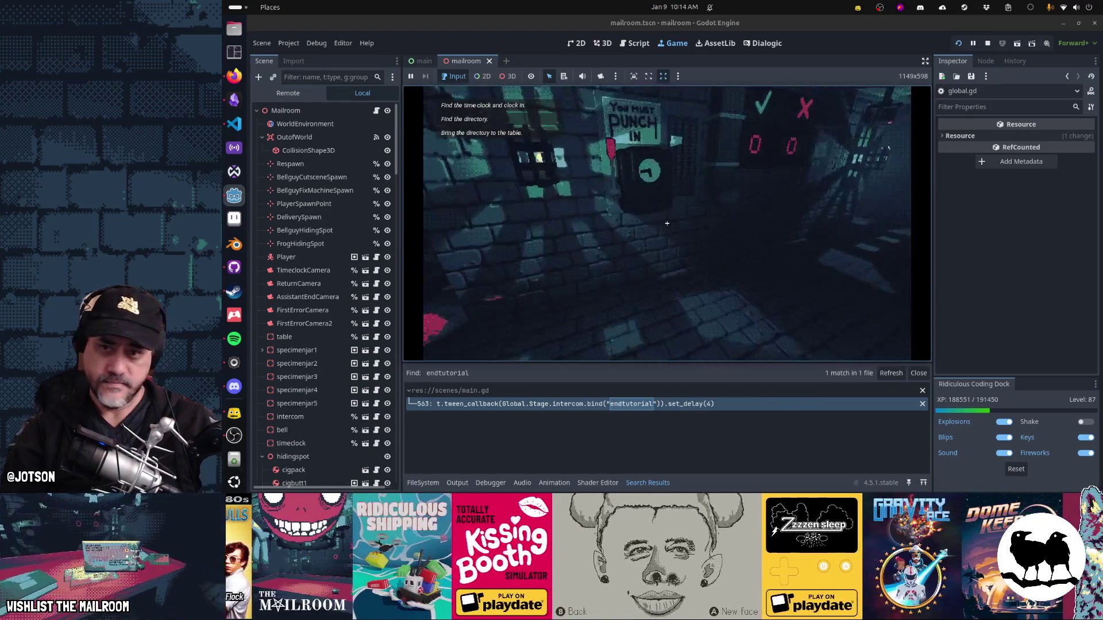
{"action": "left_click", "coordinate": [660, 226]}
{"action": "left_click_drag", "start_coordinate": [666, 223], "coordinate": [666, 223]}
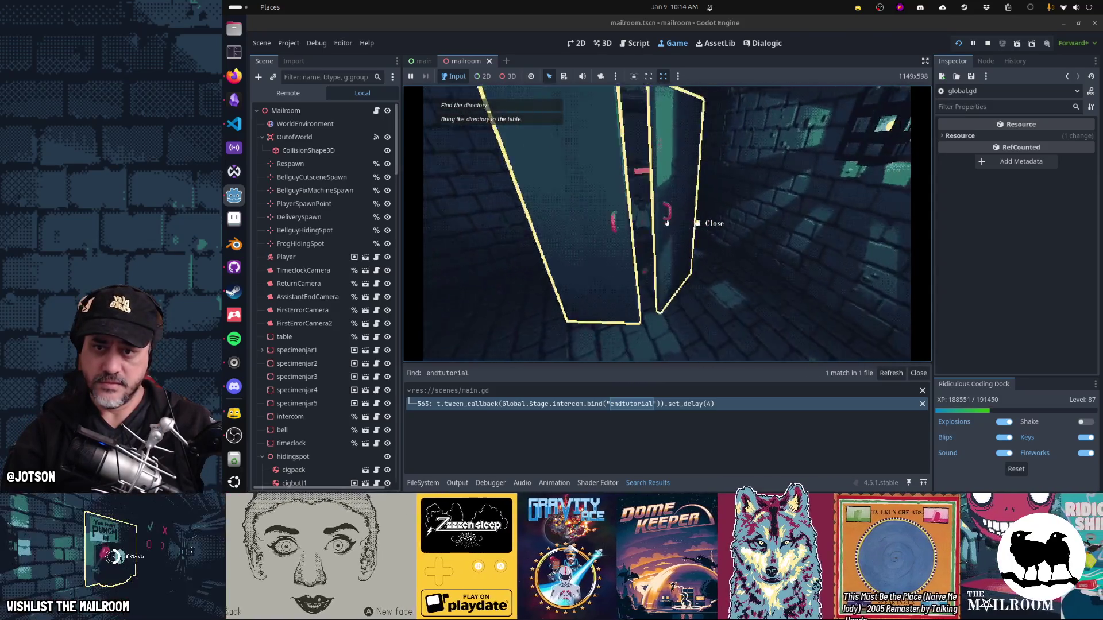
{"action": "left_click", "coordinate": [666, 223]}
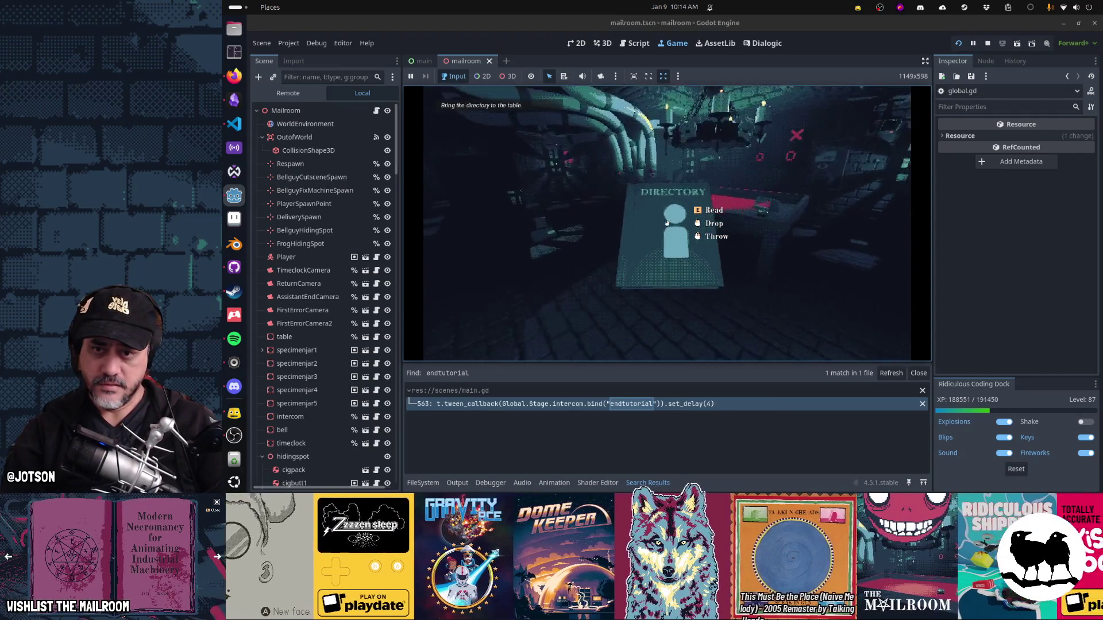
{"action": "left_click", "coordinate": [666, 223]}
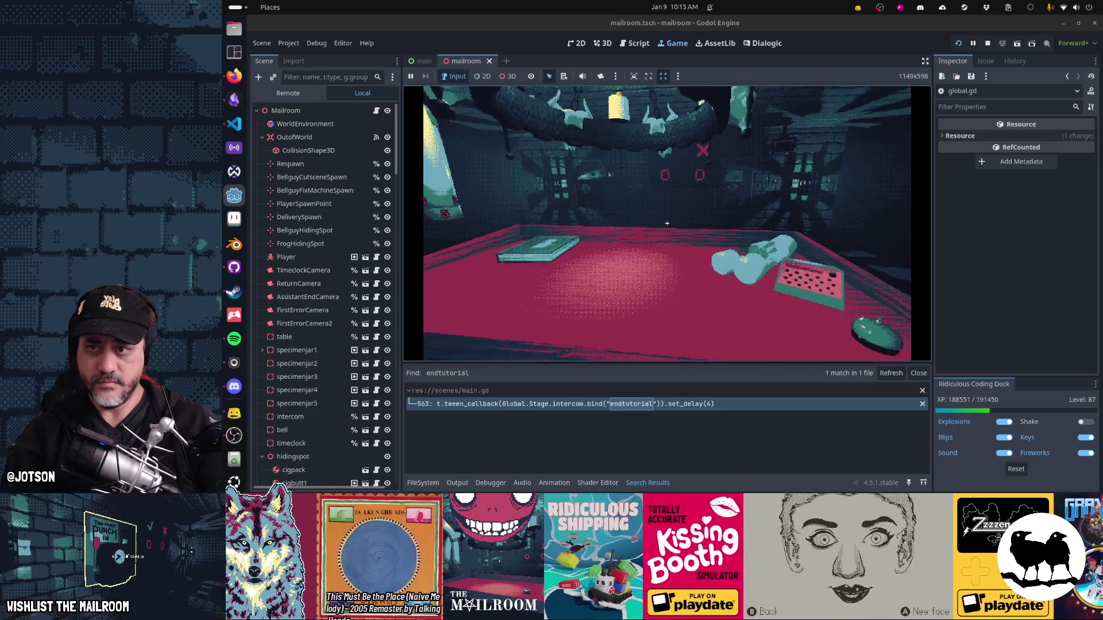
Step: Close the tutorial card, put the letter in the canister and read the directory
{"action": "left_click", "coordinate": [683, 237]}
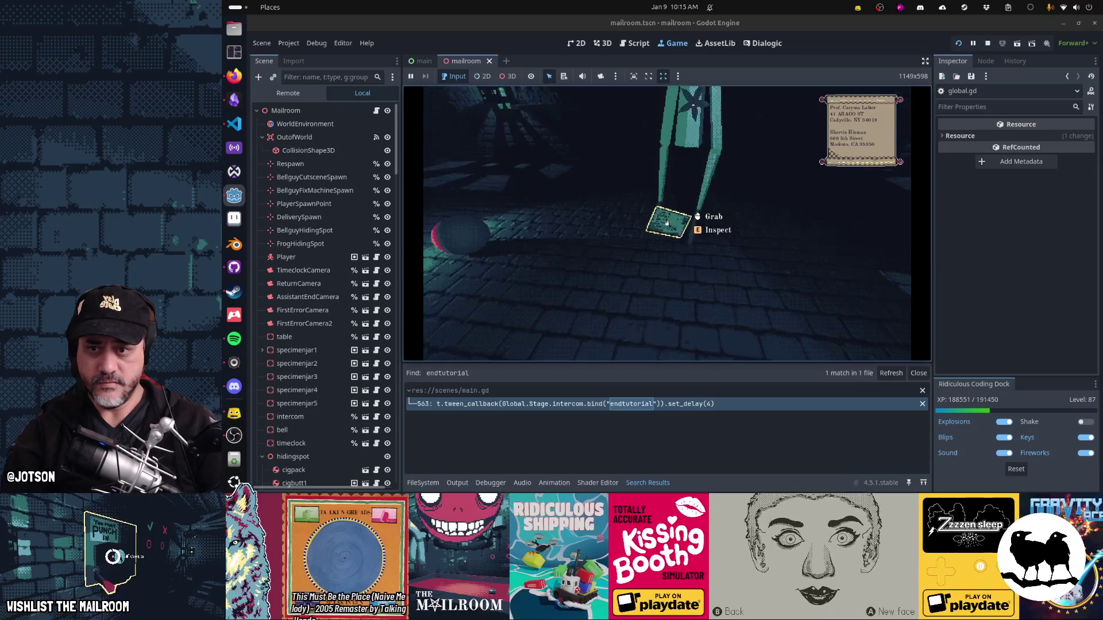
{"action": "left_click", "coordinate": [666, 223]}
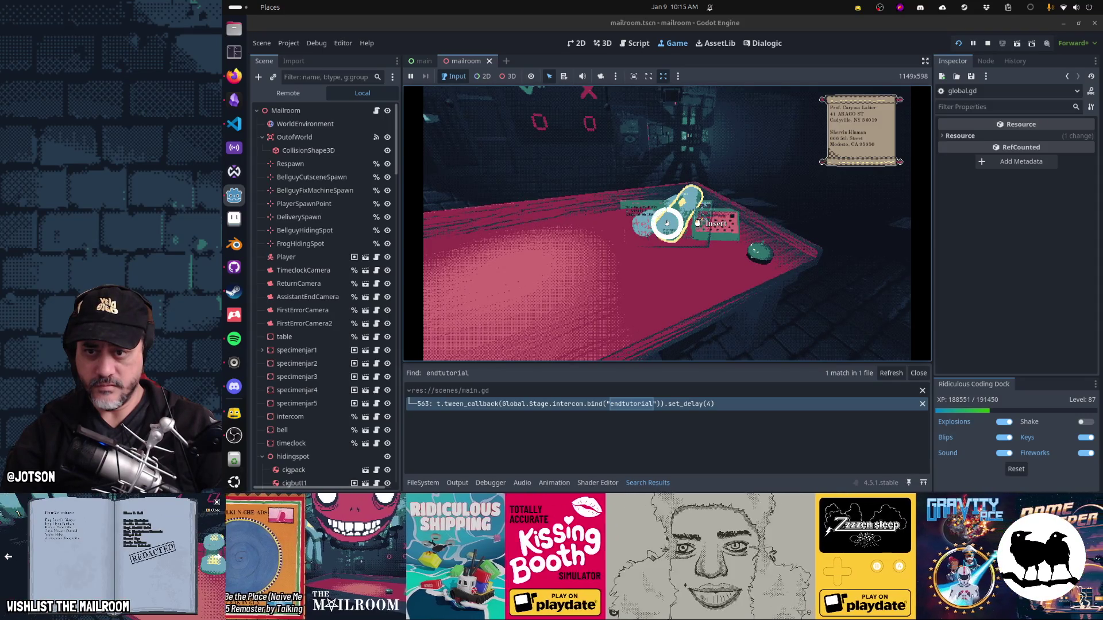
{"action": "left_click", "coordinate": [666, 223]}
{"action": "left_click", "coordinate": [666, 224]}
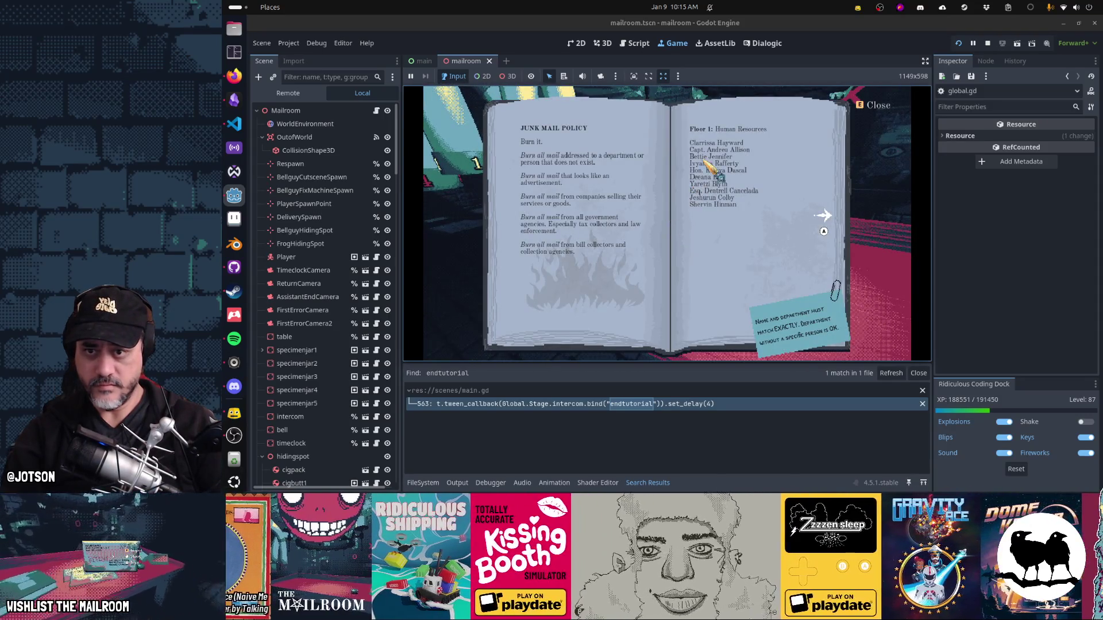
{"action": "key", "text": "e"}
Step: Deliver the canister to floor 1, ring the bell to hear the assistant, then stop with F8
{"action": "left_click", "coordinate": [666, 223]}
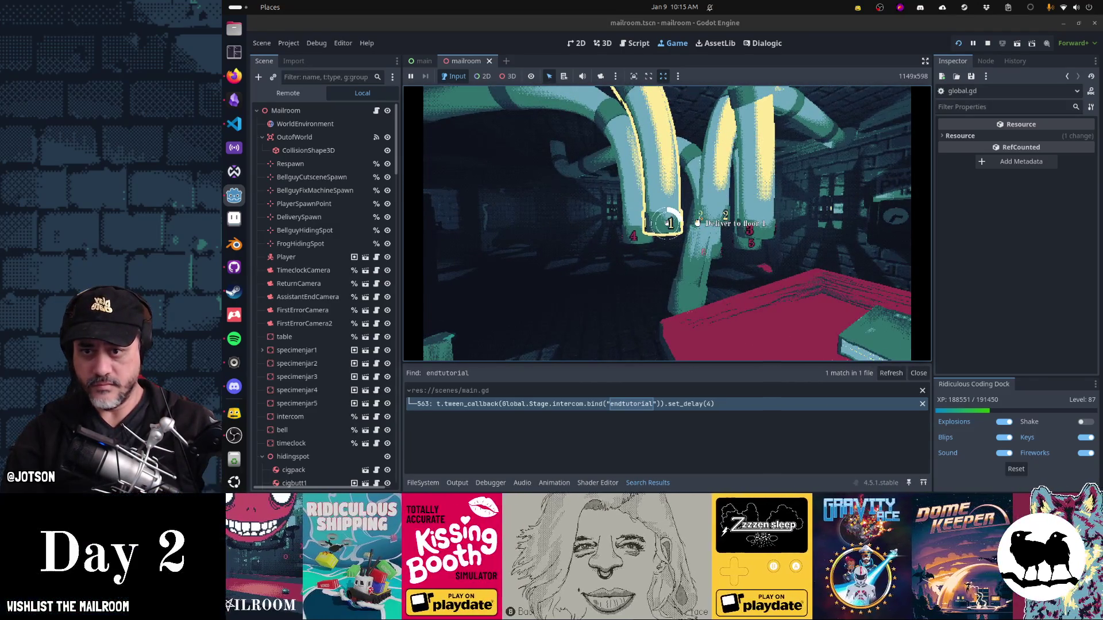
{"action": "left_click", "coordinate": [666, 223]}
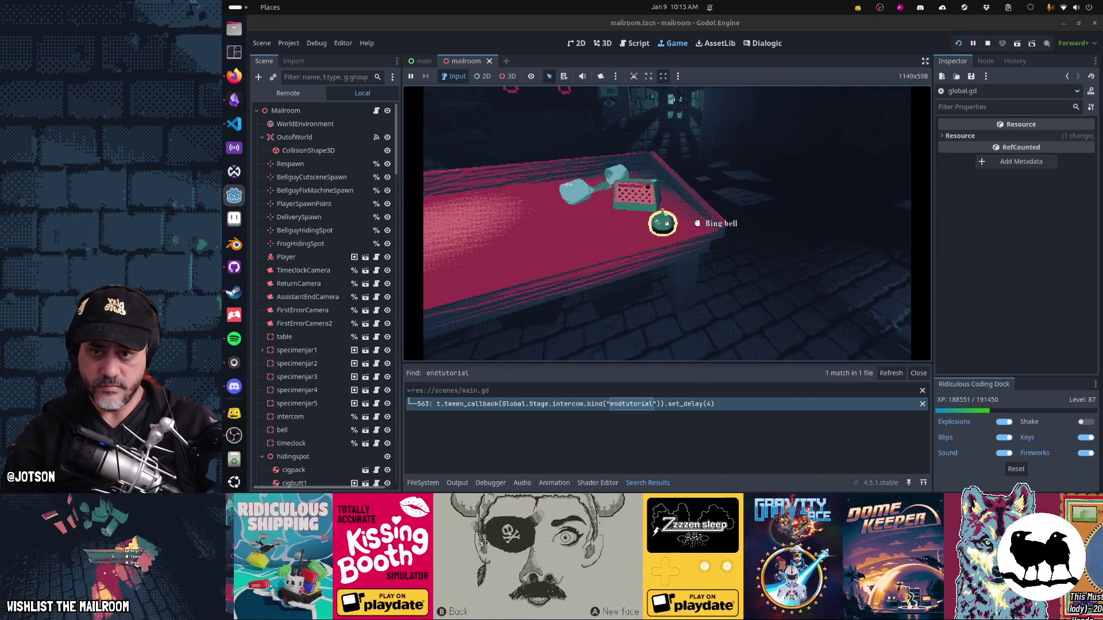
{"action": "left_click", "coordinate": [667, 223]}
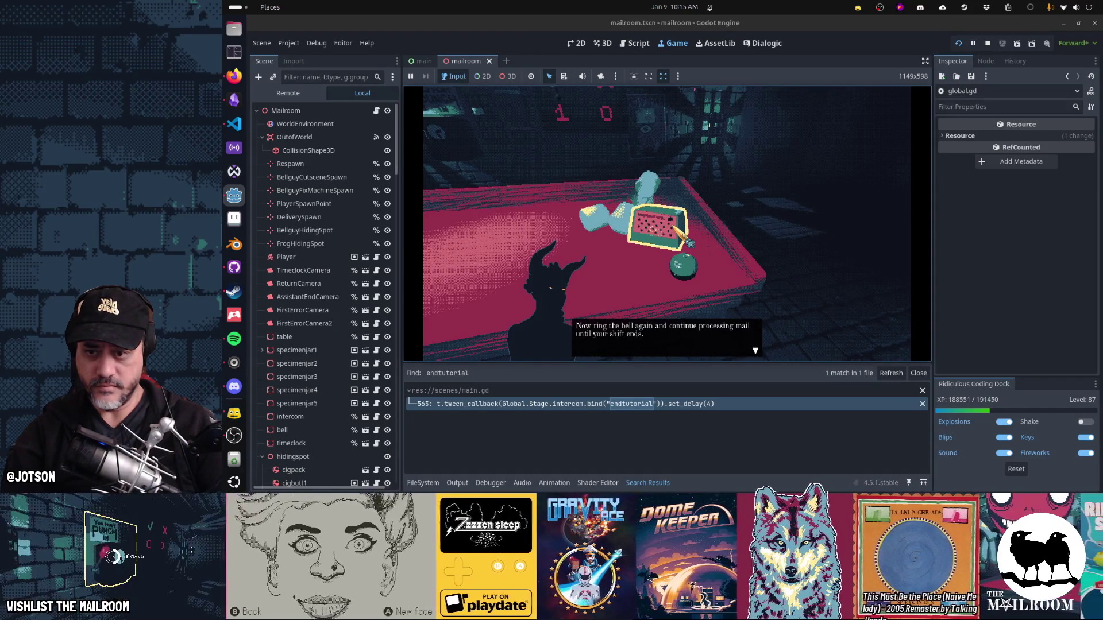
{"action": "key", "text": "space"}
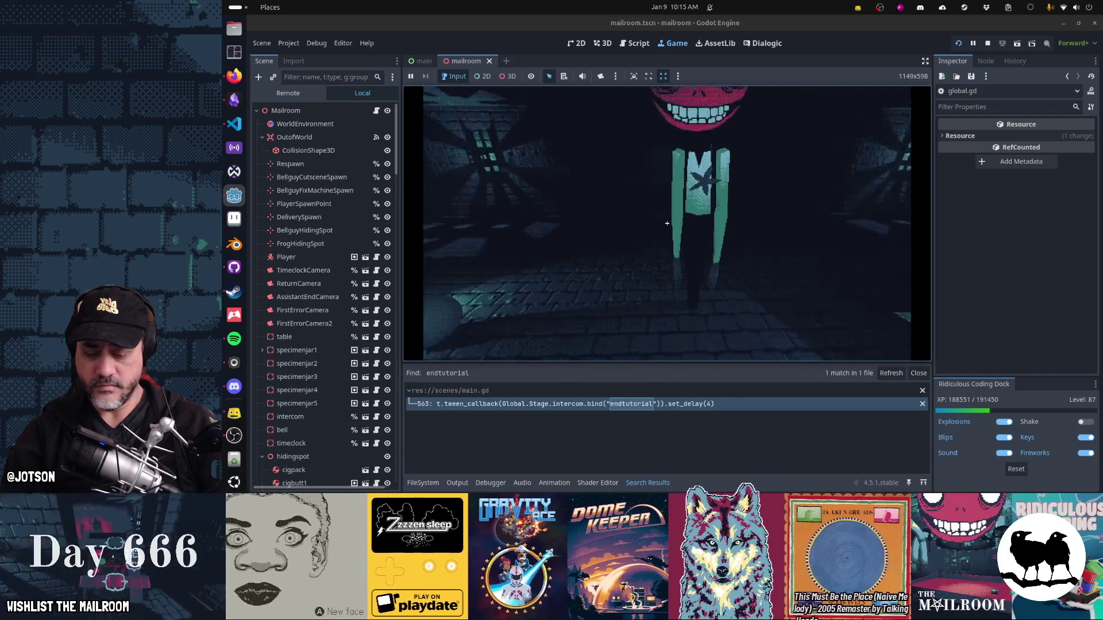
{"action": "key", "text": "F8"}
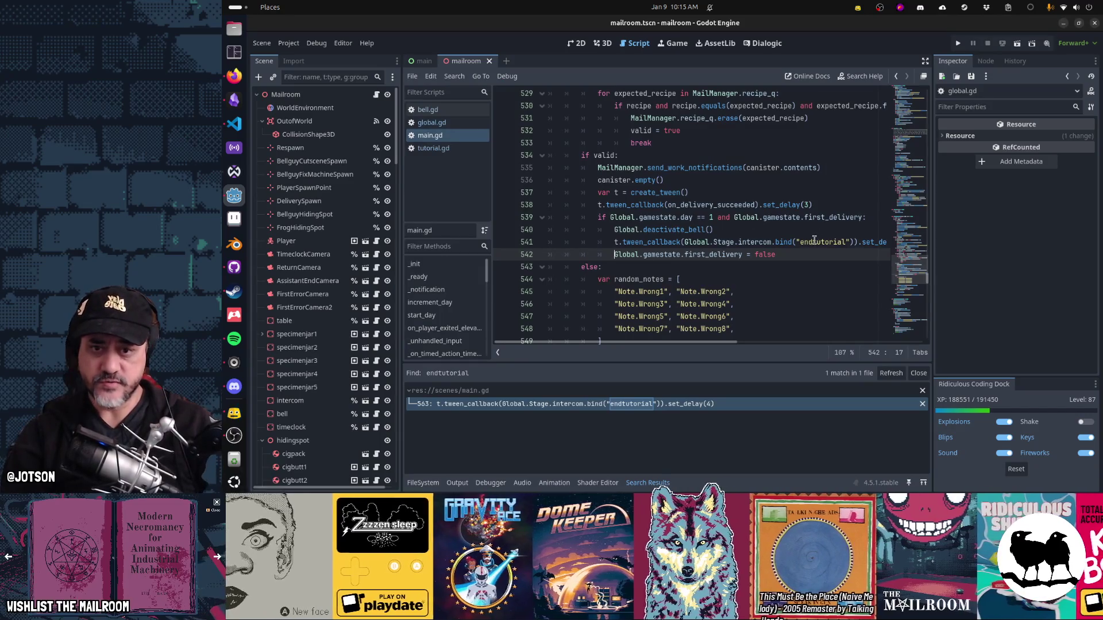
Step: Change the intercom call's delay on line 541 of main.gd from 4 to 6 and save
{"action": "key", "text": "Up"}
{"action": "key", "text": "End"}
{"action": "key", "text": "Left"}
{"action": "key", "text": "BackSpace"}
{"action": "type", "text": "7"}
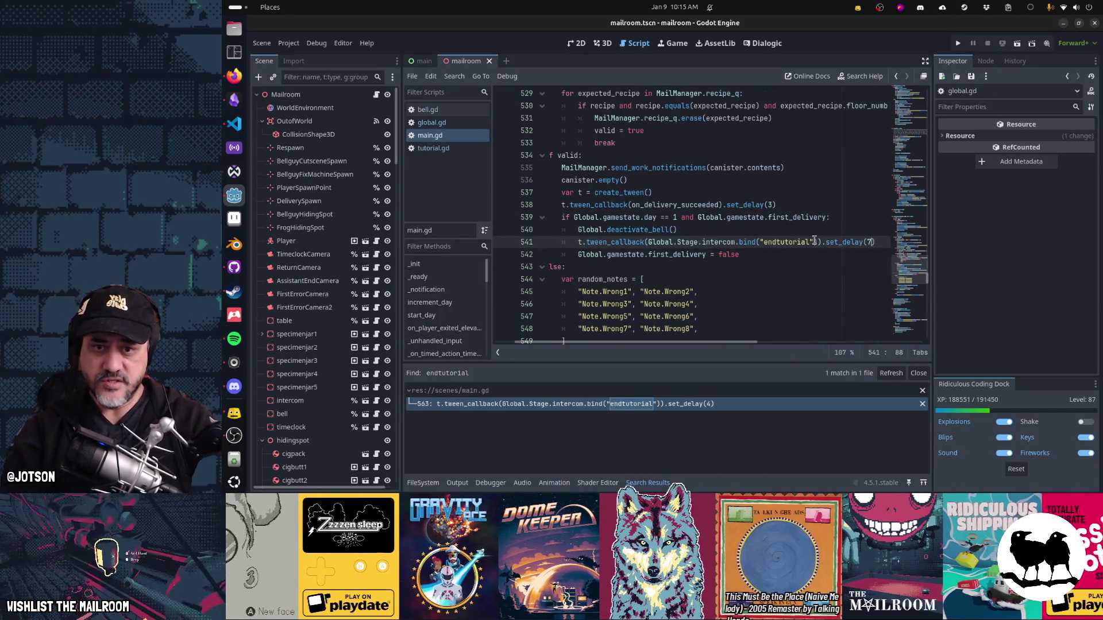
{"action": "key", "text": "BackSpace"}
{"action": "type", "text": "6"}
{"action": "key", "text": "Home"}
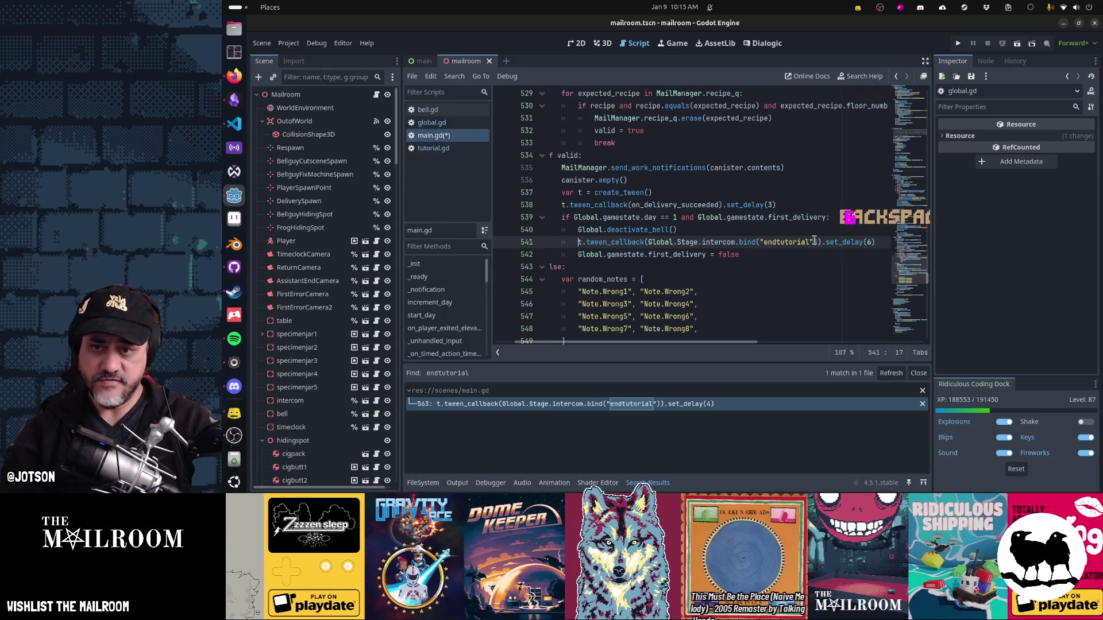
{"action": "key", "text": "Home"}
{"action": "key", "text": "ctrl+s"}
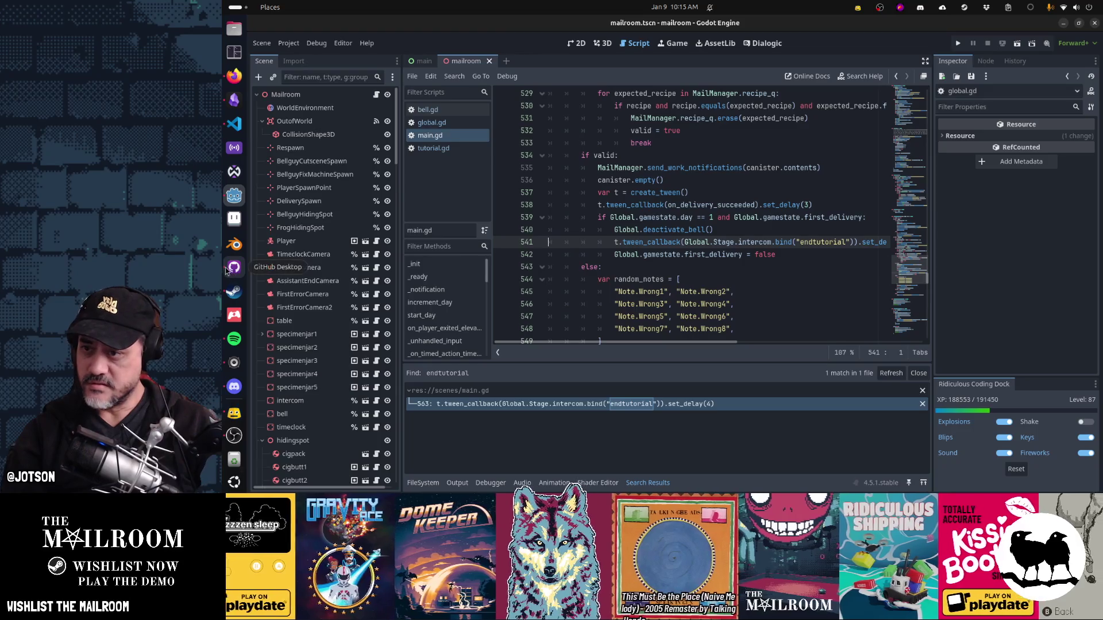
Step: Check off the intercom card in the Gamedev TODO notes and bring up GitHub Desktop's pending changes
{"action": "left_click", "coordinate": [233, 99]}
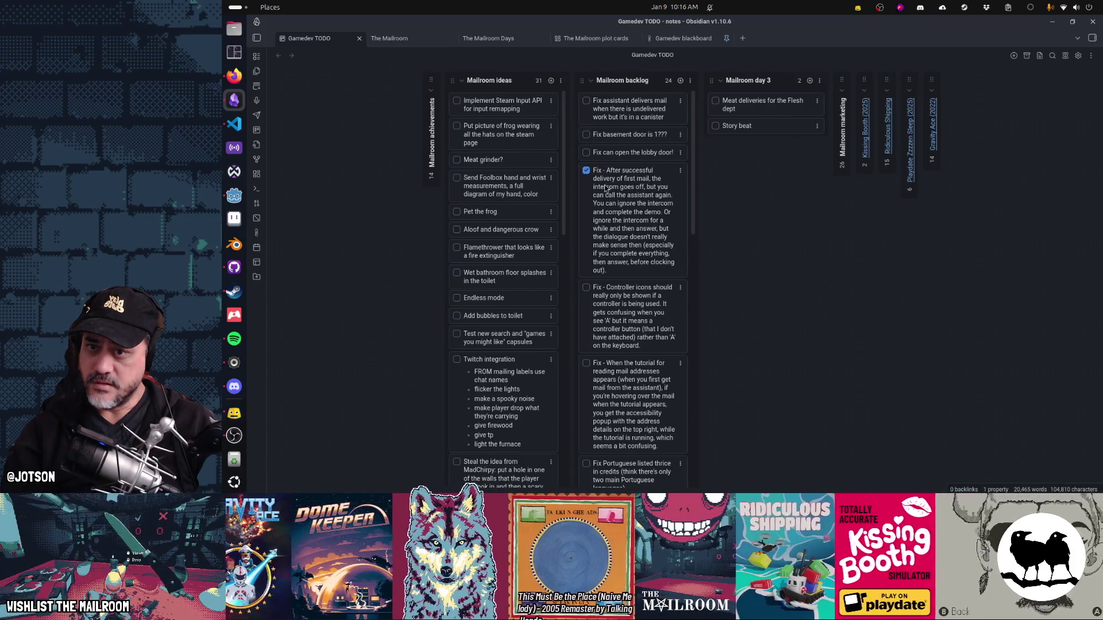
{"action": "key", "text": "alt+Tab"}
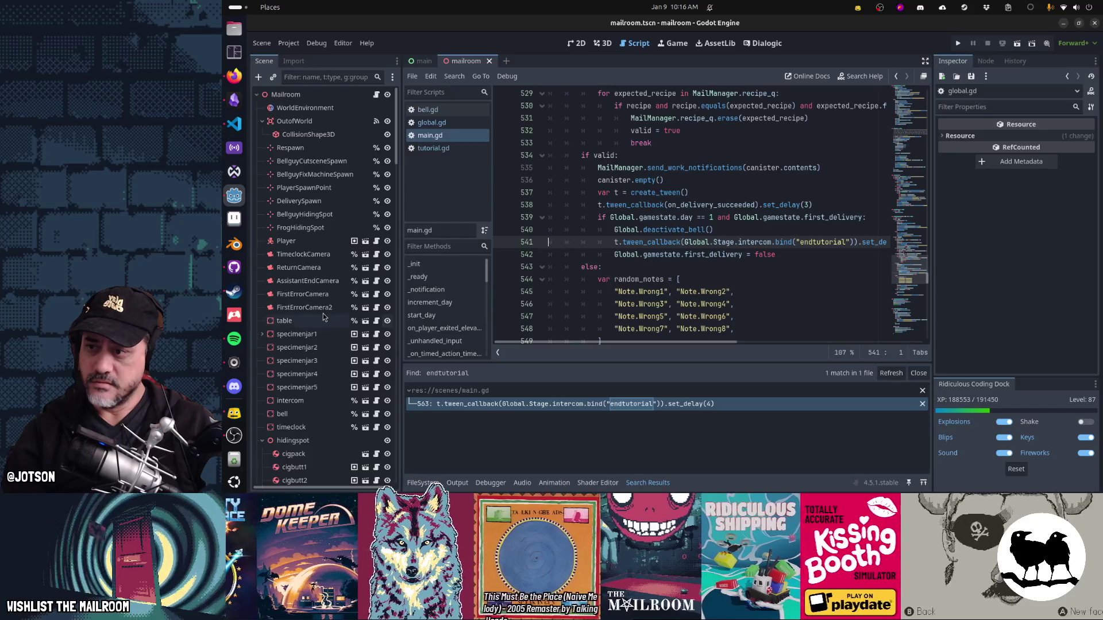
{"action": "left_click", "coordinate": [234, 267]}
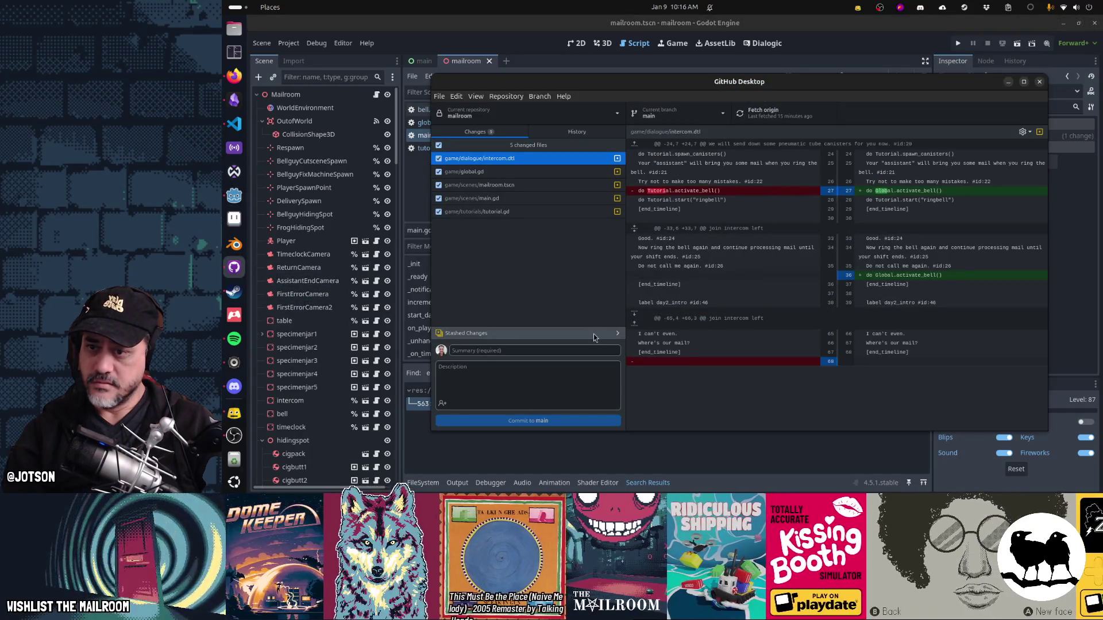
Step: Copy the fixed bug card's text from the Obsidian notes into the commit summary, then clear it
{"action": "key", "text": "alt+Tab"}
{"action": "key", "text": "alt+Tab"}
{"action": "key", "text": "Tab"}
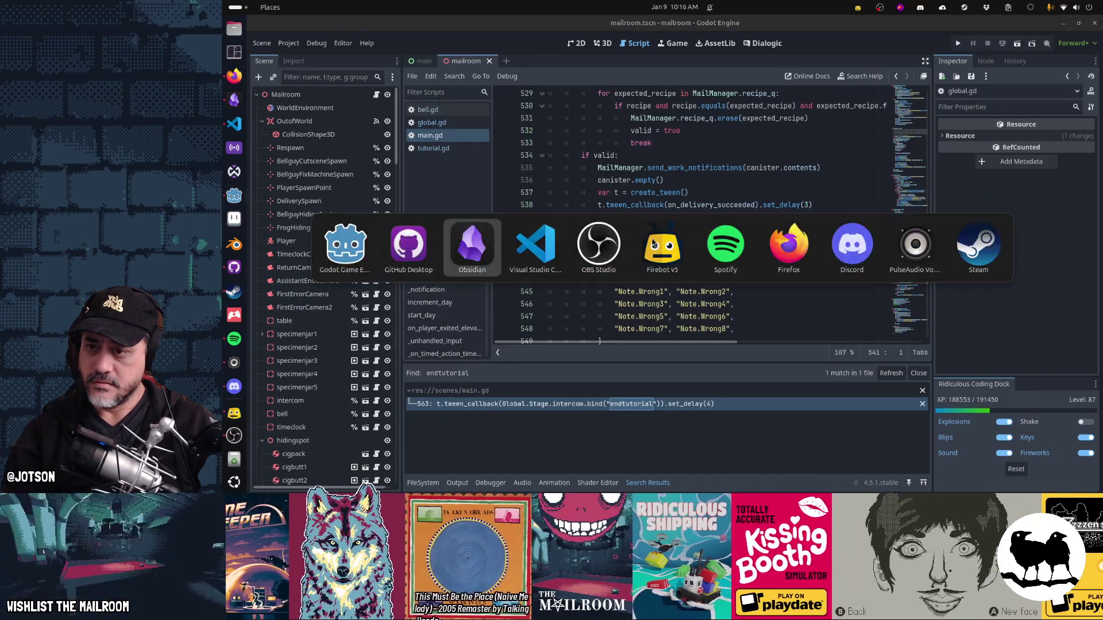
{"action": "triple_click", "coordinate": [651, 210]}
{"action": "key", "text": "ctrl+c"}
{"action": "key", "text": "alt+Tab"}
{"action": "key", "text": "alt+Tab"}
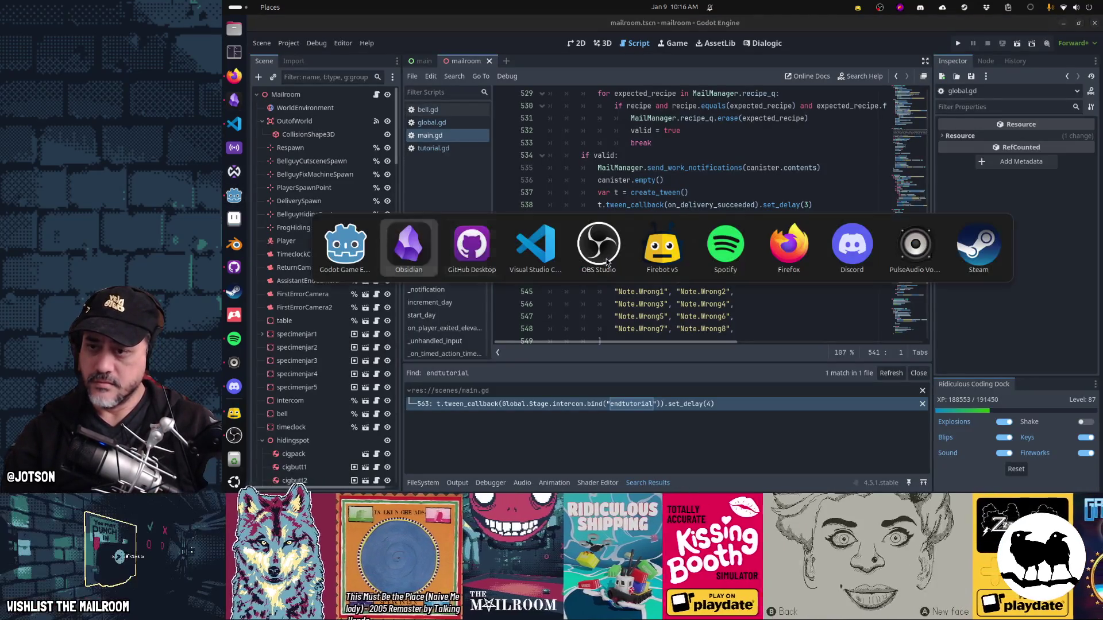
{"action": "key", "text": "alt+Tab"}
{"action": "left_click", "coordinate": [576, 349]}
{"action": "key", "text": "ctrl+v"}
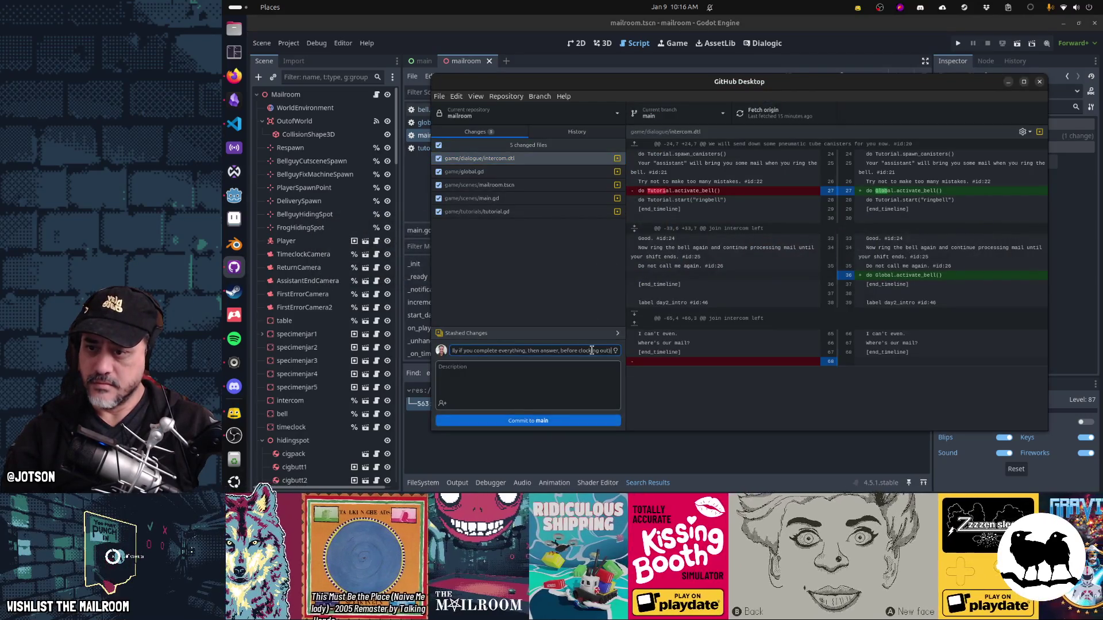
{"action": "key", "text": "BackSpace"}
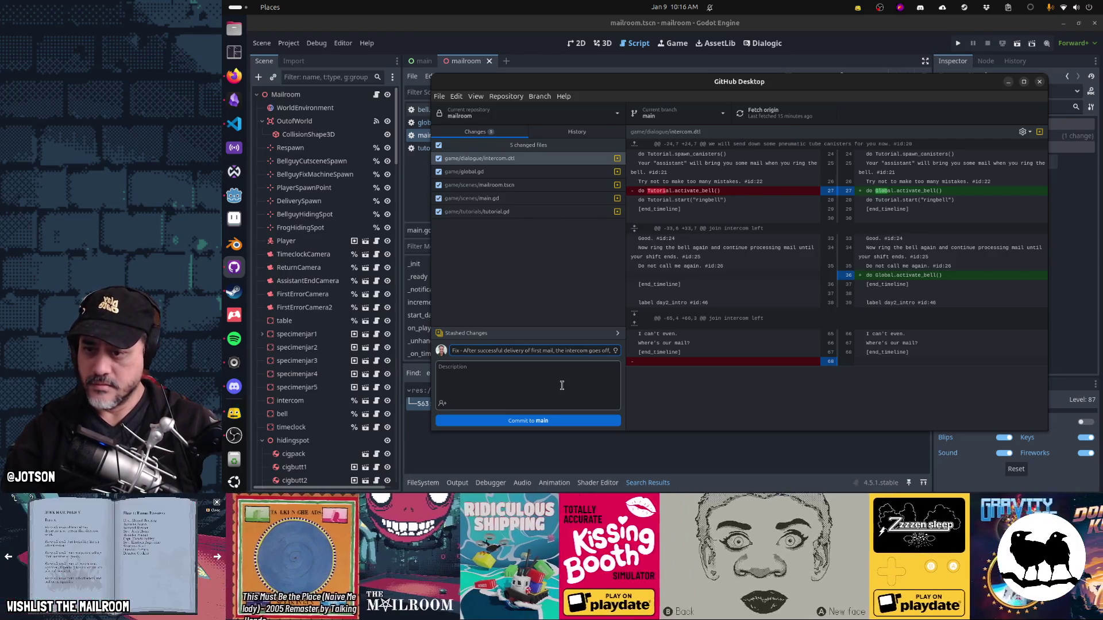
{"action": "key", "text": "ctrl+a"}
{"action": "key", "text": "BackSpace"}
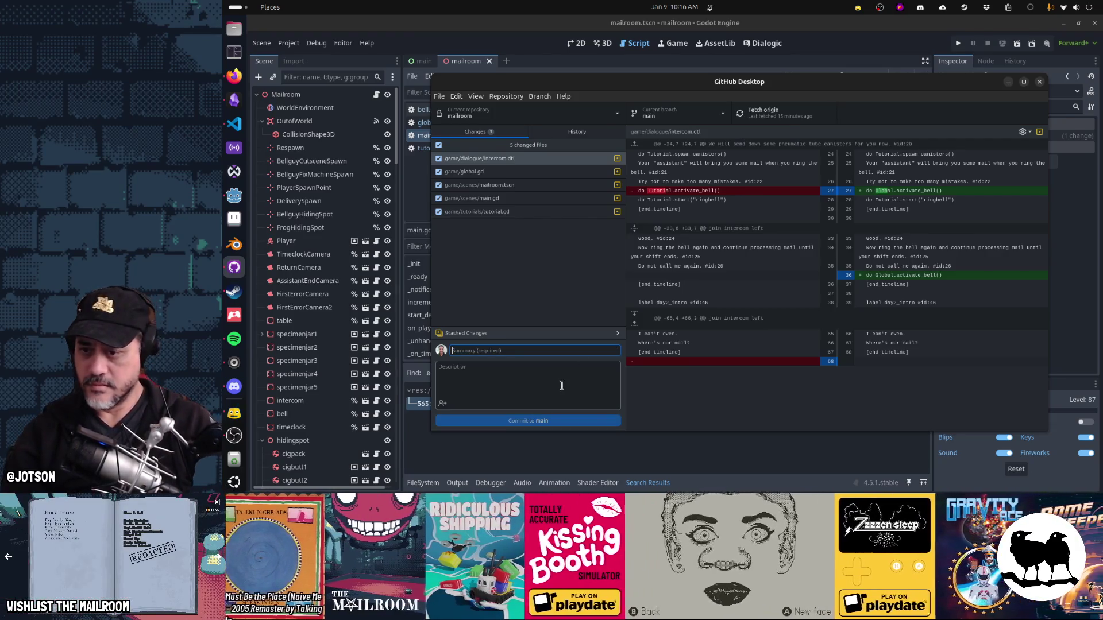
Step: Paste the bug text into the description without 'Fix - ' and commit the five files to main
{"action": "left_click", "coordinate": [561, 386]}
{"action": "key", "text": "ctrl+v"}
{"action": "key", "text": "BackSpace"}
{"action": "type", "text": "F"}
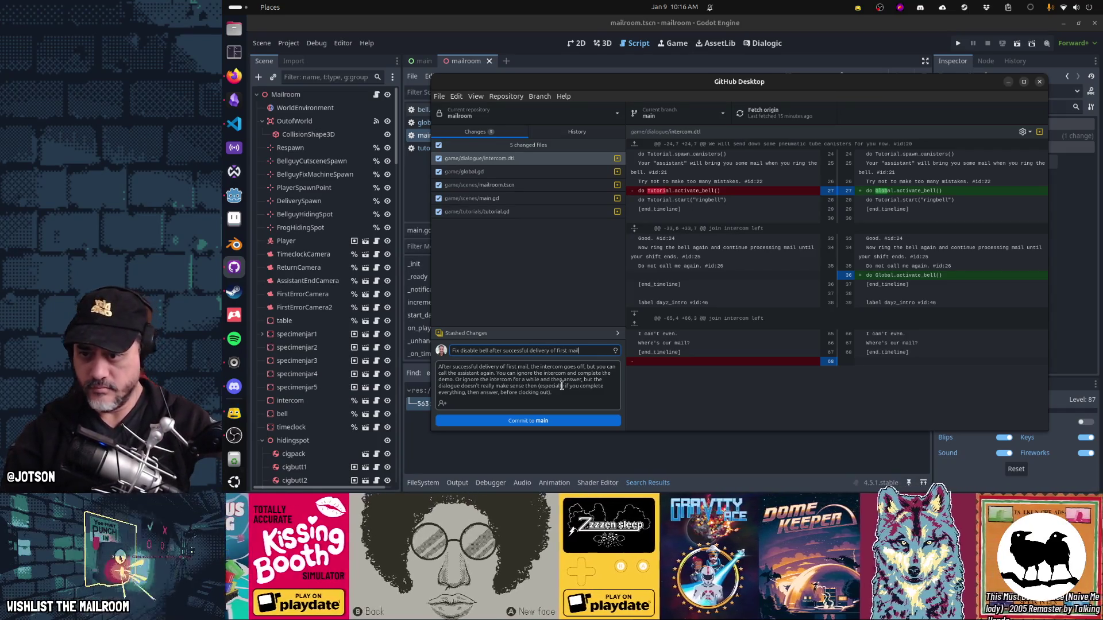
{"action": "left_click", "coordinate": [549, 422]}
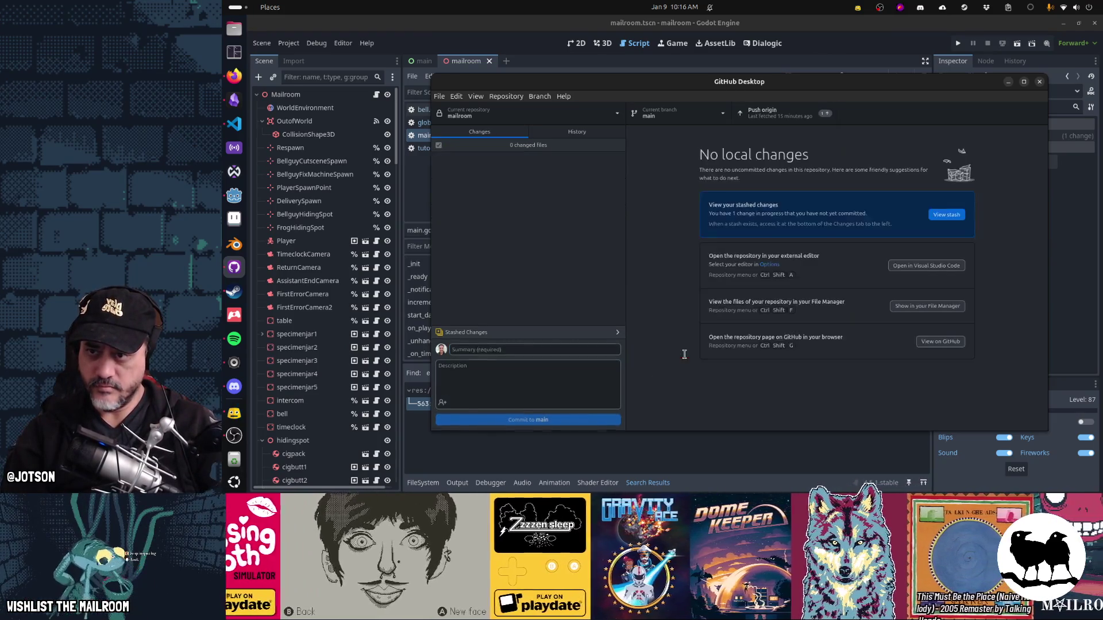
{"action": "left_click", "coordinate": [704, 71]}
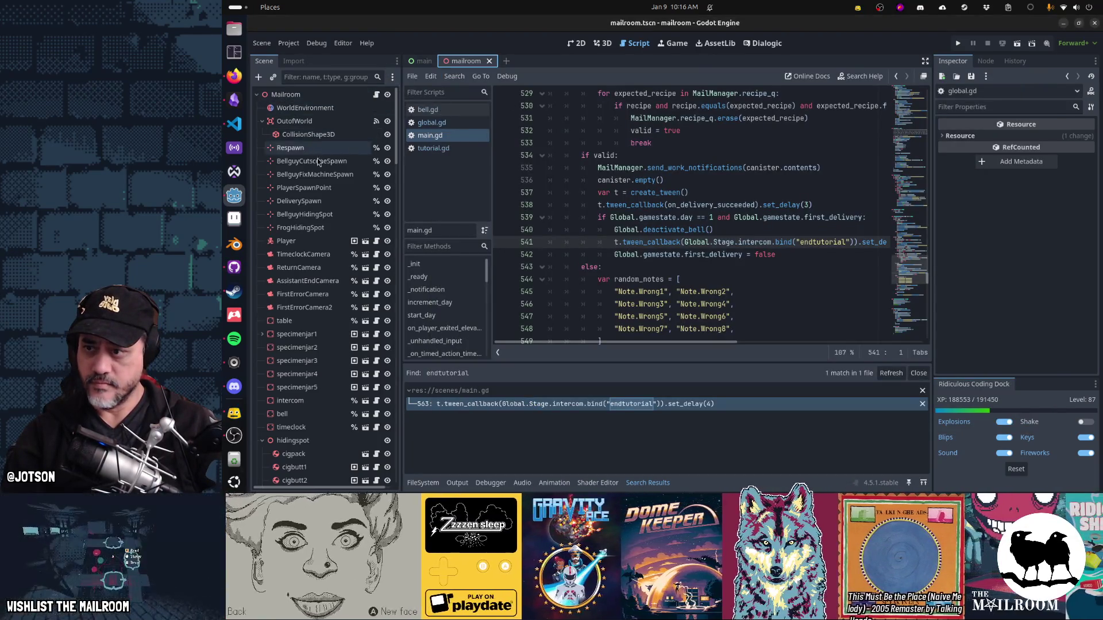
Step: Set elevatordoor0's Floor Label to B in the Inspector
{"action": "scroll", "coordinate": [328, 254], "scroll_direction": "down", "scroll_amount": 6}
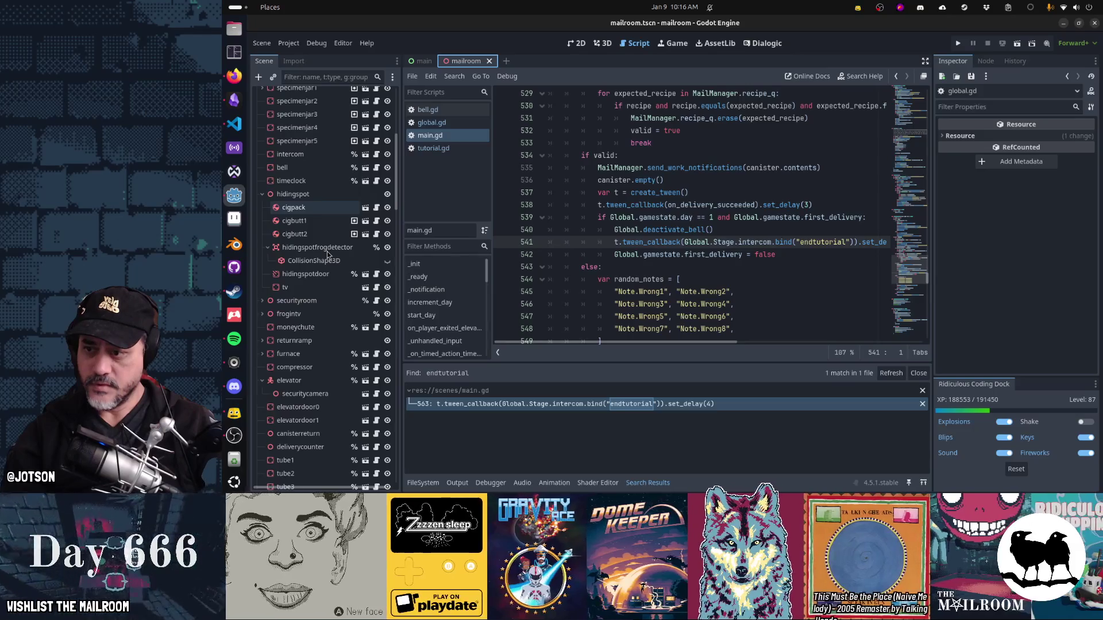
{"action": "scroll", "coordinate": [326, 276], "scroll_direction": "down", "scroll_amount": 2}
{"action": "left_click", "coordinate": [325, 310]}
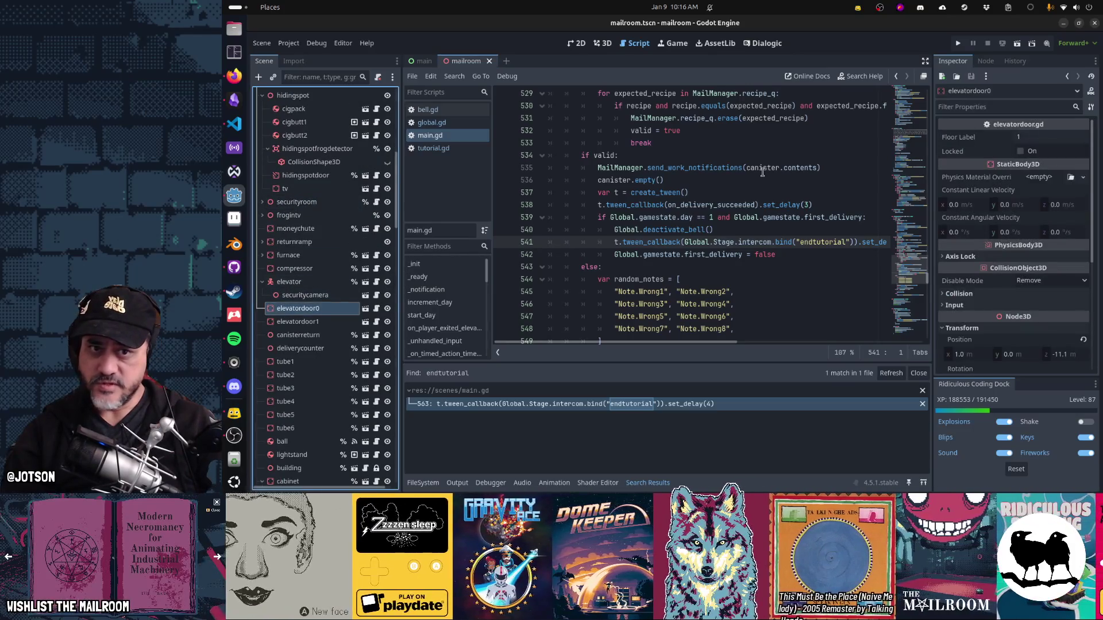
{"action": "left_click", "coordinate": [1037, 137]}
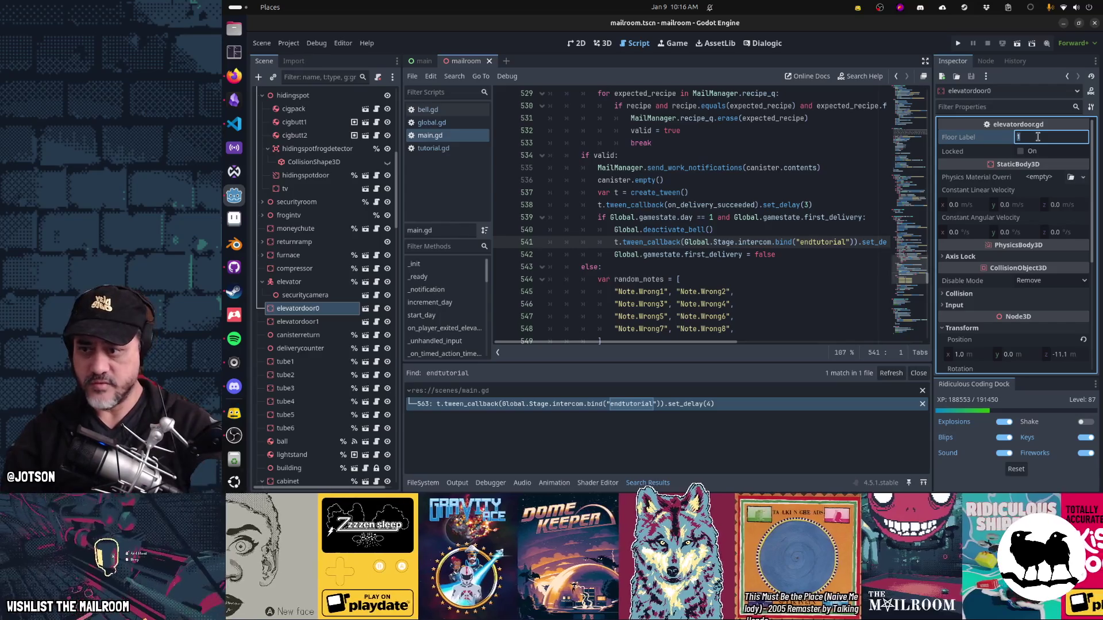
{"action": "type", "text": "B"}
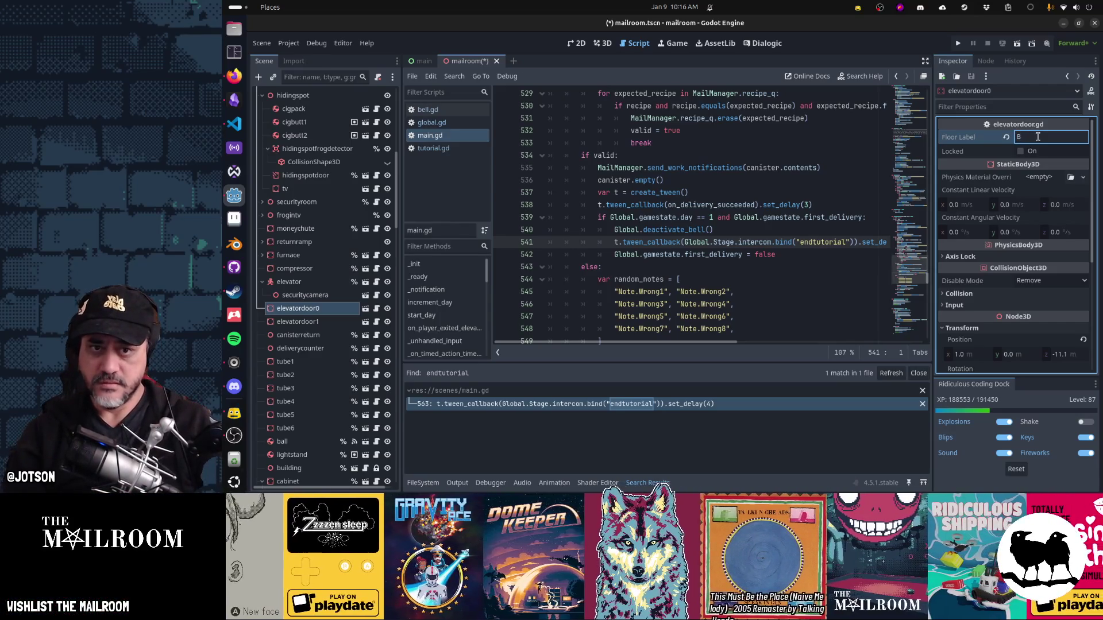
Step: Lock elevatordoor1, save the mailroom scene, and run the game with F5
{"action": "left_click", "coordinate": [345, 323]}
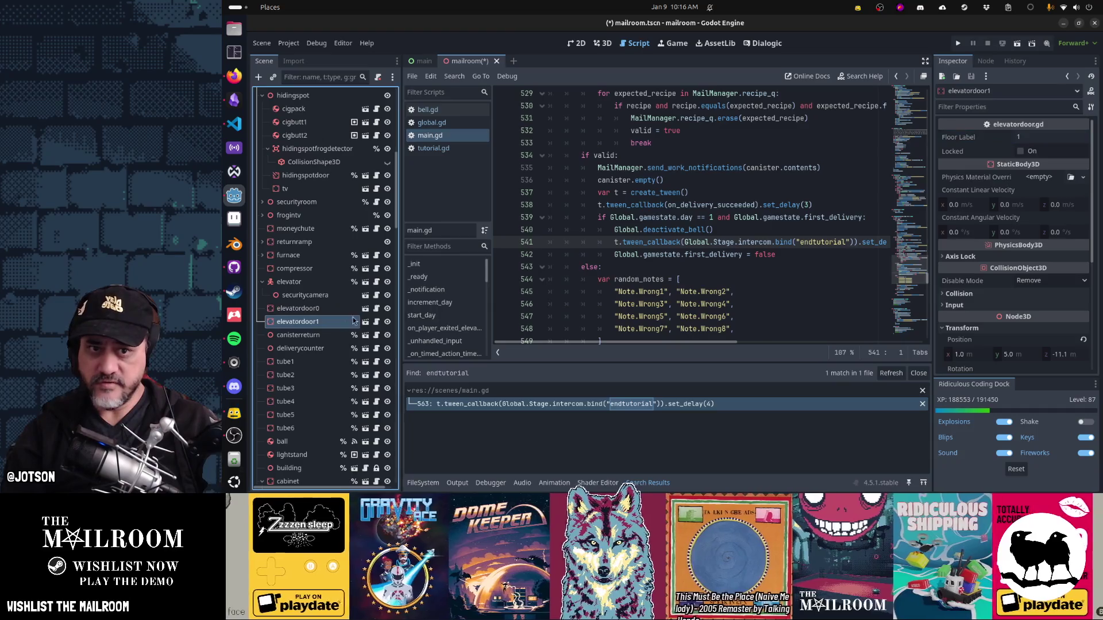
{"action": "left_click", "coordinate": [1021, 152]}
{"action": "key", "text": "ctrl+s"}
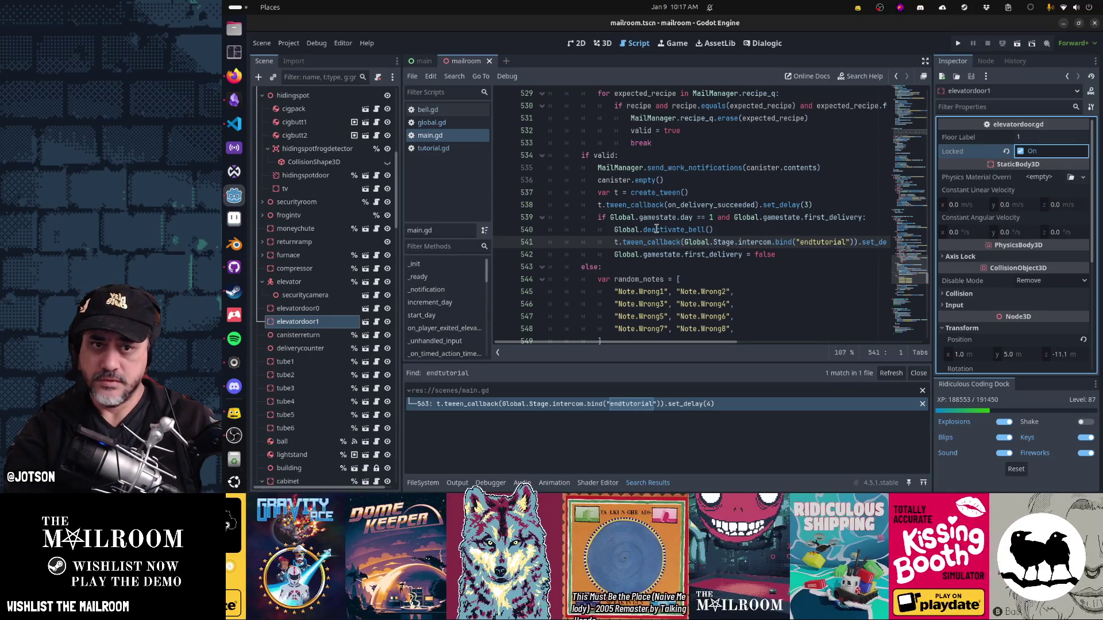
{"action": "left_click", "coordinate": [656, 229]}
{"action": "key", "text": "F5"}
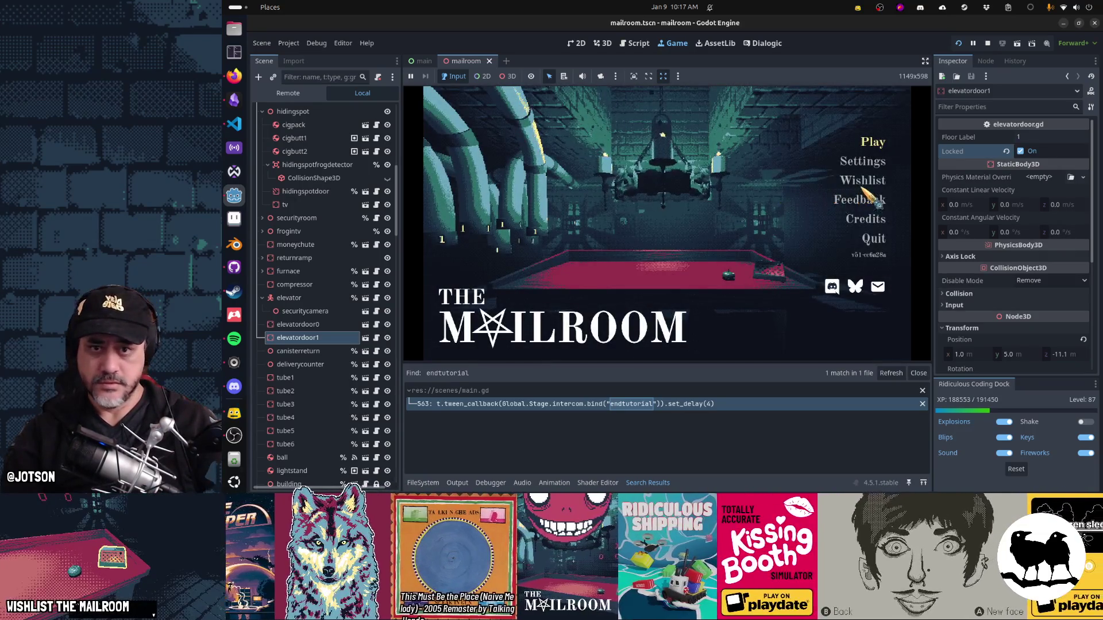
Step: Look at Settings > Sound in the running game, then start Play demo from the F1 testing menu
{"action": "left_click", "coordinate": [863, 161]}
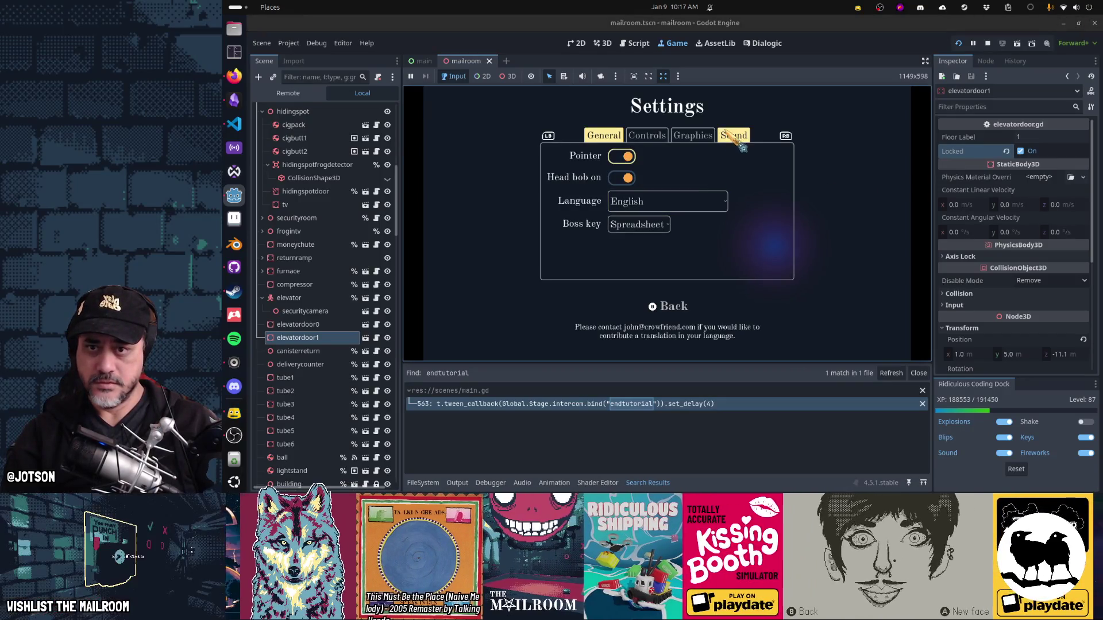
{"action": "left_click", "coordinate": [724, 135]}
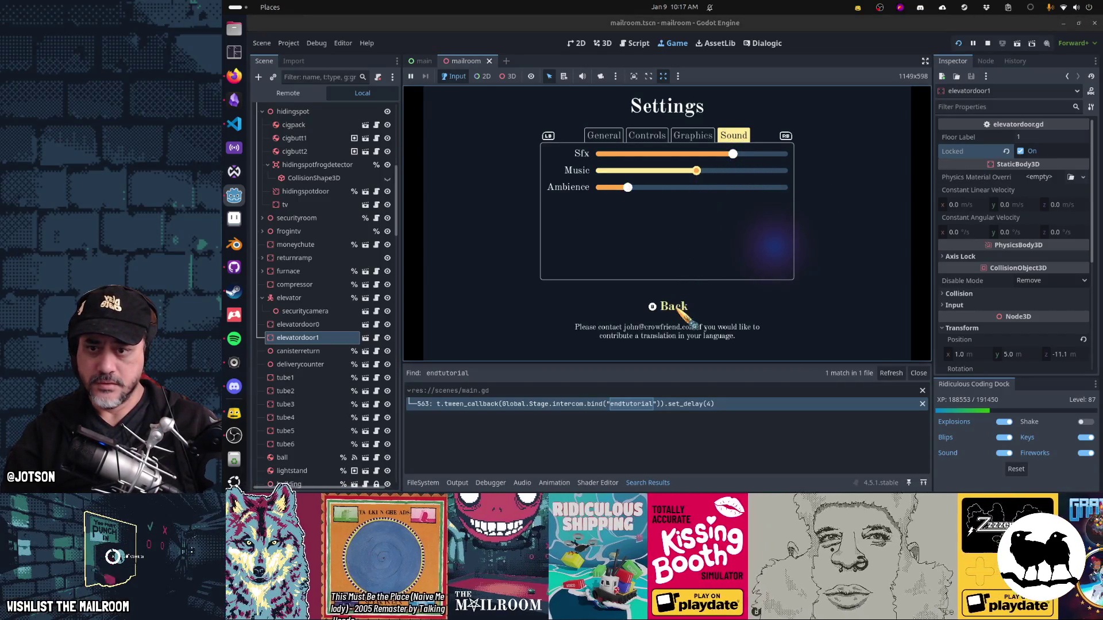
{"action": "left_click", "coordinate": [671, 306]}
{"action": "key", "text": "F1"}
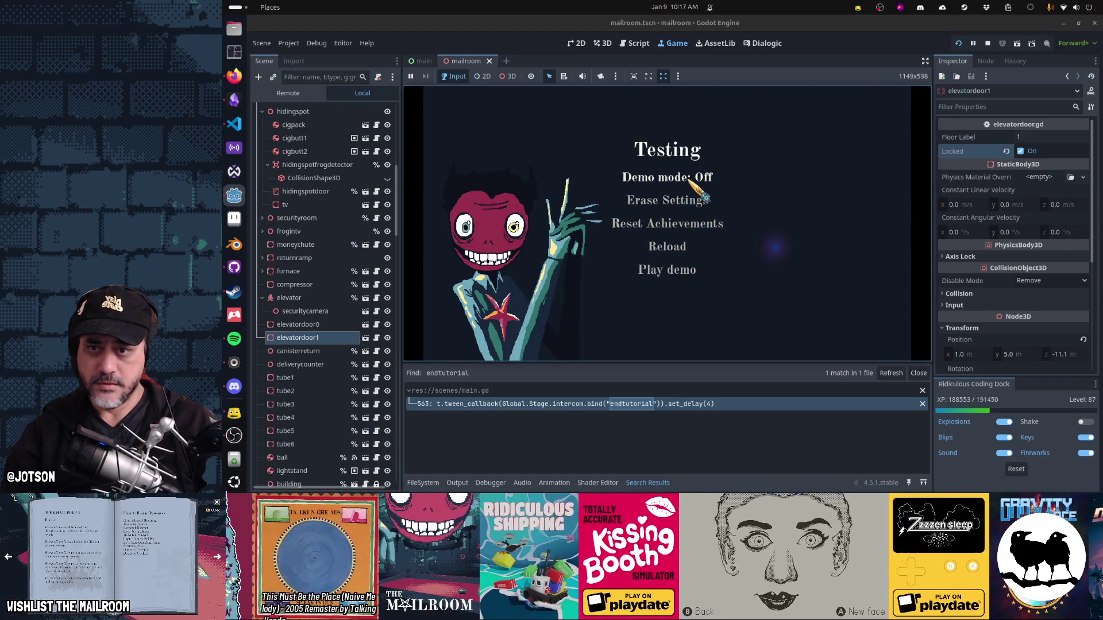
{"action": "left_click", "coordinate": [692, 274]}
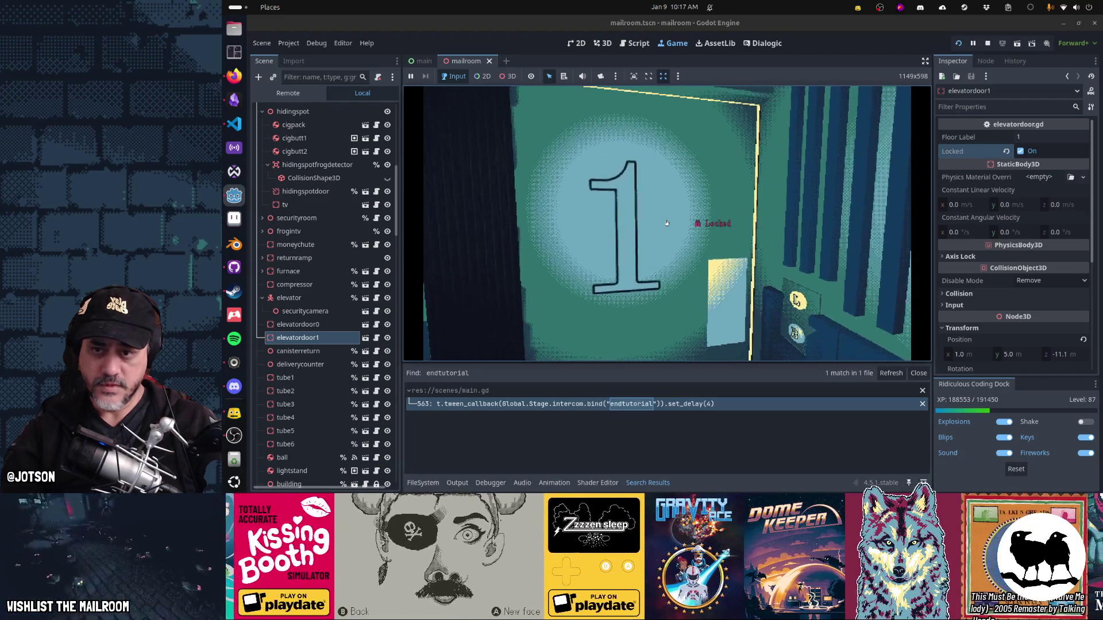
Step: Pause the playtest, change elevatordoor1's Floor Label from 1 to L, and resume the demo
{"action": "key", "text": "alt+Tab"}
{"action": "key", "text": "alt+Tab"}
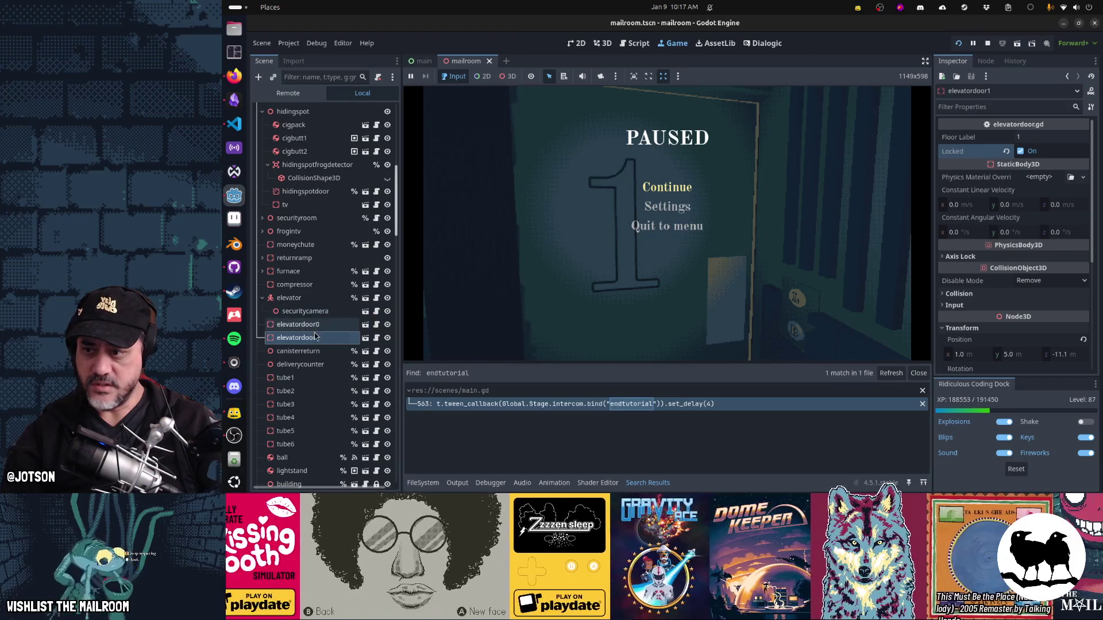
{"action": "left_click", "coordinate": [1020, 137]}
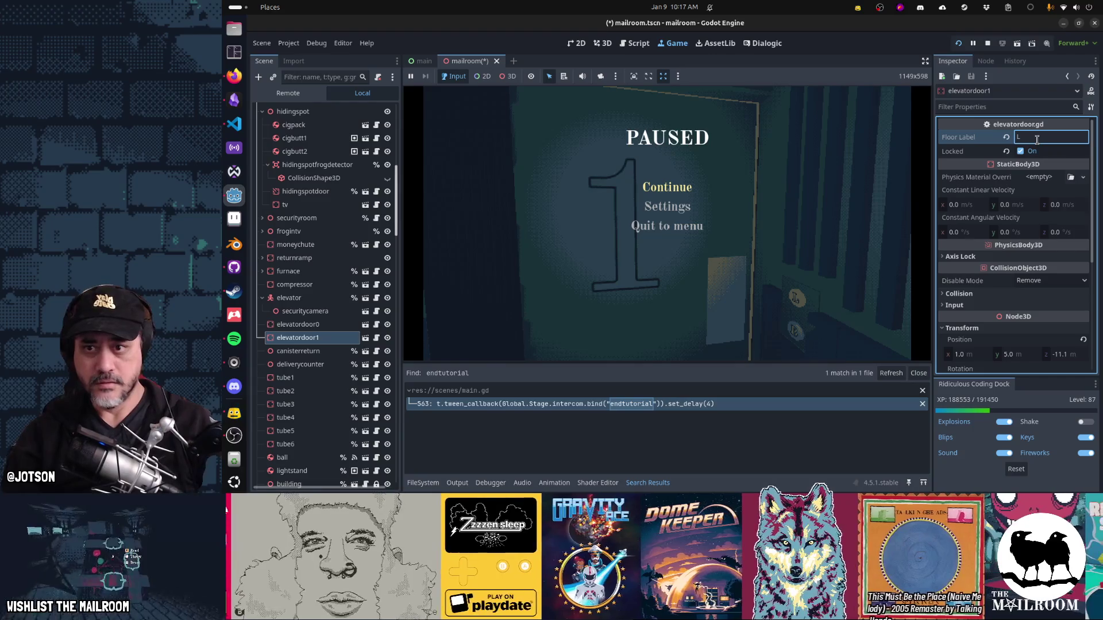
{"action": "left_click", "coordinate": [925, 231]}
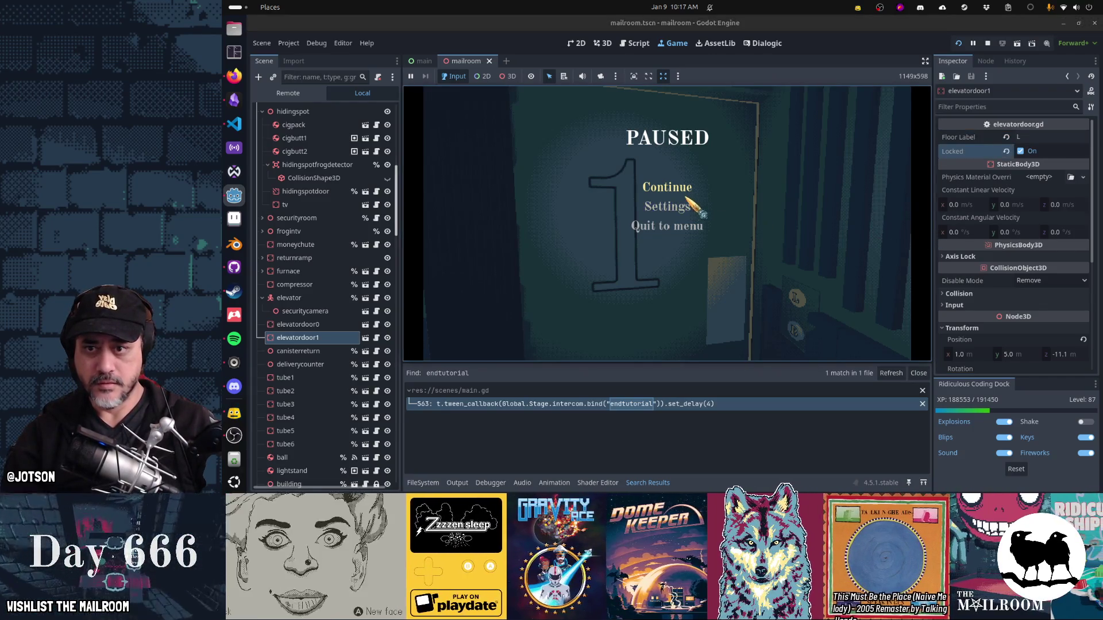
{"action": "key", "text": "Escape"}
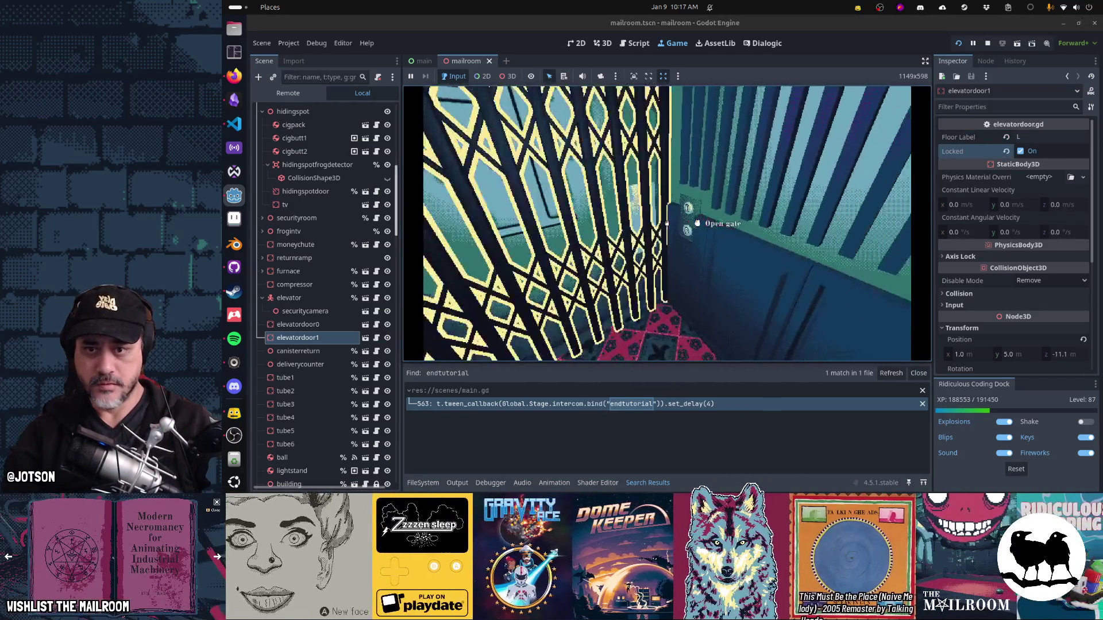